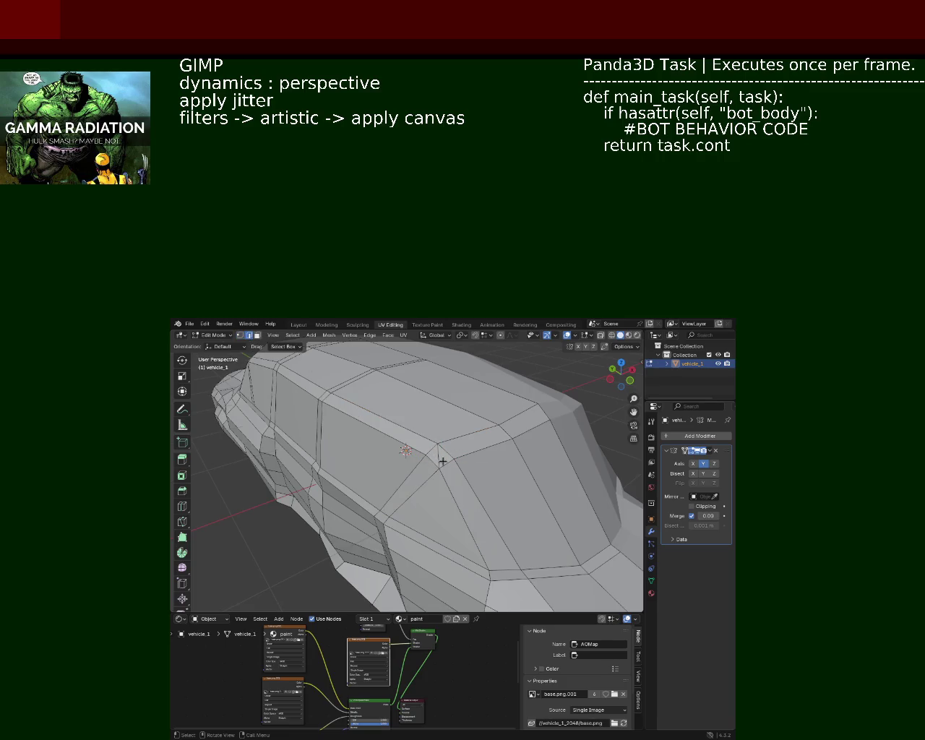
Step: Dissolve the selected side-panel edges into larger faces, then orbit to check the body
key(x)
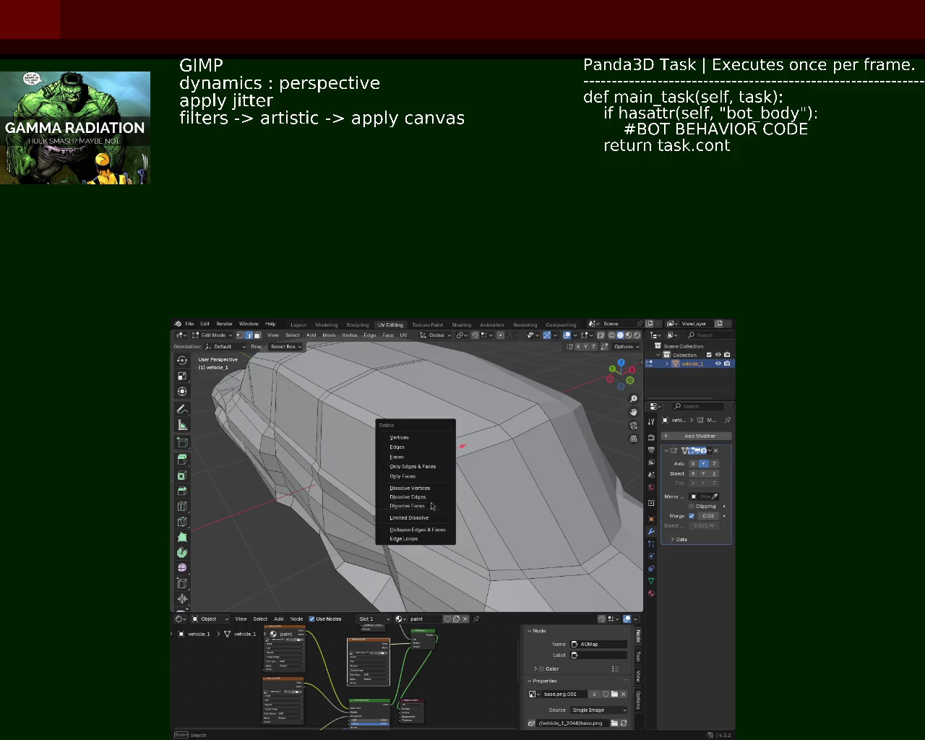
click(409, 497)
drag(437, 459, 434, 463)
Step: Adjust the vertex selection near the windshield, then return to edge select mode
click(240, 335)
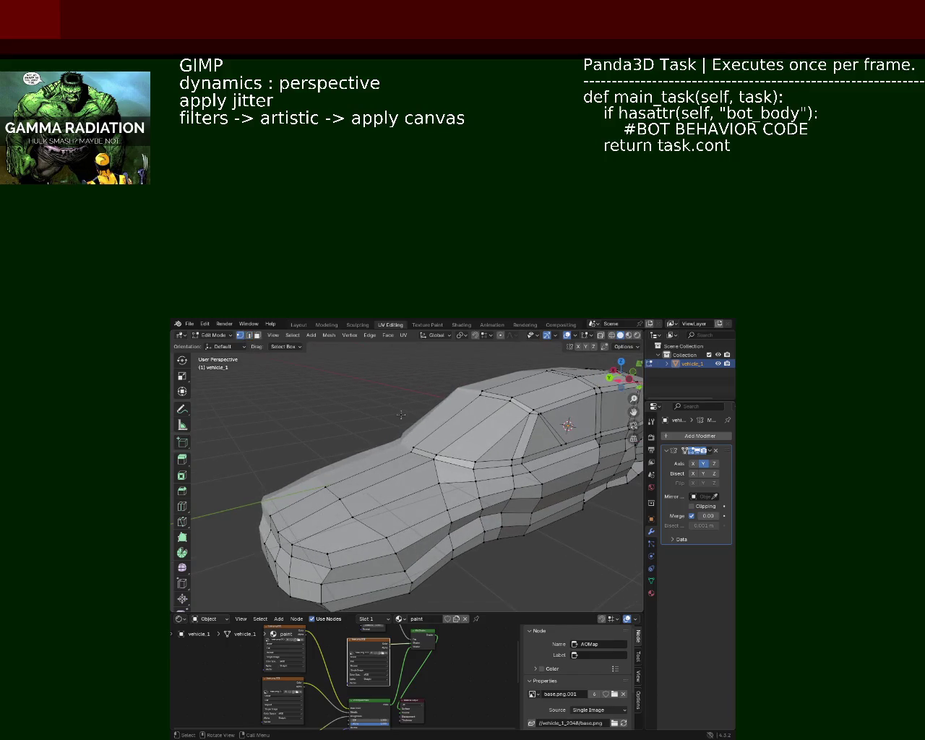
click(437, 483)
click(408, 457)
click(437, 477)
click(248, 335)
Step: Dissolve three edges around the windshield one after another
key(x)
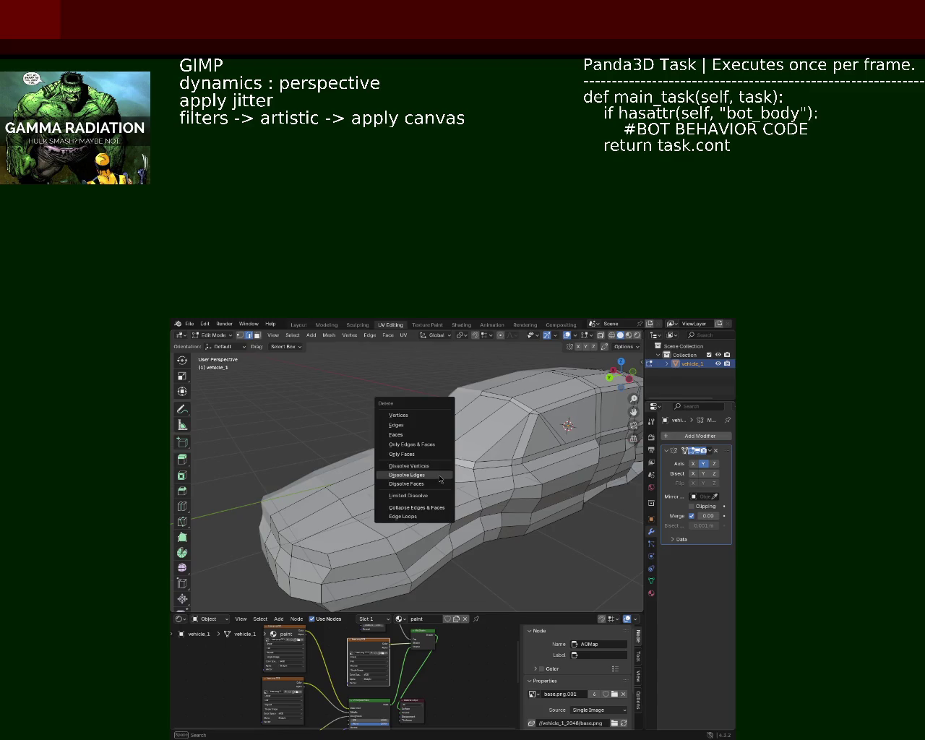
click(436, 474)
click(504, 439)
key(x)
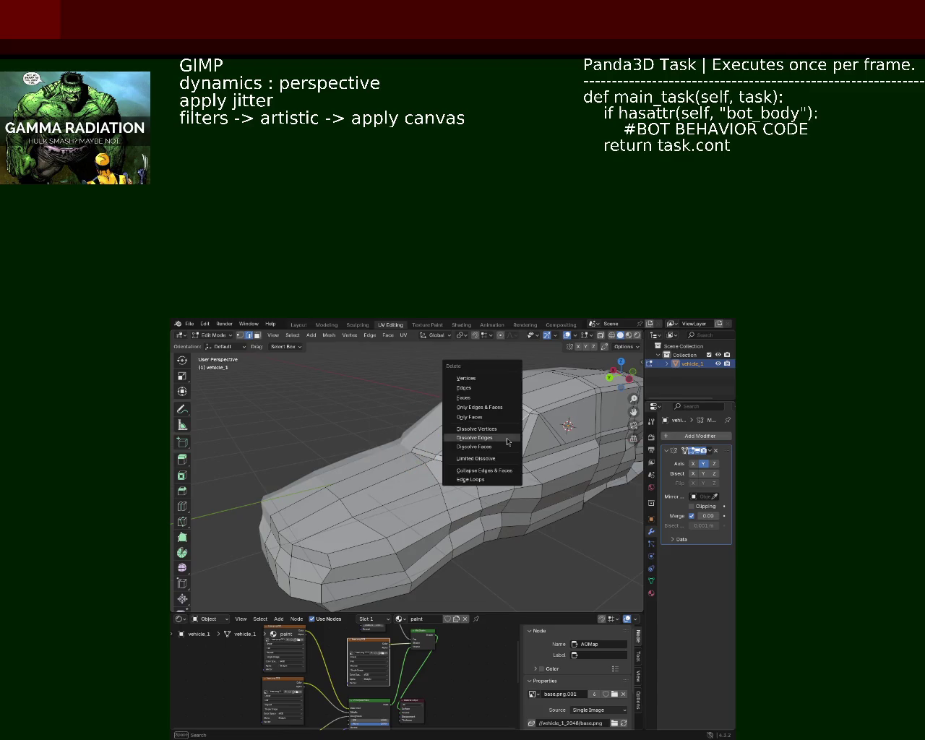
click(506, 437)
key(x)
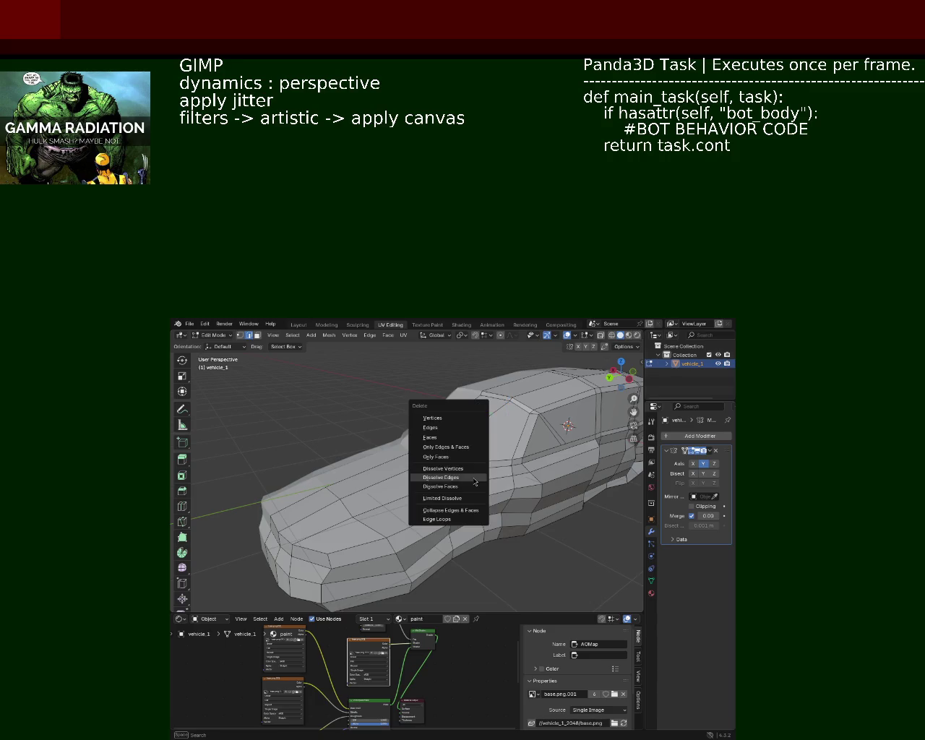
click(475, 480)
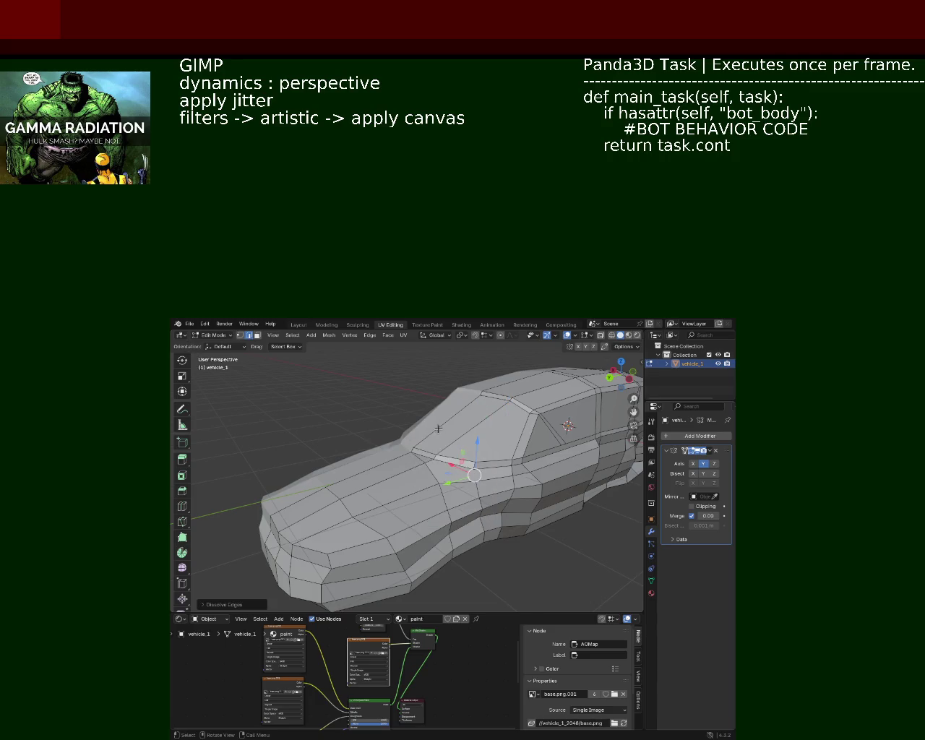
Step: Select the next edge to remove and zoom in on the hood
click(437, 464)
drag(436, 464, 473, 477)
key(ctrl)
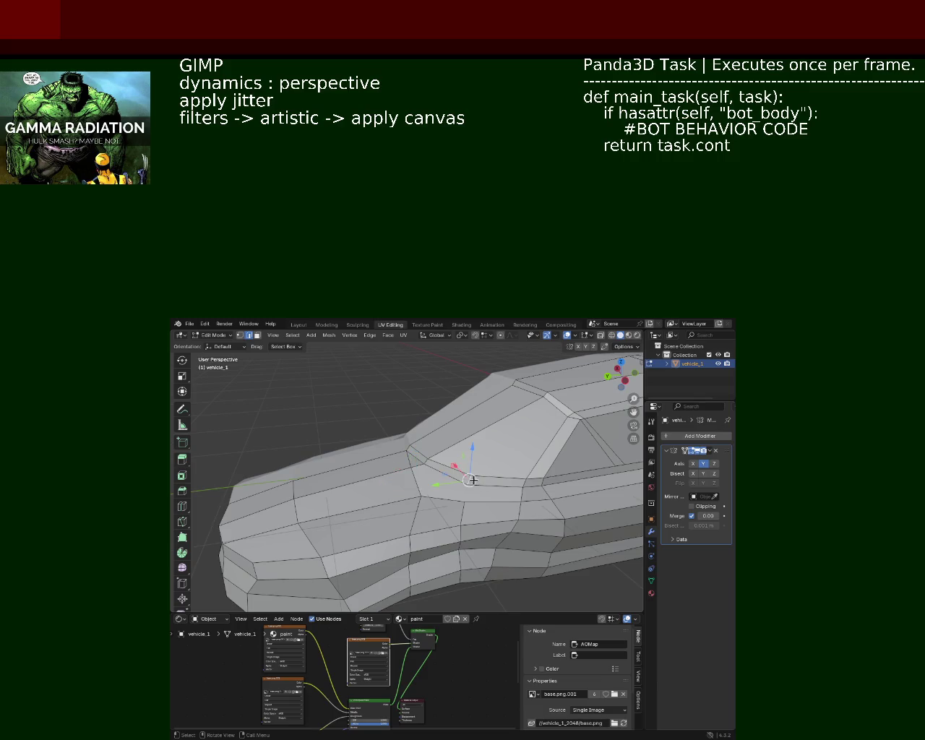
Step: Dissolve another hood edge and orbit around the car's front
key(x)
click(475, 480)
drag(475, 491, 481, 485)
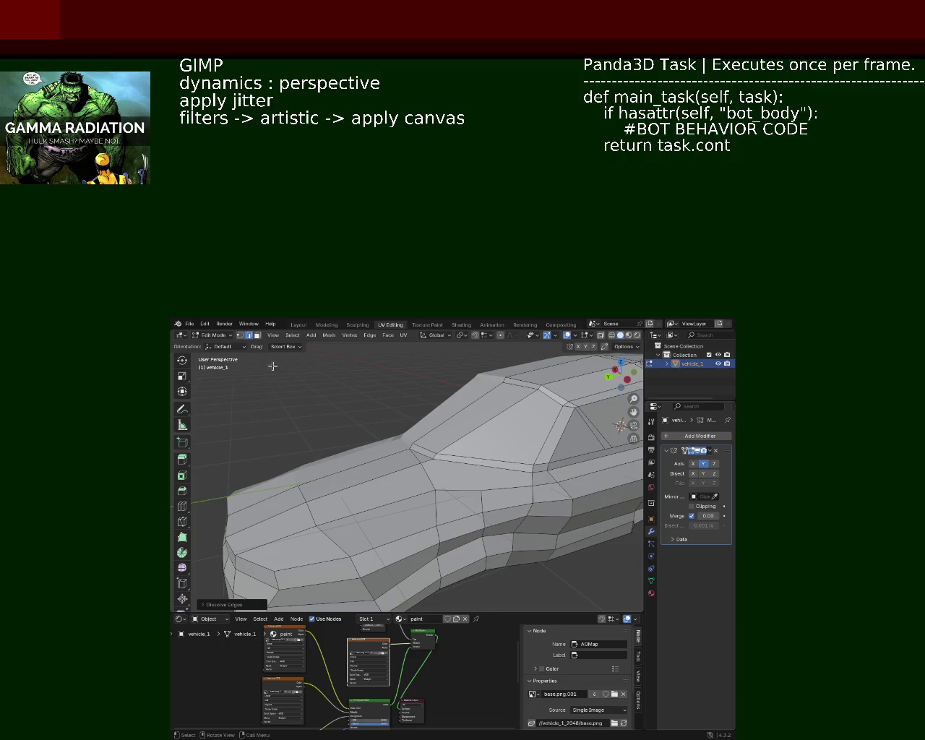
Step: Select the vertex at the windshield base and move it along X, then Y
click(239, 336)
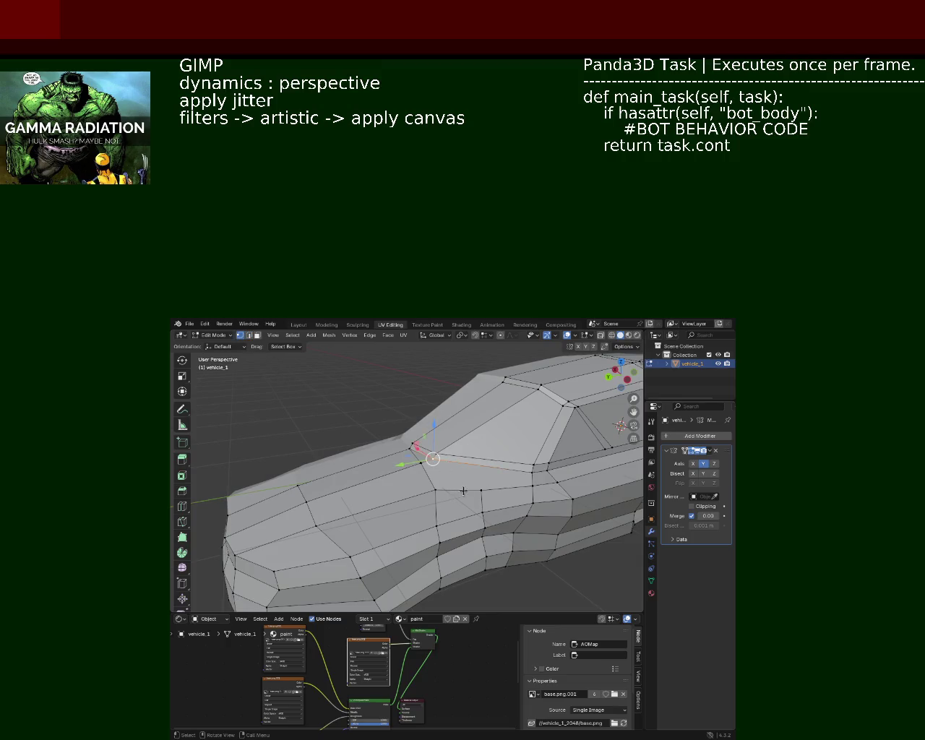
click(482, 489)
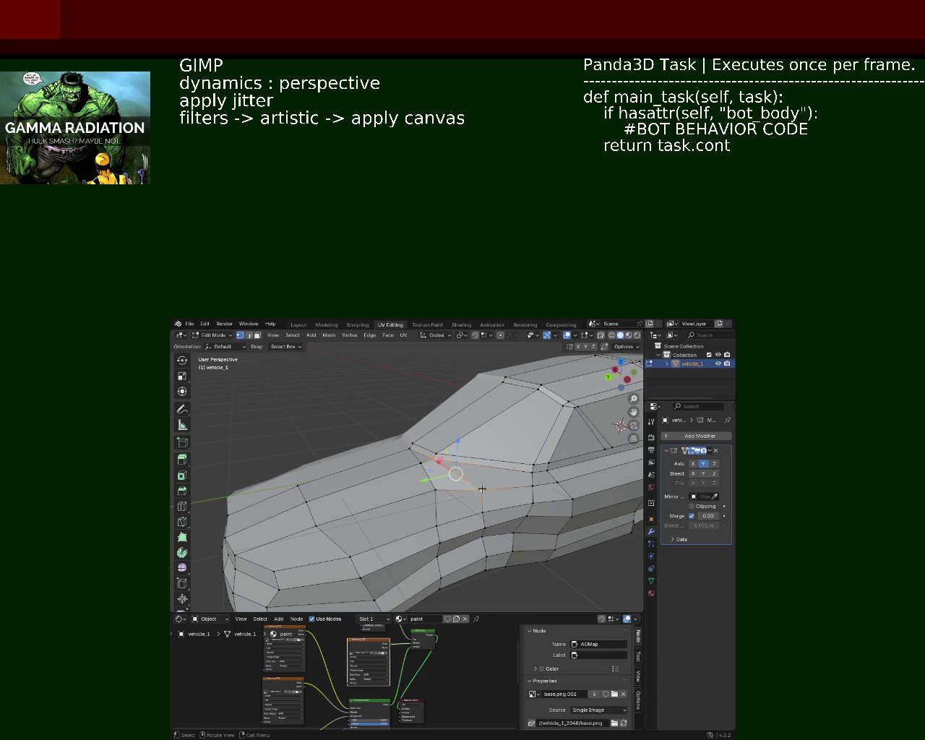
drag(433, 463, 427, 460)
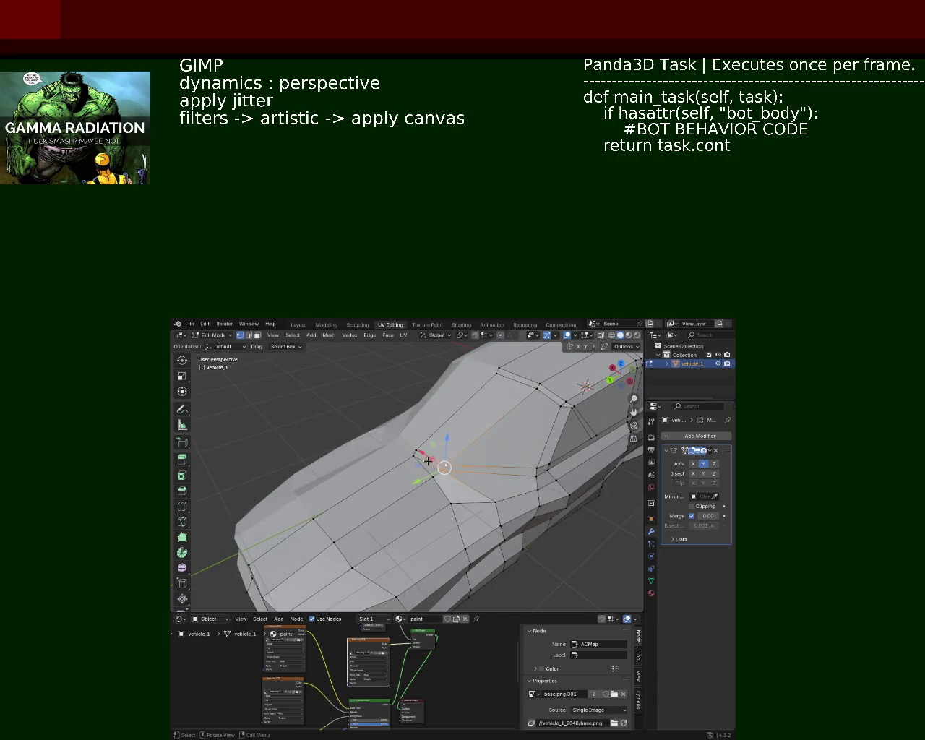
key(g)
key(x)
click(449, 497)
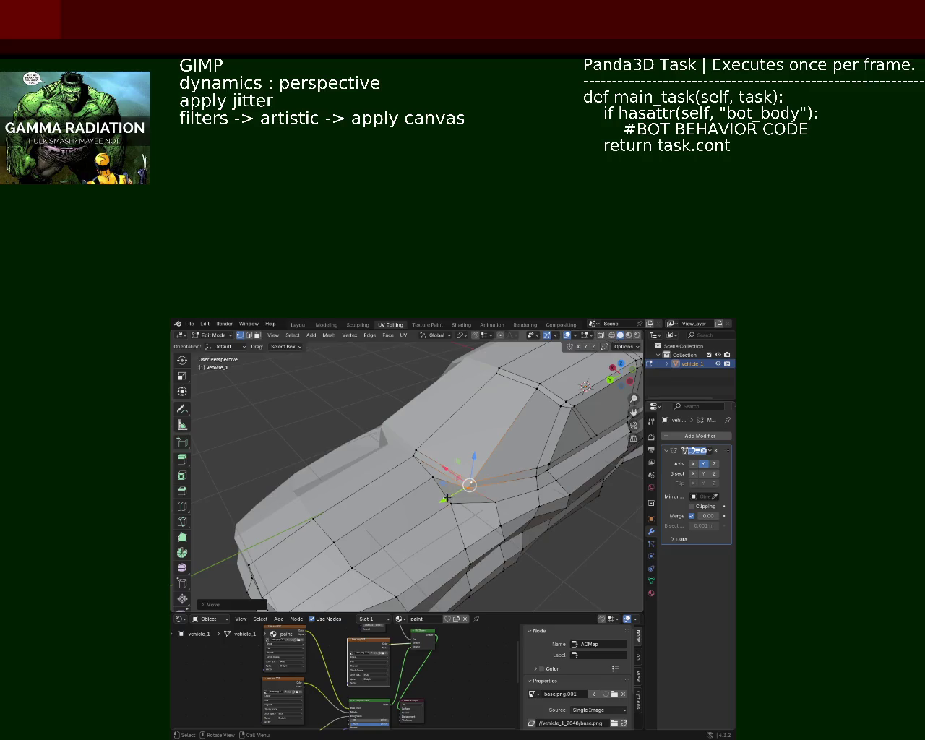
key(g)
key(y)
click(461, 482)
Step: Refine the windshield-base vertex with further moves along Y and twice along X
drag(419, 450, 455, 479)
key(g)
key(y)
click(408, 483)
key(g)
key(x)
click(441, 471)
key(g)
key(x)
click(474, 481)
Step: Nudge the vertex once more along Y and save vehicle_1.blend
drag(474, 481, 481, 475)
key(g)
key(y)
click(405, 450)
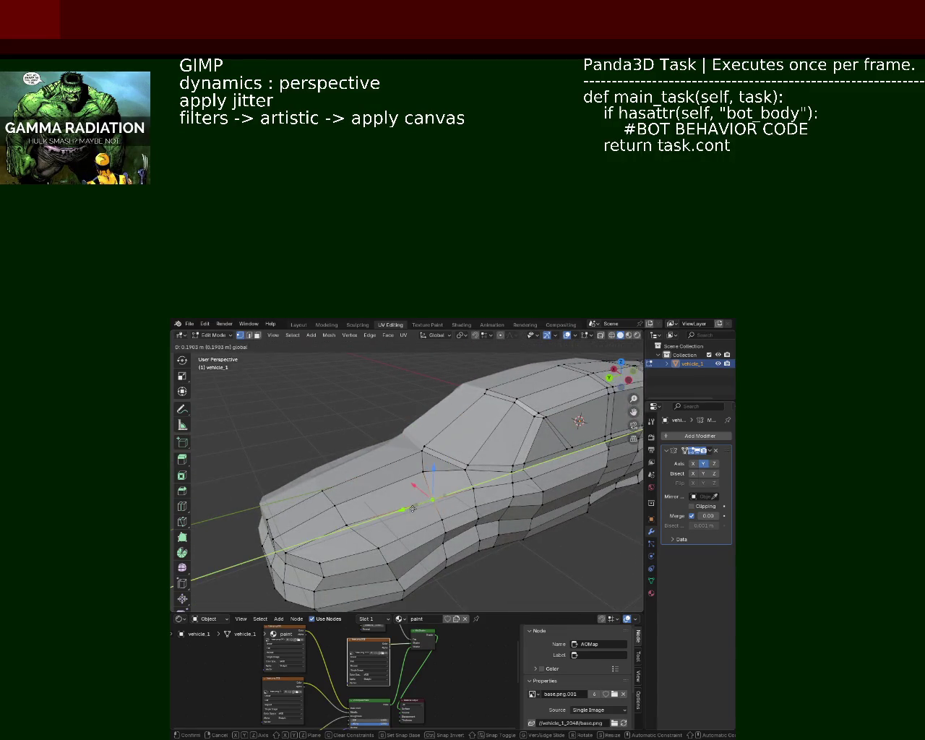
drag(451, 495, 456, 516)
key(ctrl+s)
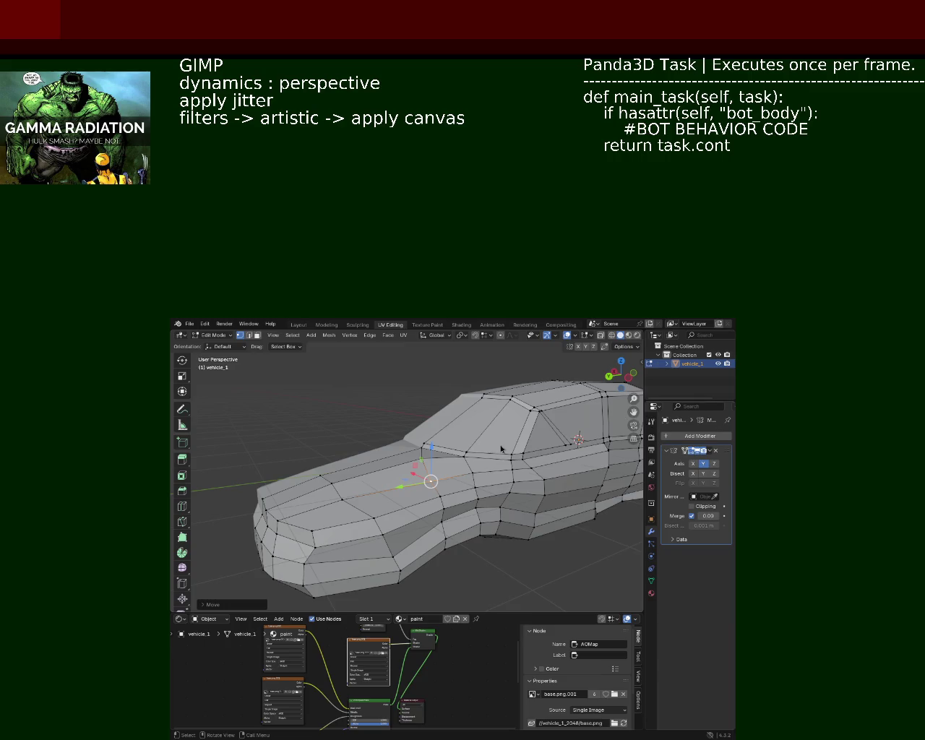
Step: Shift the front wheel arch's lower vertex along Y and raise it along Z
drag(580, 427, 438, 438)
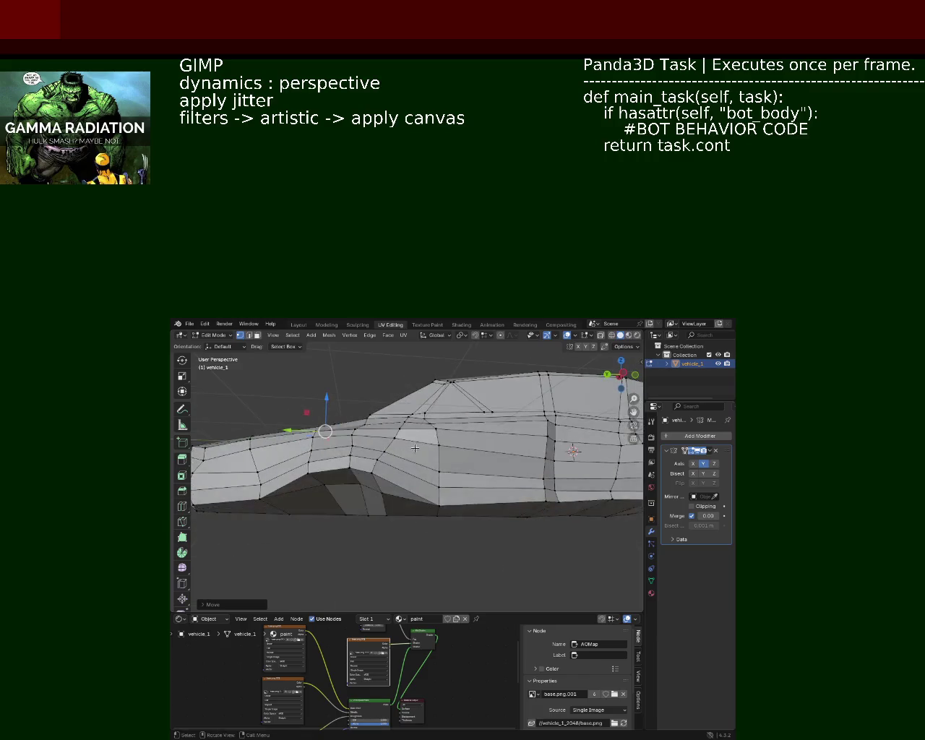
drag(437, 438, 431, 453)
click(410, 471)
key(g)
key(y)
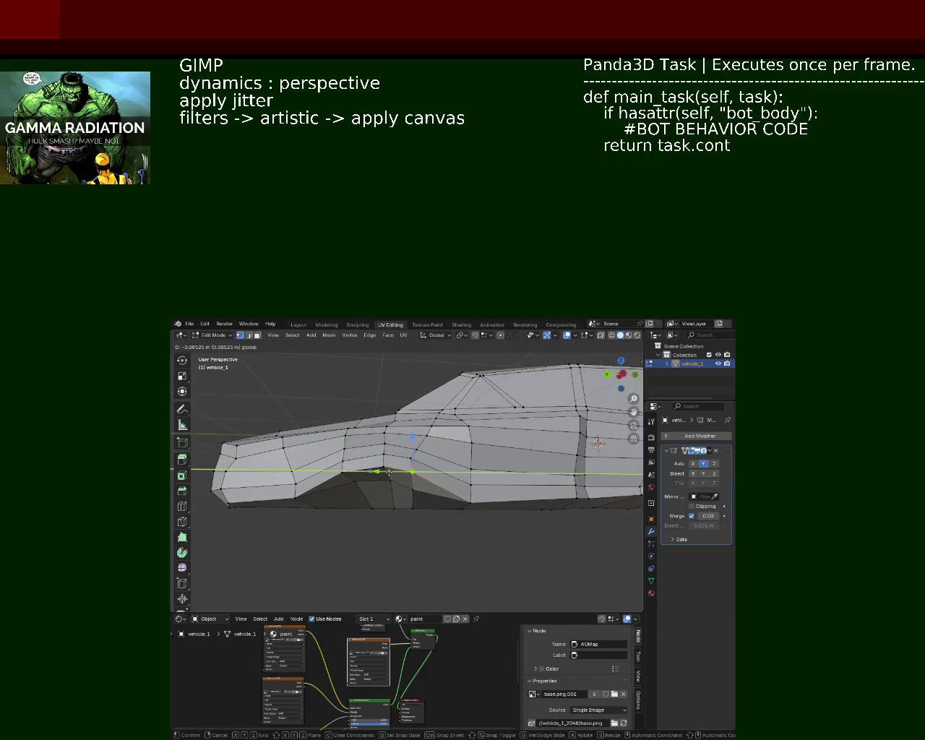
click(387, 473)
drag(386, 472, 406, 480)
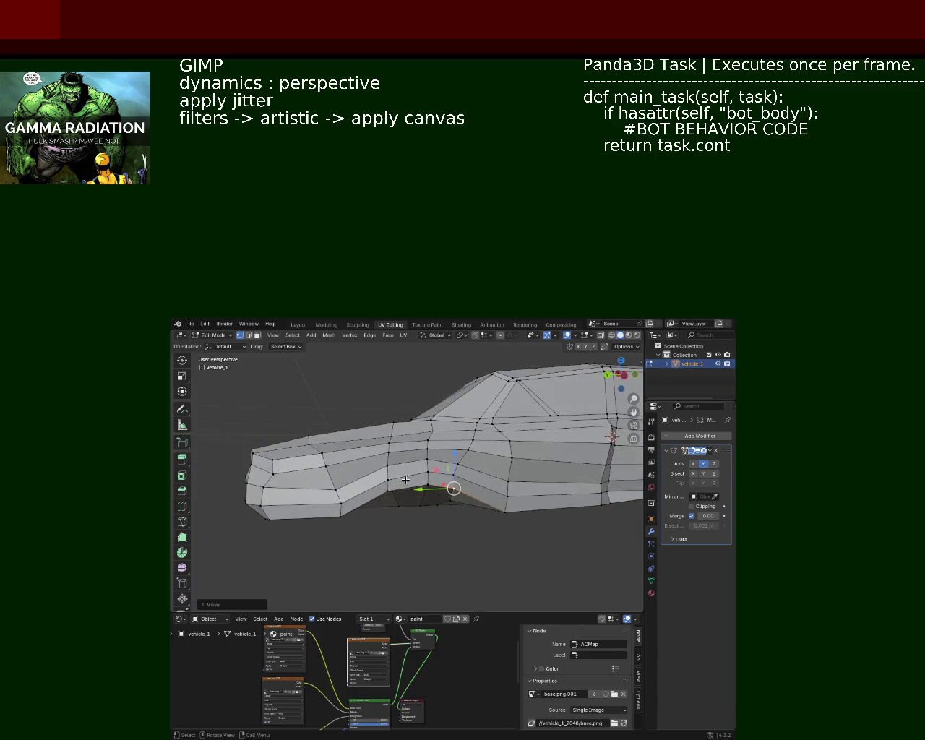
key(g)
key(z)
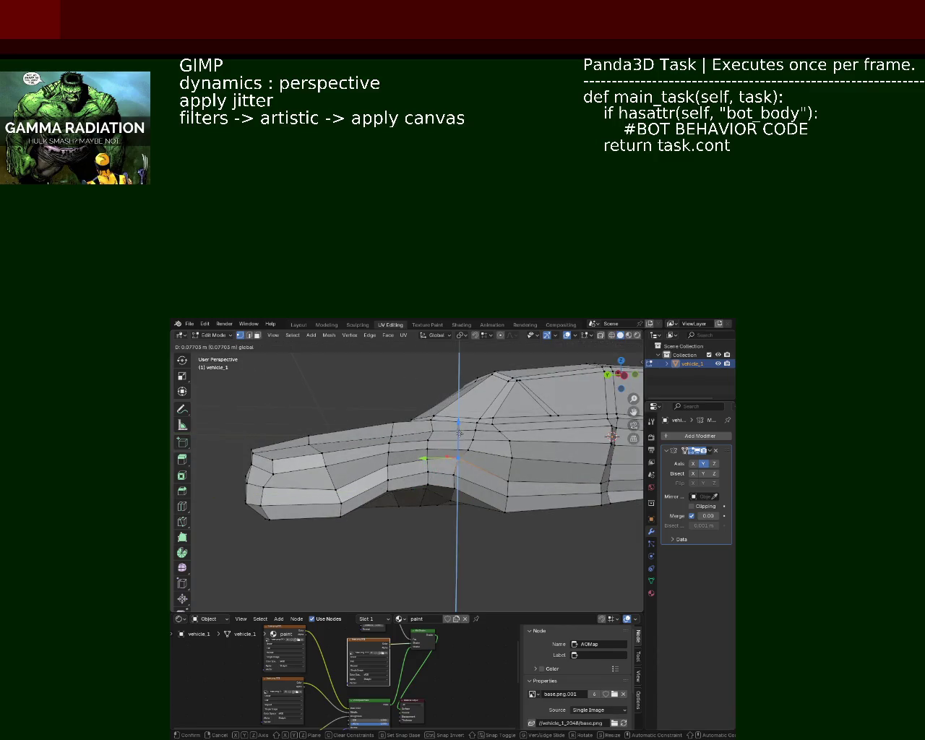
click(465, 458)
Step: Select the faces beside the front wheel arch and shift them along Y in three moves
click(499, 495)
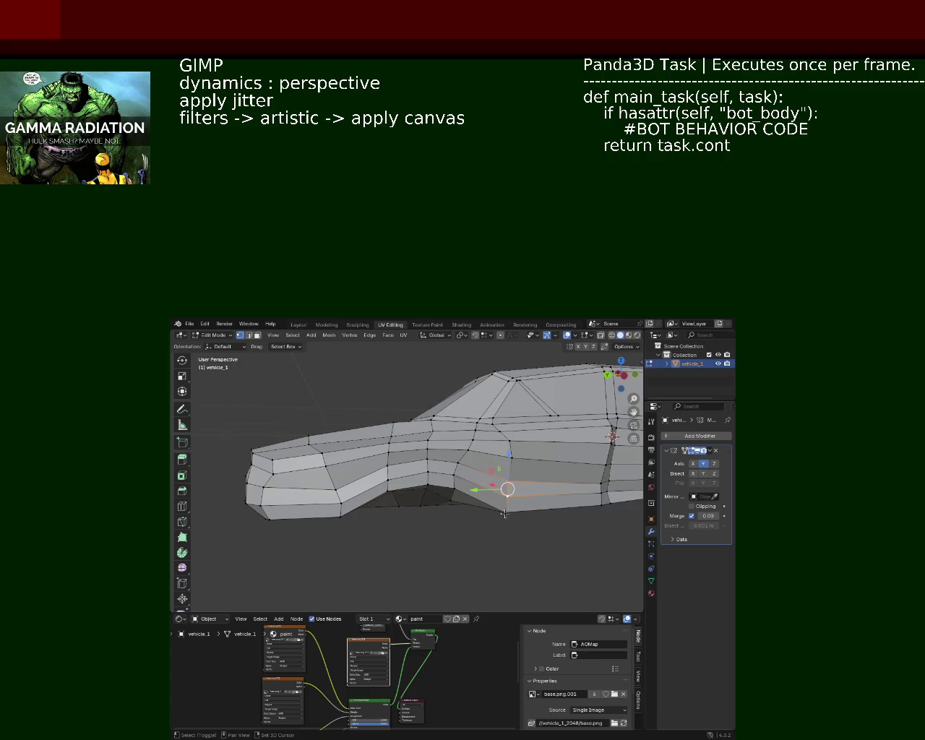
key(g)
key(y)
click(457, 498)
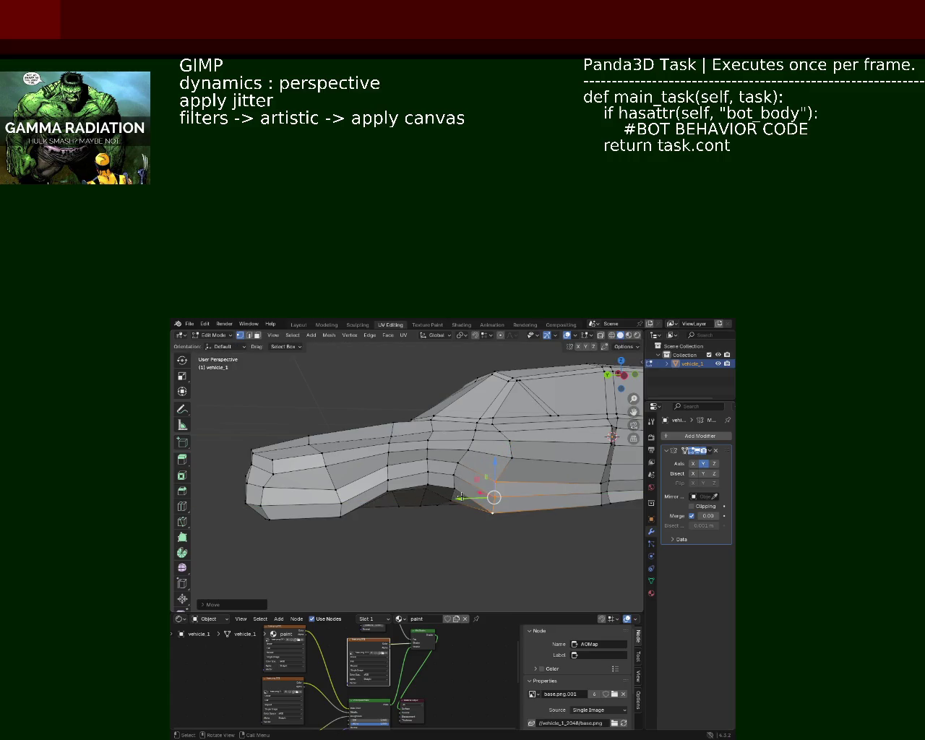
drag(457, 498, 488, 450)
key(g)
key(y)
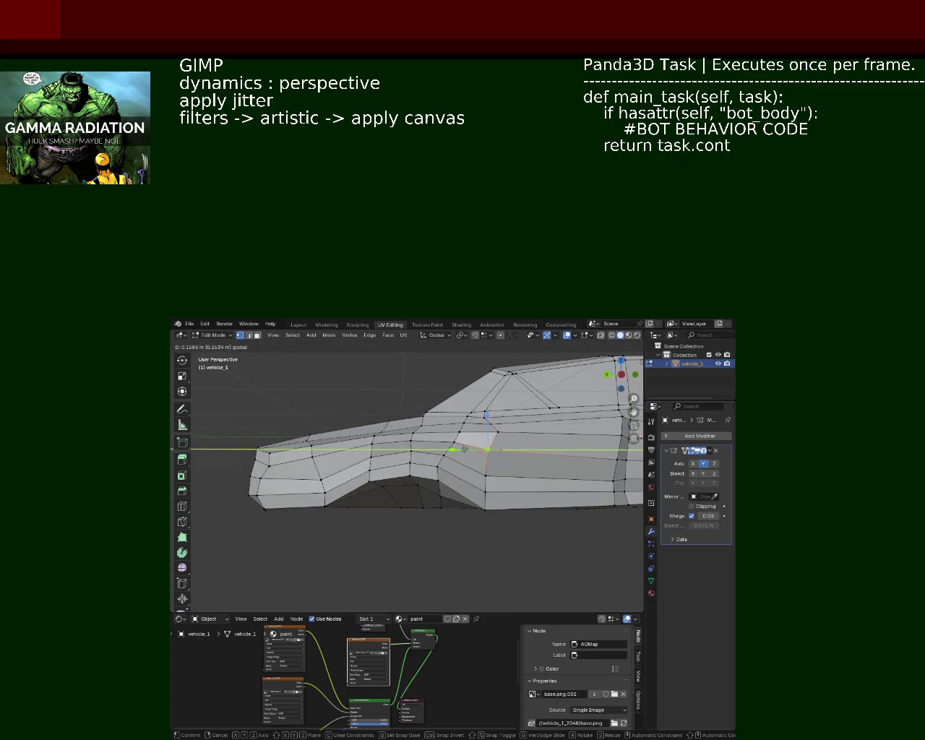
click(477, 438)
key(g)
key(y)
click(475, 432)
drag(475, 432, 492, 517)
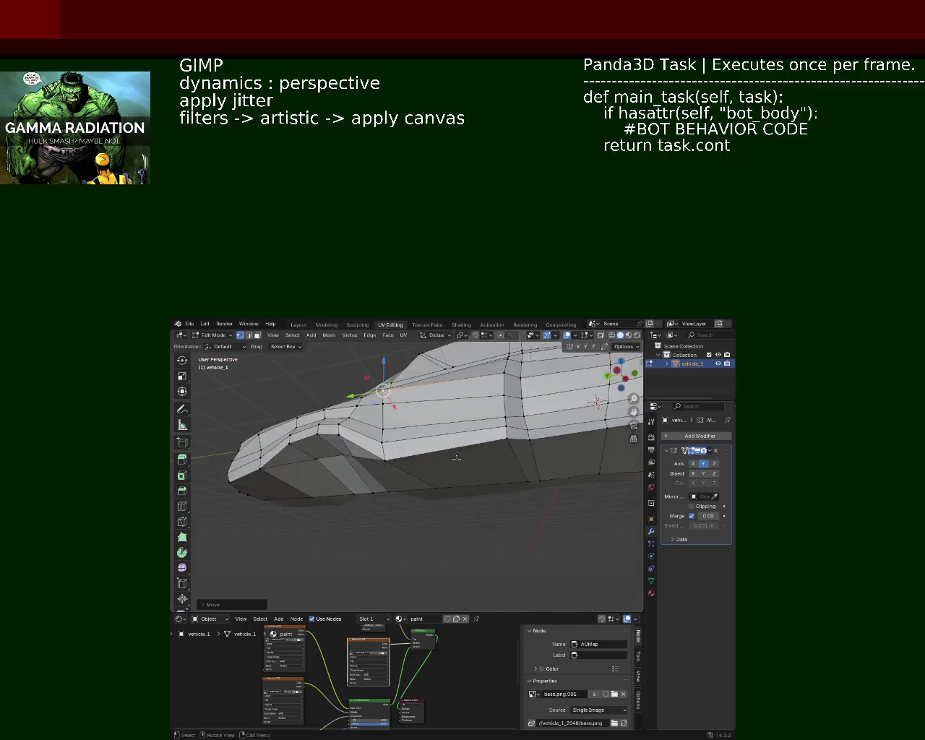
drag(493, 517, 425, 395)
scroll(down, 3)
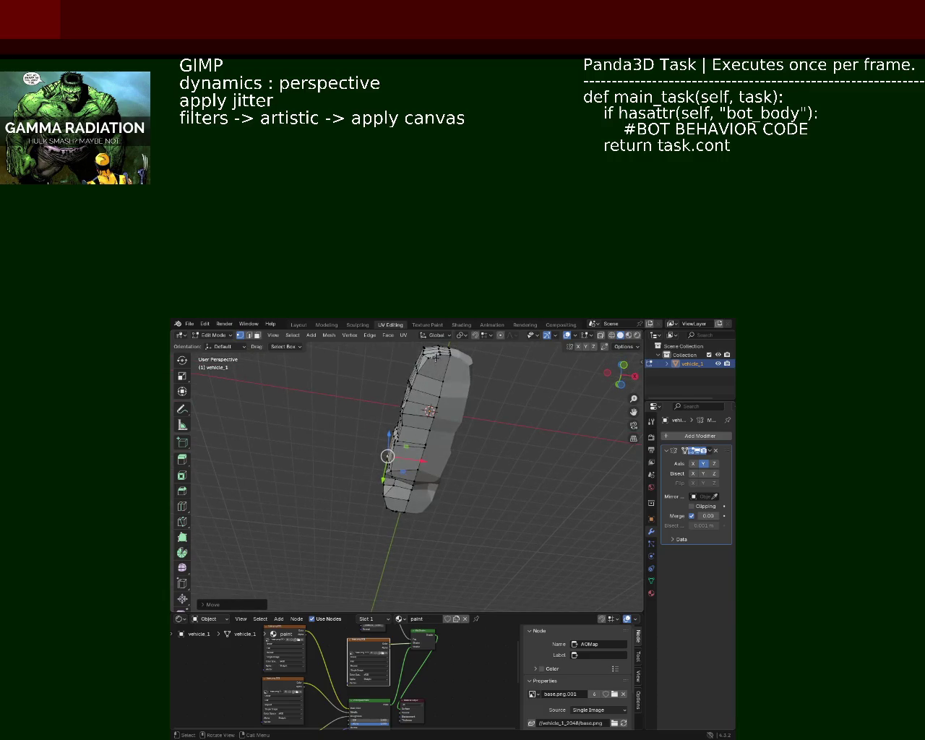
drag(438, 354, 426, 468)
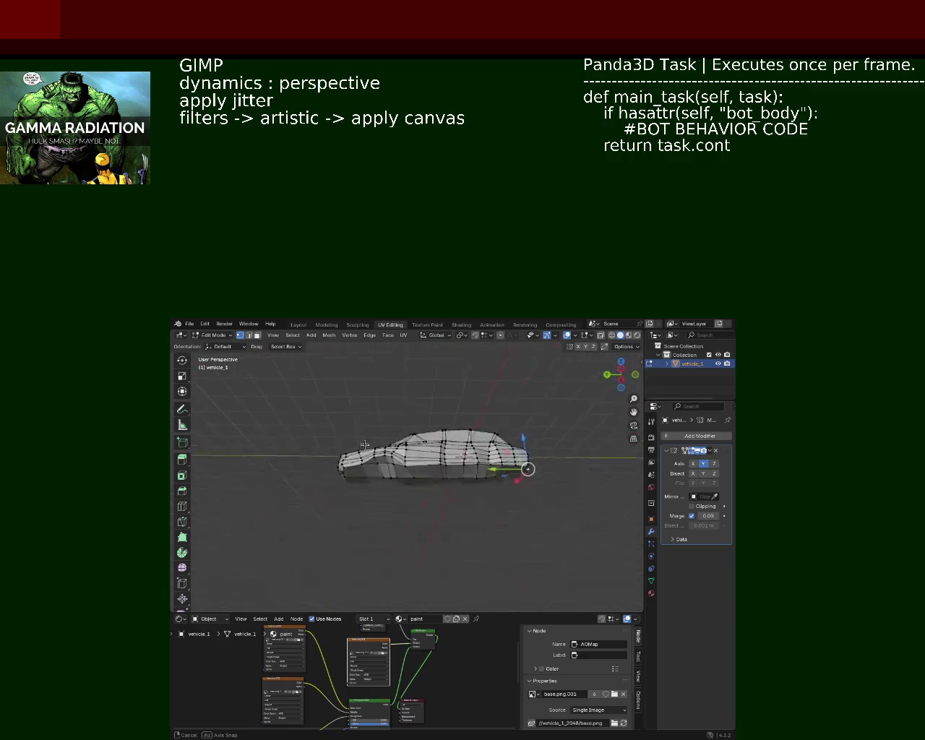
scroll(up, 3)
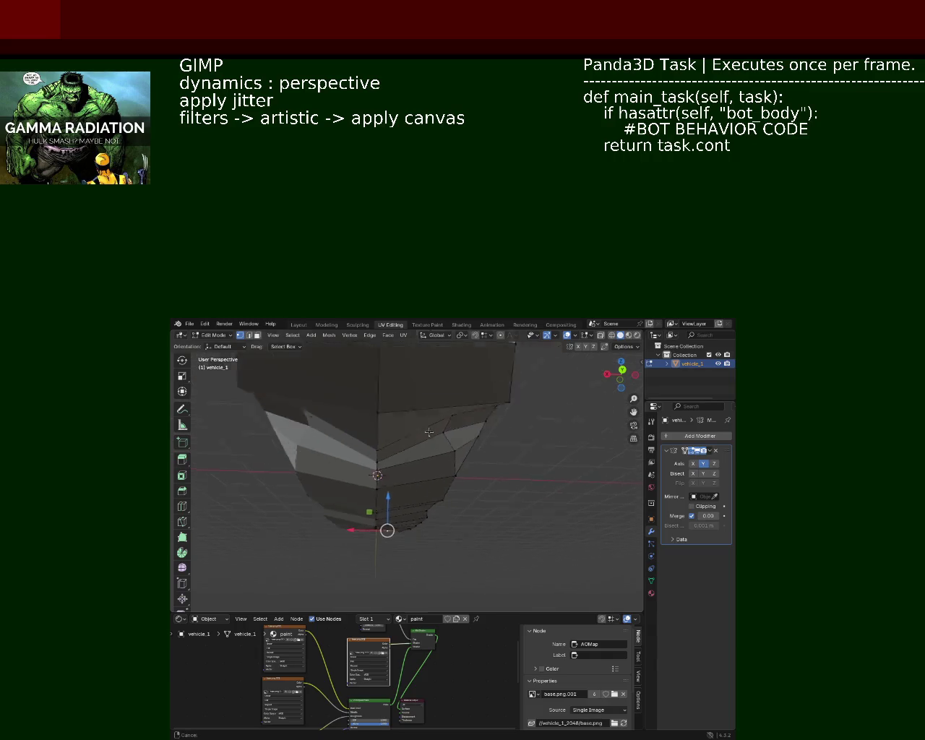
scroll(down, 3)
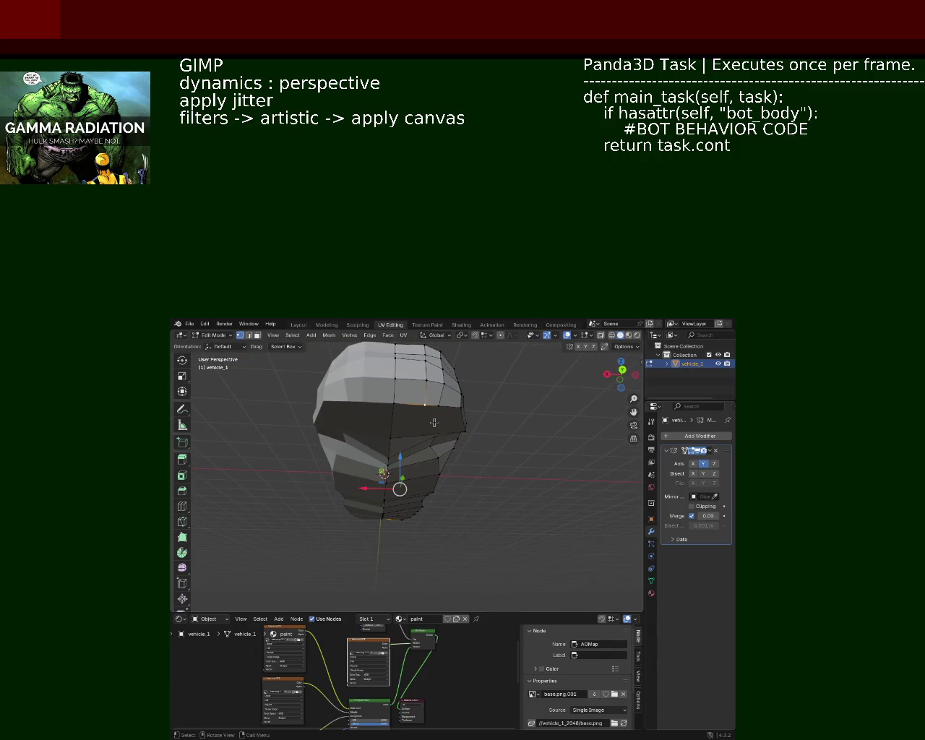
drag(435, 428, 424, 452)
drag(355, 470, 364, 461)
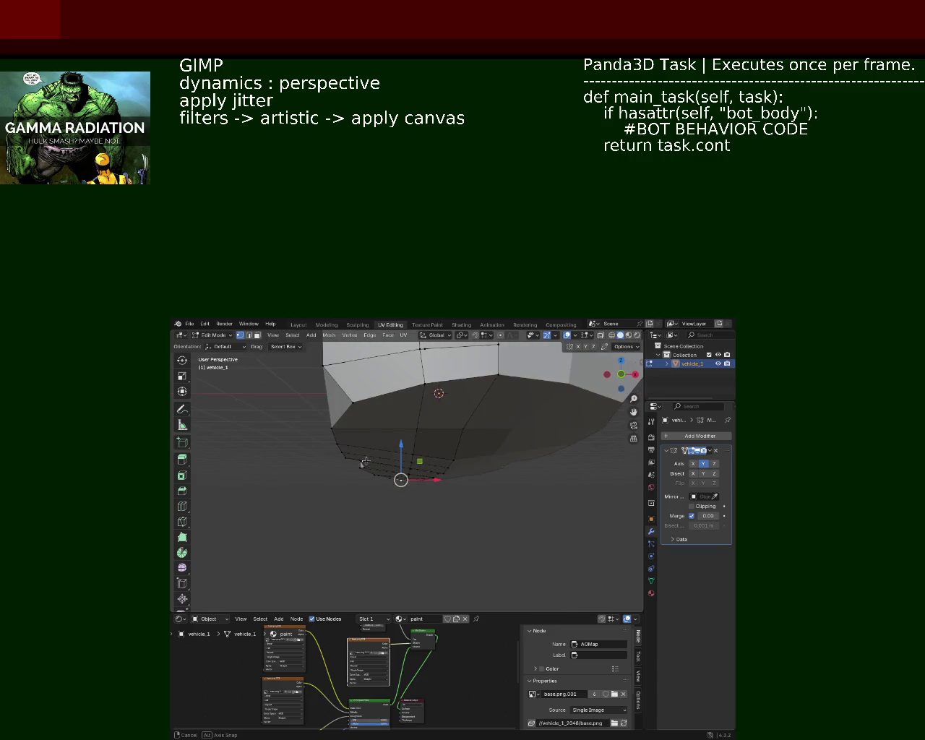
drag(358, 397, 470, 440)
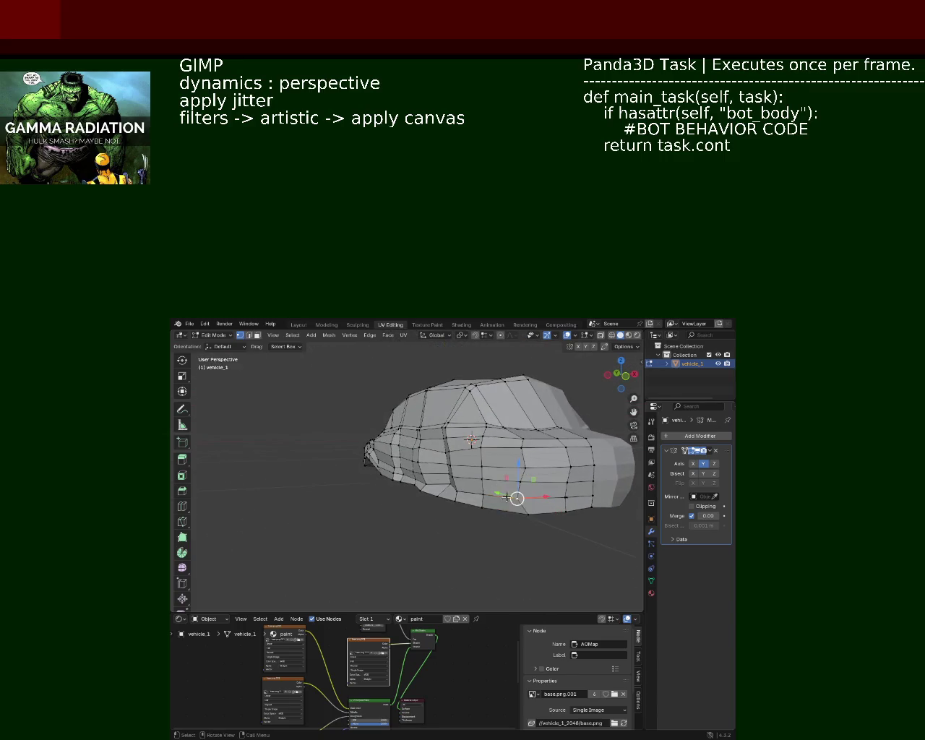
drag(497, 488, 503, 502)
drag(504, 547, 505, 539)
drag(506, 538, 456, 454)
scroll(up, 3)
scroll(up, 3)
scroll(down, 3)
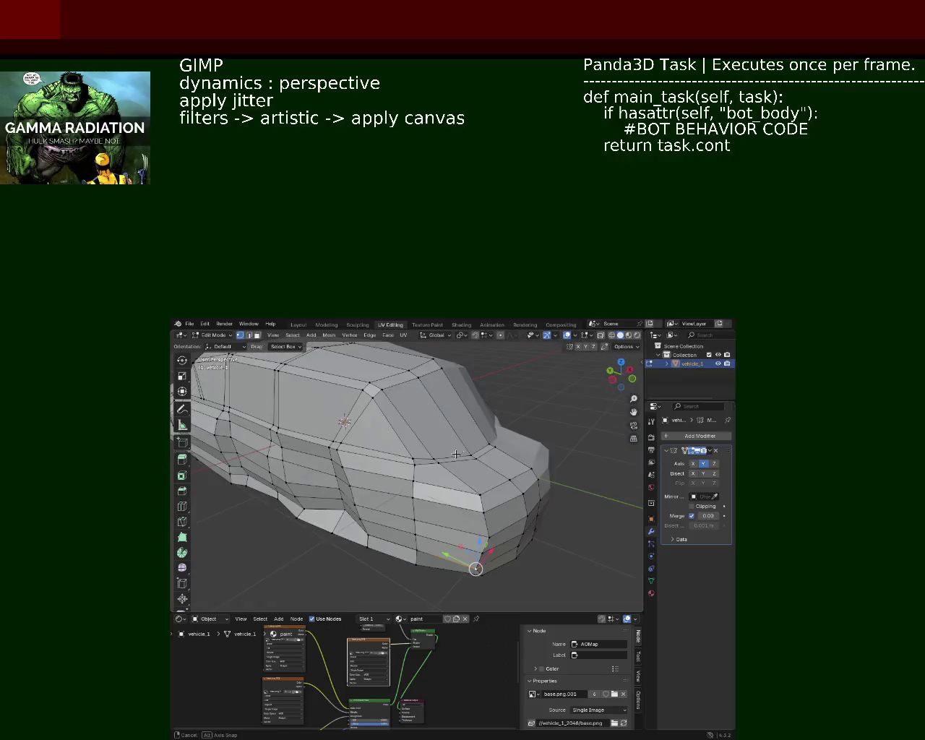
scroll(up, 3)
drag(475, 525, 464, 470)
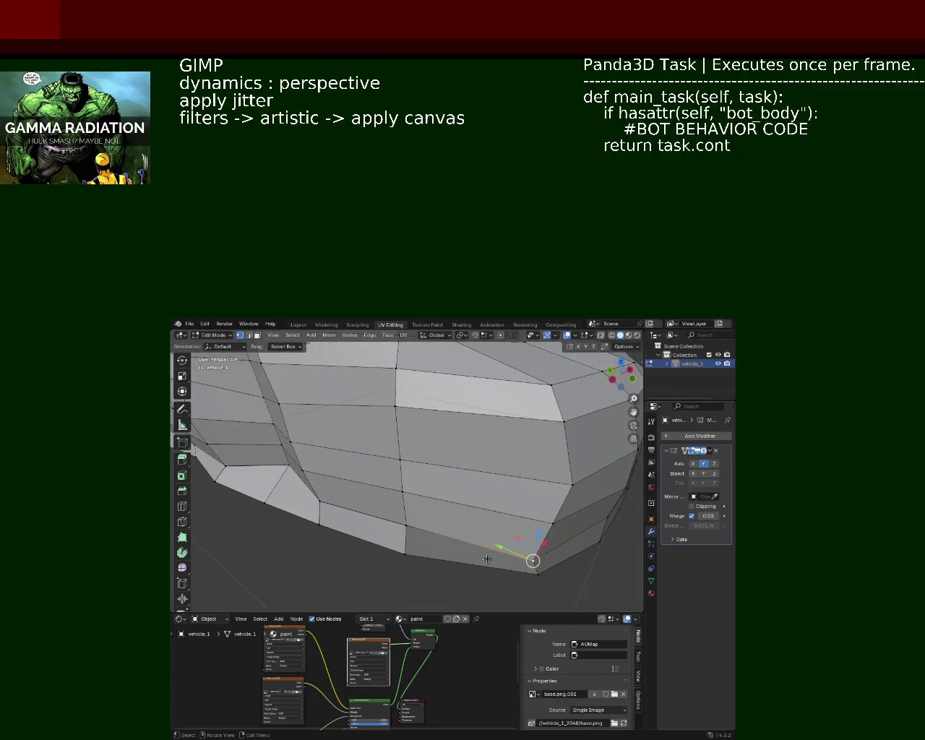
Step: Cancel the pending vertex move and delete the unwanted side-panel vertices
key(g)
key(y)
key(Escape)
click(540, 543)
key(x)
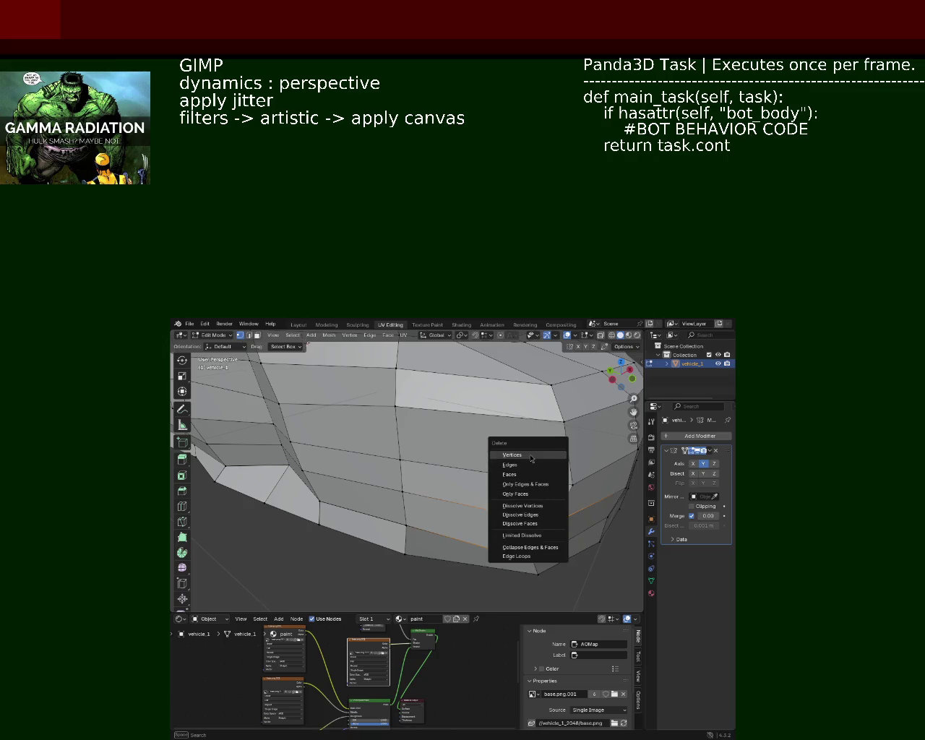
click(529, 455)
drag(530, 438, 511, 432)
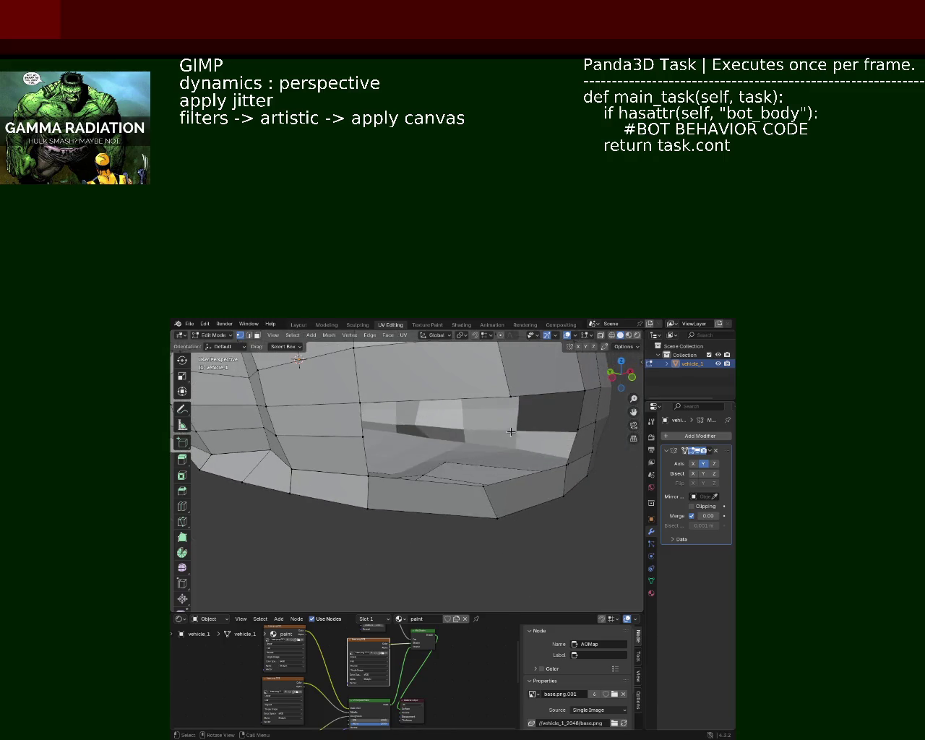
Step: Select the four corner vertices around the new hole in the side panel
click(363, 437)
click(484, 488)
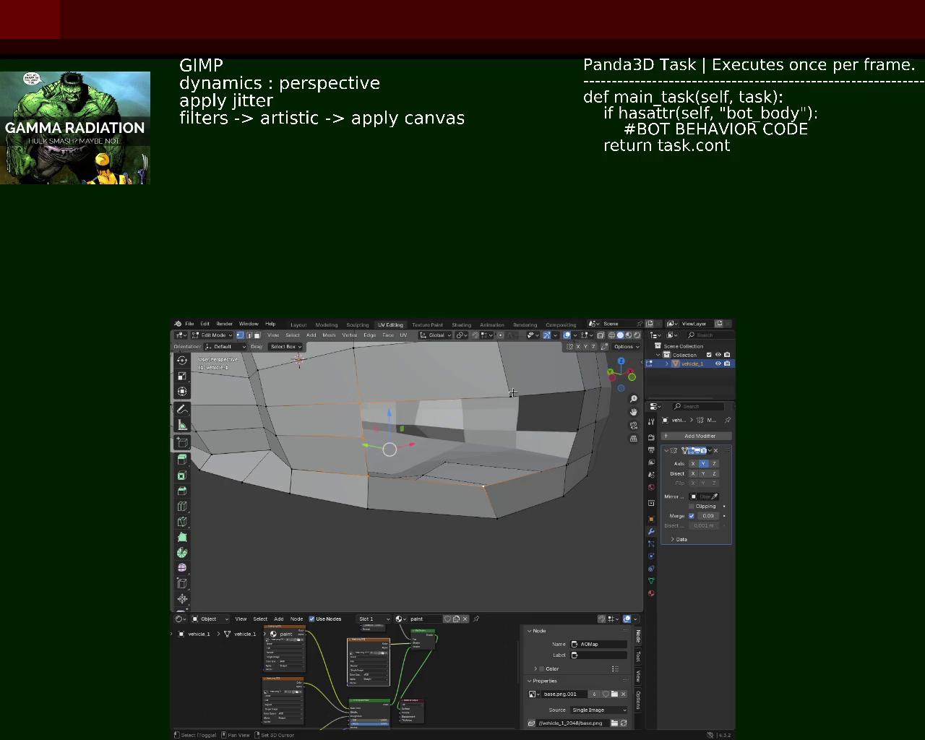
click(513, 393)
click(361, 432)
click(355, 404)
click(364, 437)
click(509, 396)
click(483, 485)
Step: Switch the viewport to Wireframe shading and begin selecting side-panel edges
drag(483, 479, 417, 433)
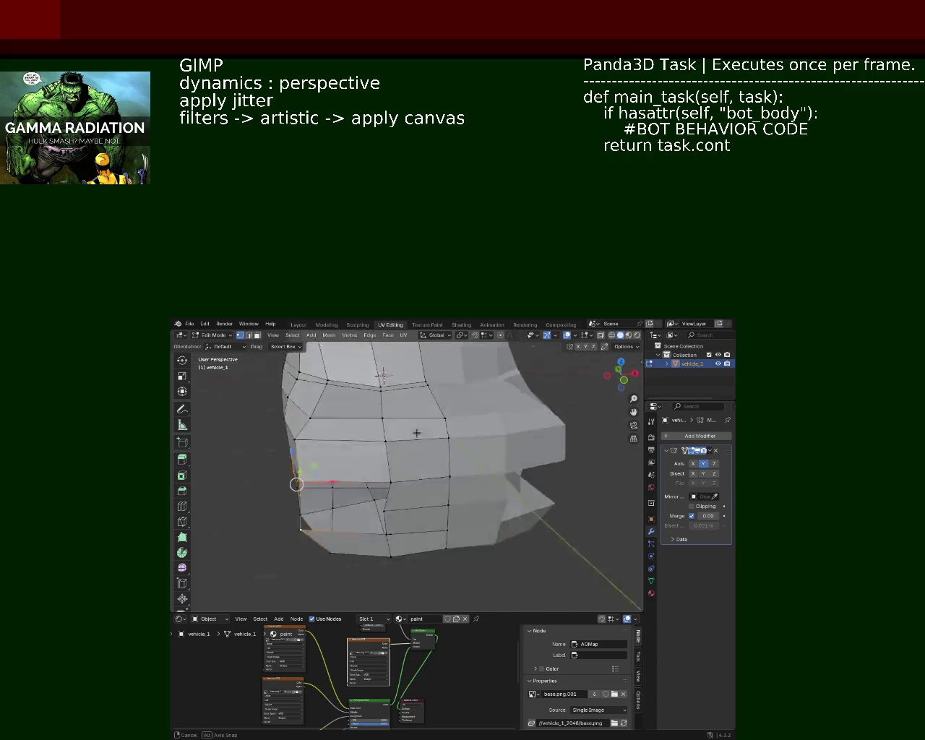
drag(417, 433, 423, 398)
click(612, 336)
drag(514, 395, 508, 440)
click(524, 418)
Step: Select the corner vertices of one side-panel face in wireframe
click(521, 452)
click(451, 472)
click(462, 422)
click(526, 416)
click(524, 441)
click(516, 466)
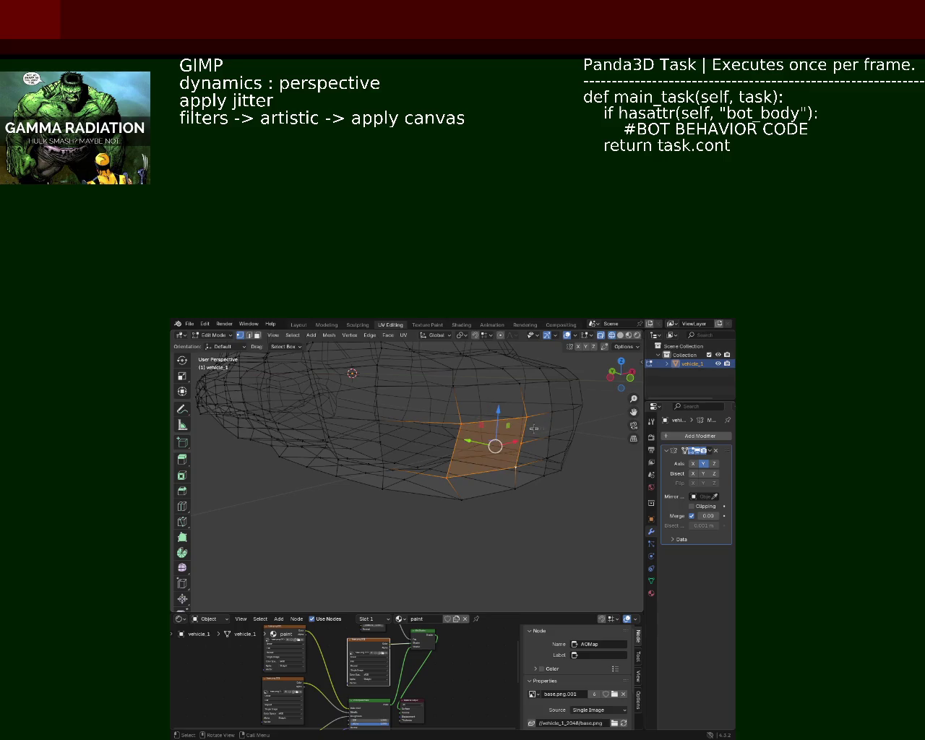
Step: Select a larger neighbouring side face by its vertices and orbit to inspect it
click(432, 466)
click(449, 477)
click(460, 424)
click(378, 421)
click(380, 447)
click(383, 466)
drag(383, 466, 449, 474)
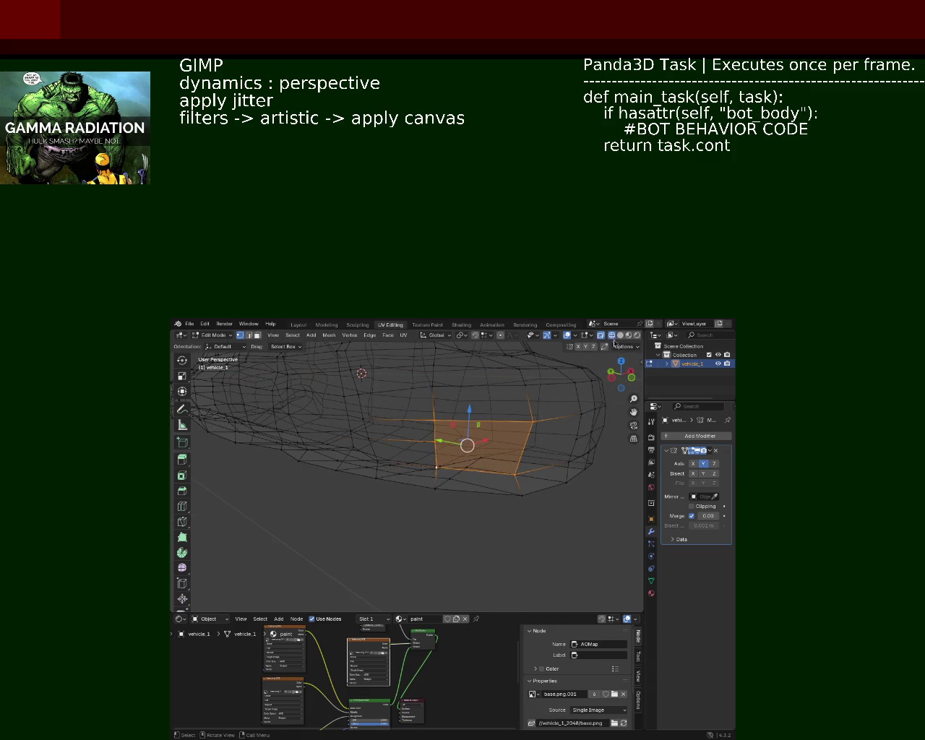
Step: Return to Solid shading, clear the selection and pick a horizontal edge loop along the side
click(619, 337)
click(582, 536)
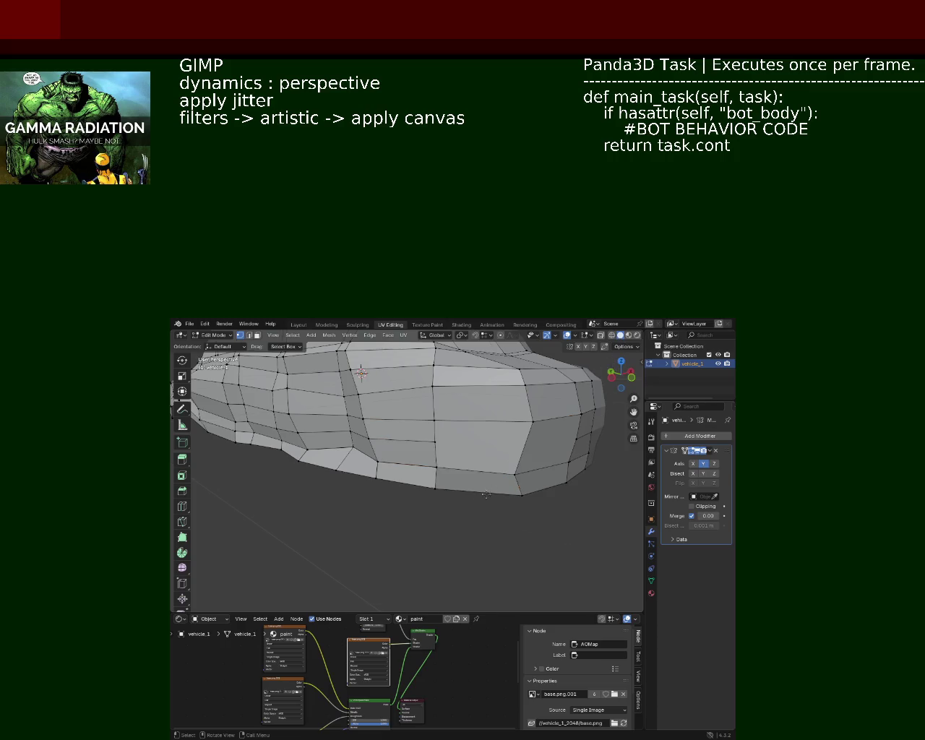
drag(494, 496, 279, 347)
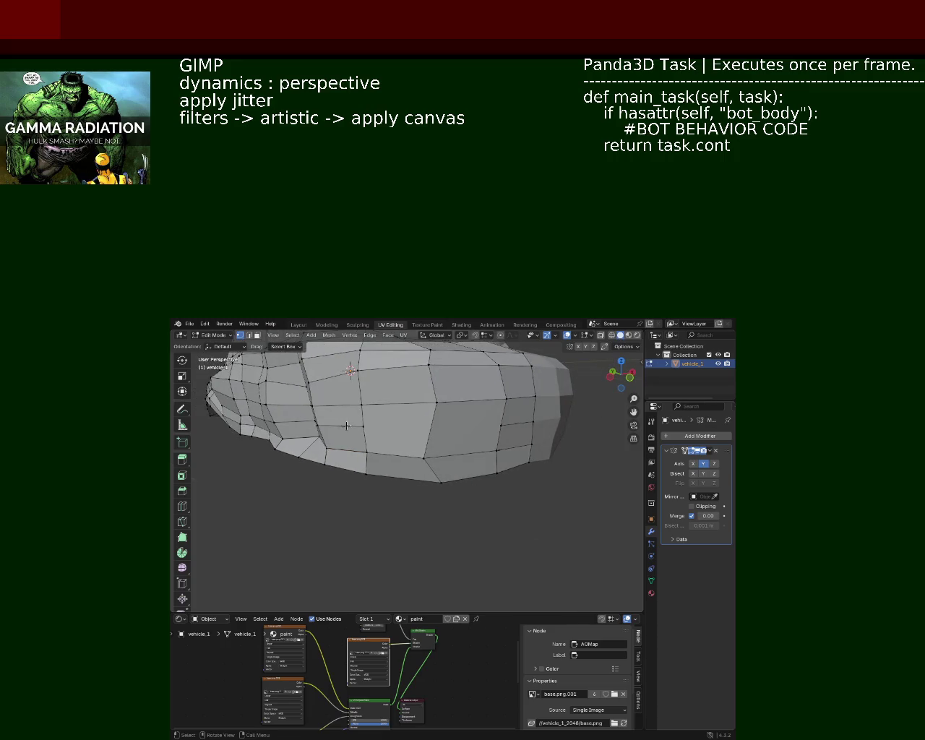
click(496, 426)
Step: Delete the stray vertex on the door line and fill the resulting hole with a face
drag(415, 441, 447, 502)
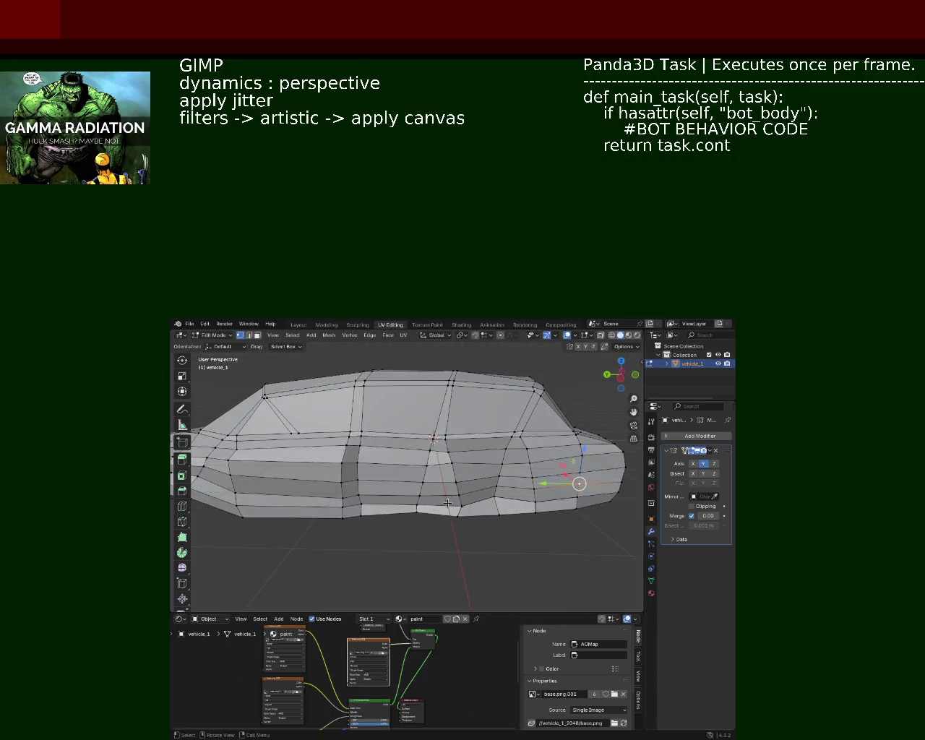
scroll(up, 3)
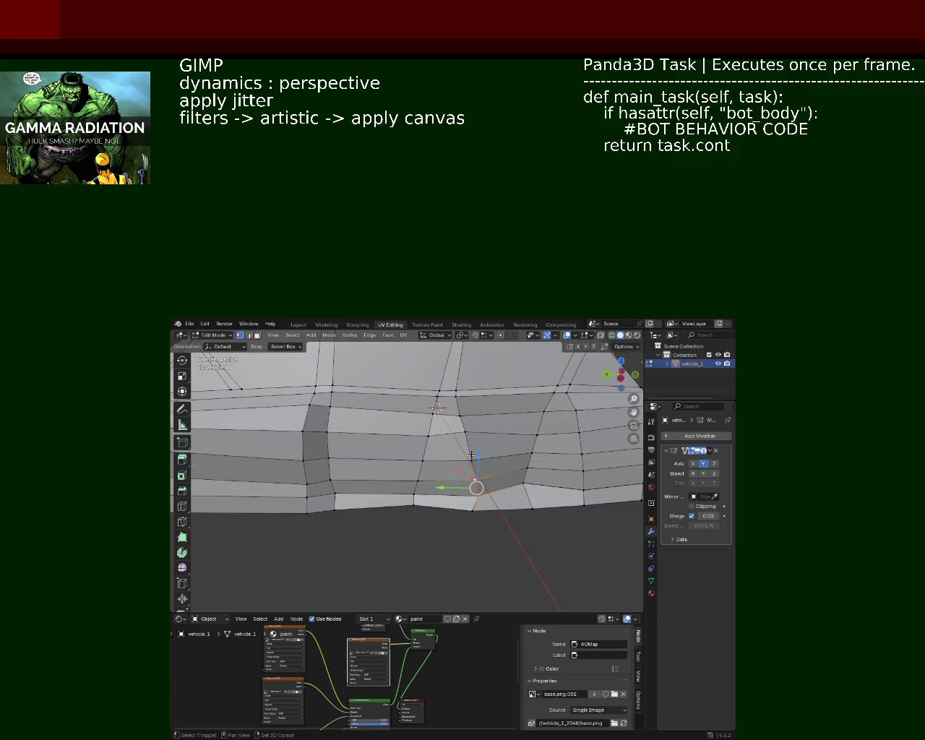
click(459, 415)
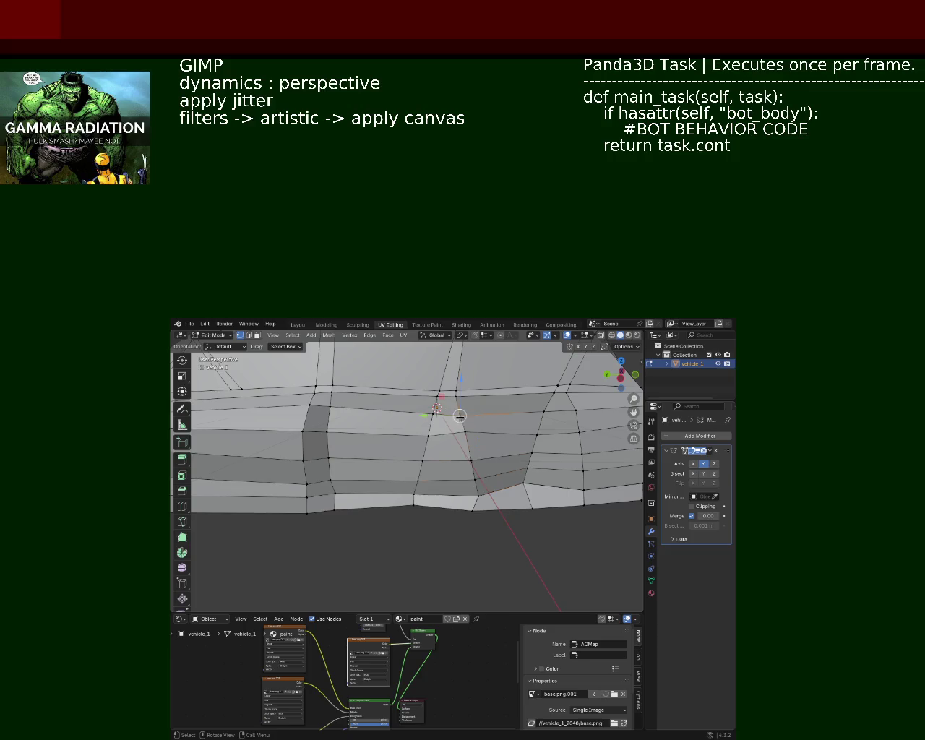
key(x)
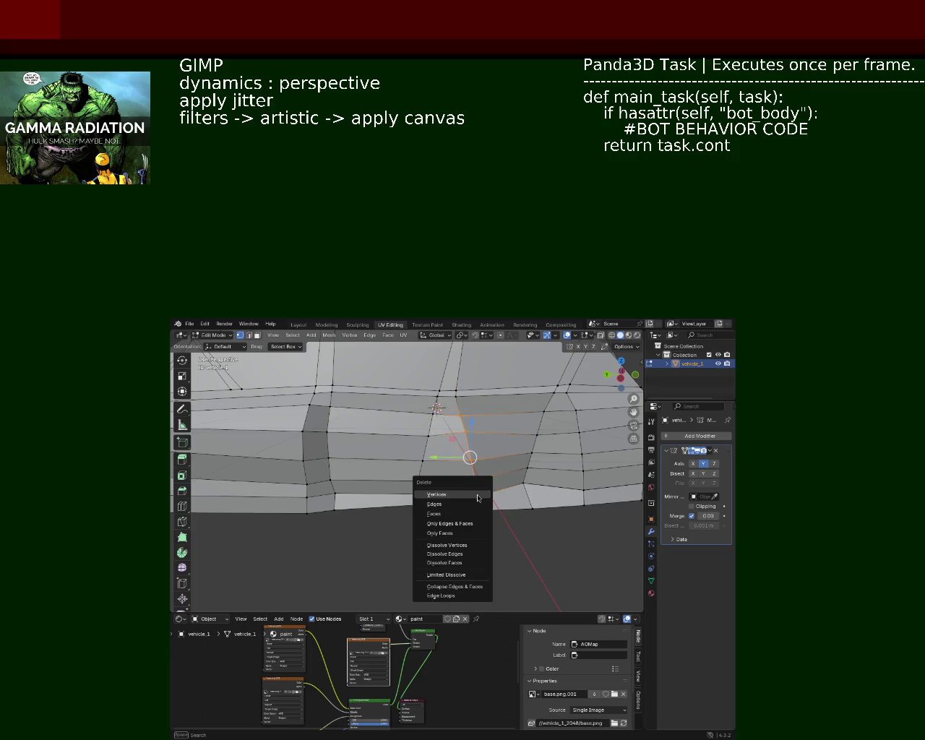
click(475, 494)
drag(474, 485, 435, 454)
key(f)
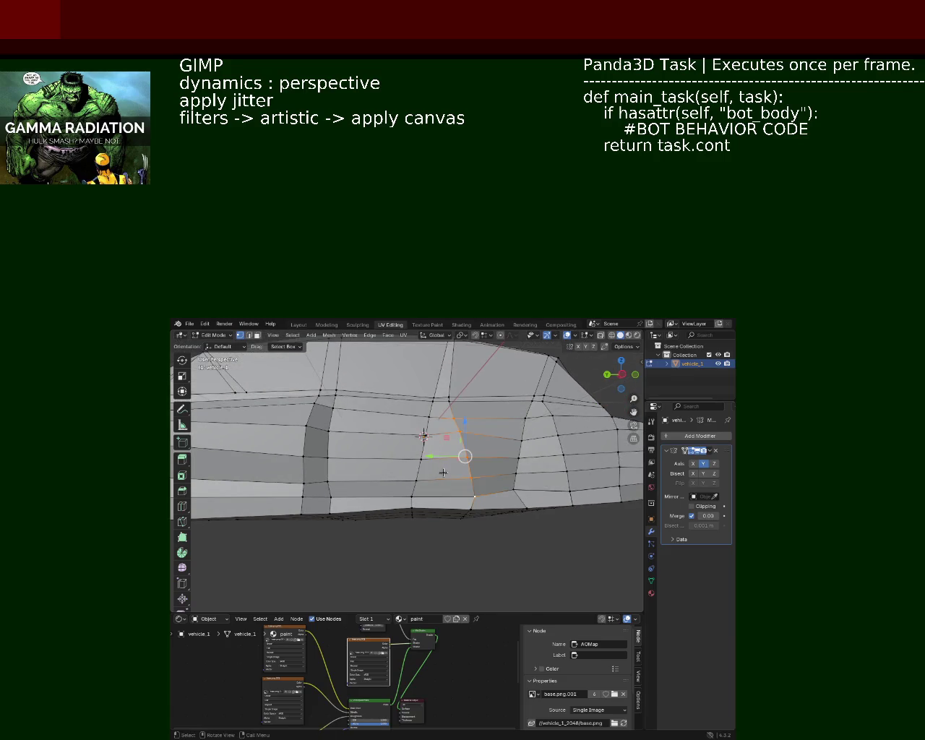
Step: Delete the selected edges to open the panel and lower the faces near the wheel arch
key(x)
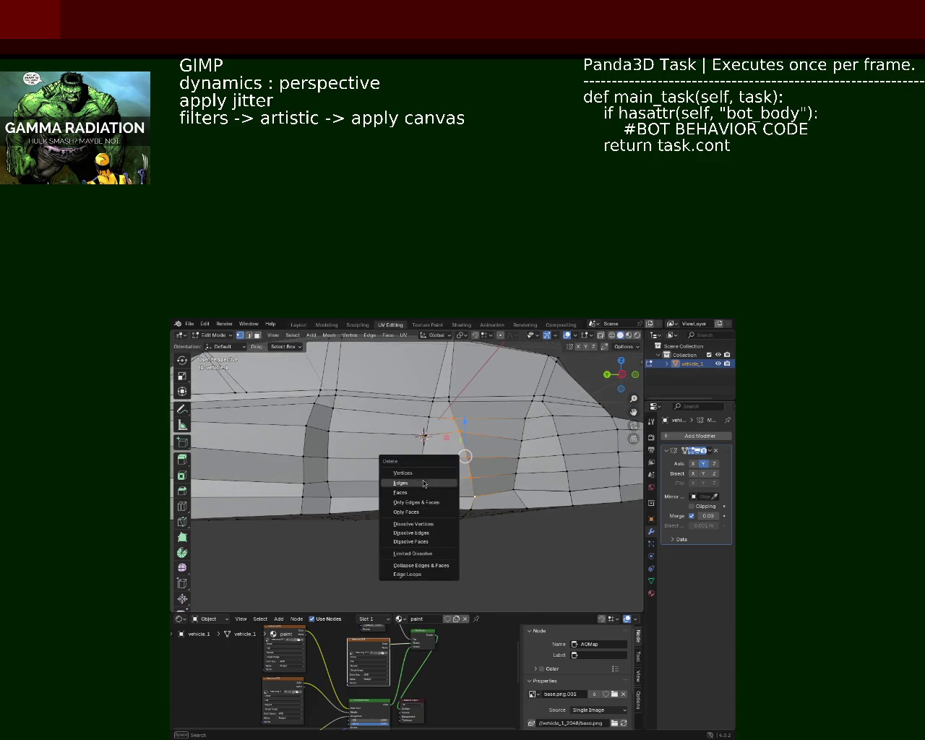
click(419, 473)
drag(419, 473, 418, 494)
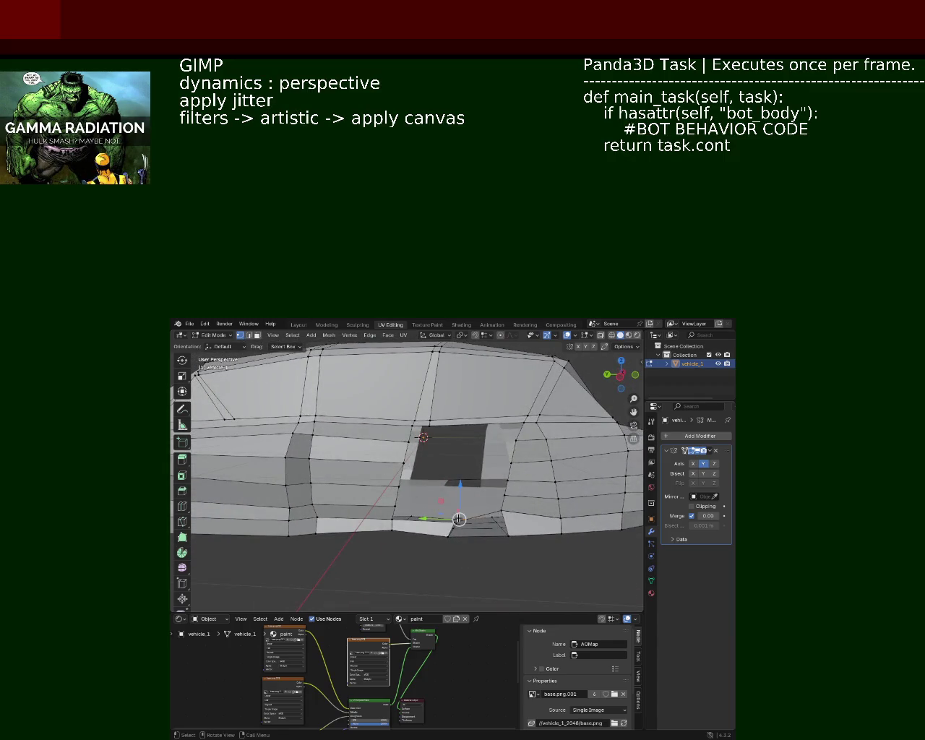
click(508, 512)
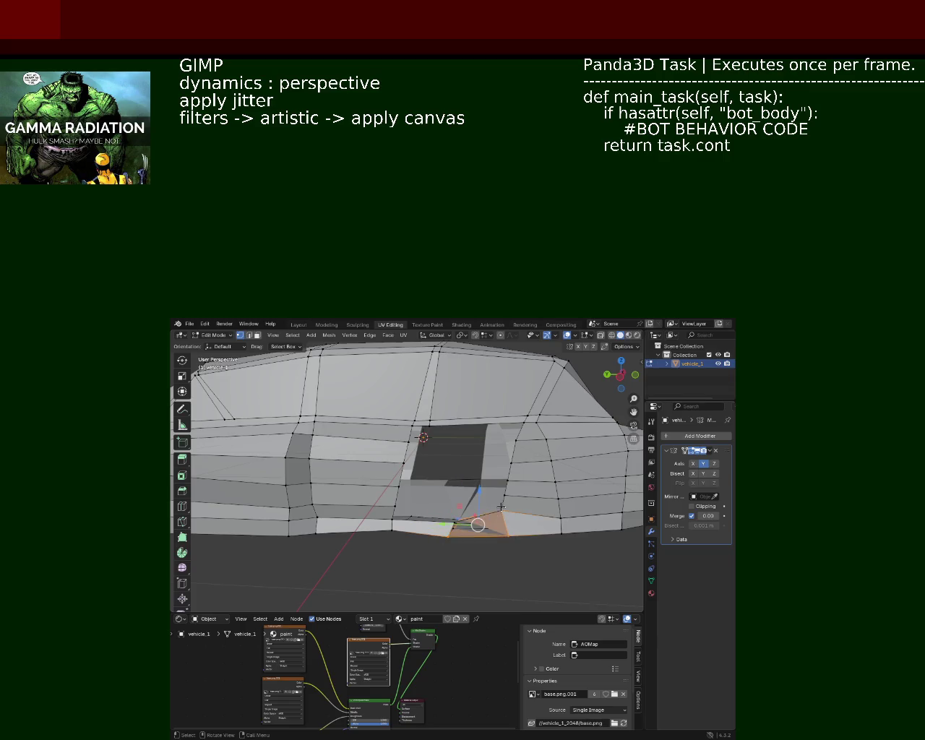
drag(483, 521, 477, 525)
drag(477, 524, 460, 563)
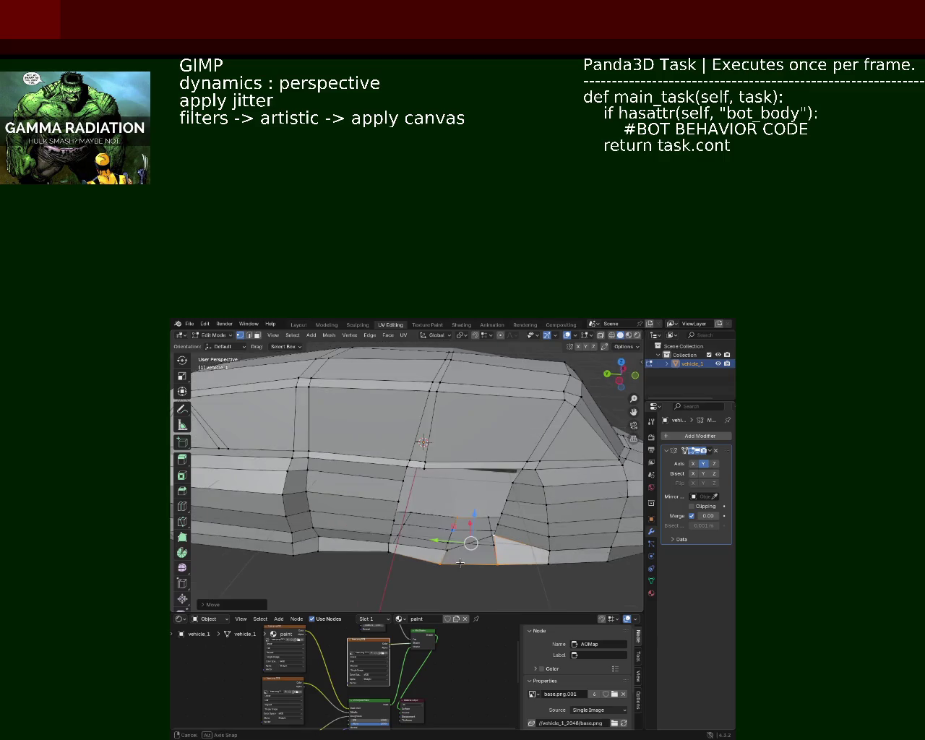
Step: Slide a vertex along the opening's lower edge to reshape it
click(446, 554)
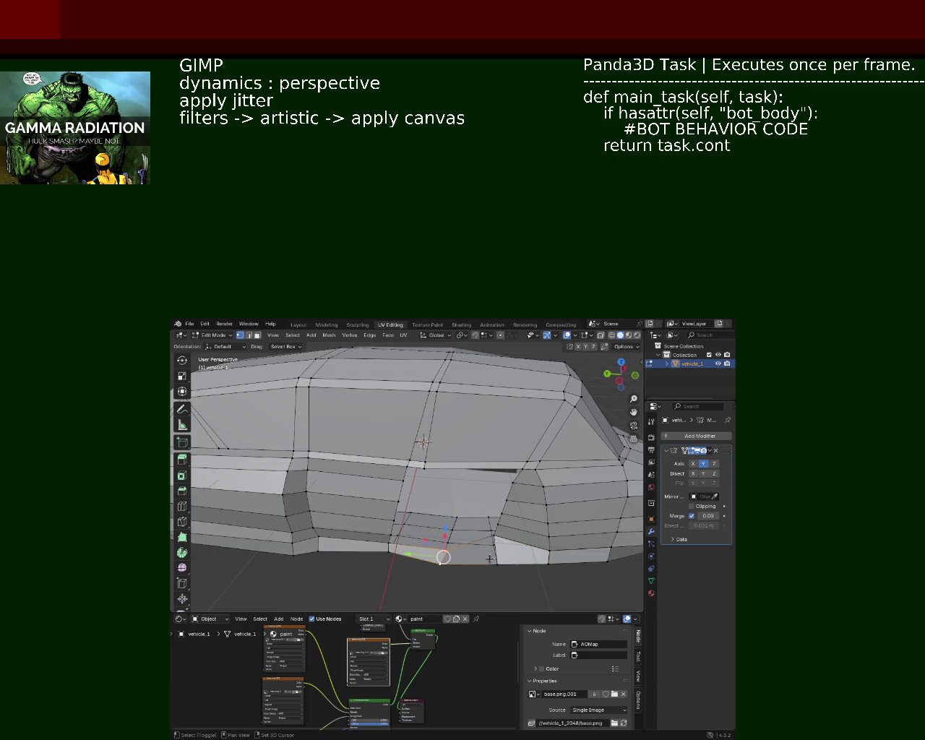
drag(496, 539, 506, 521)
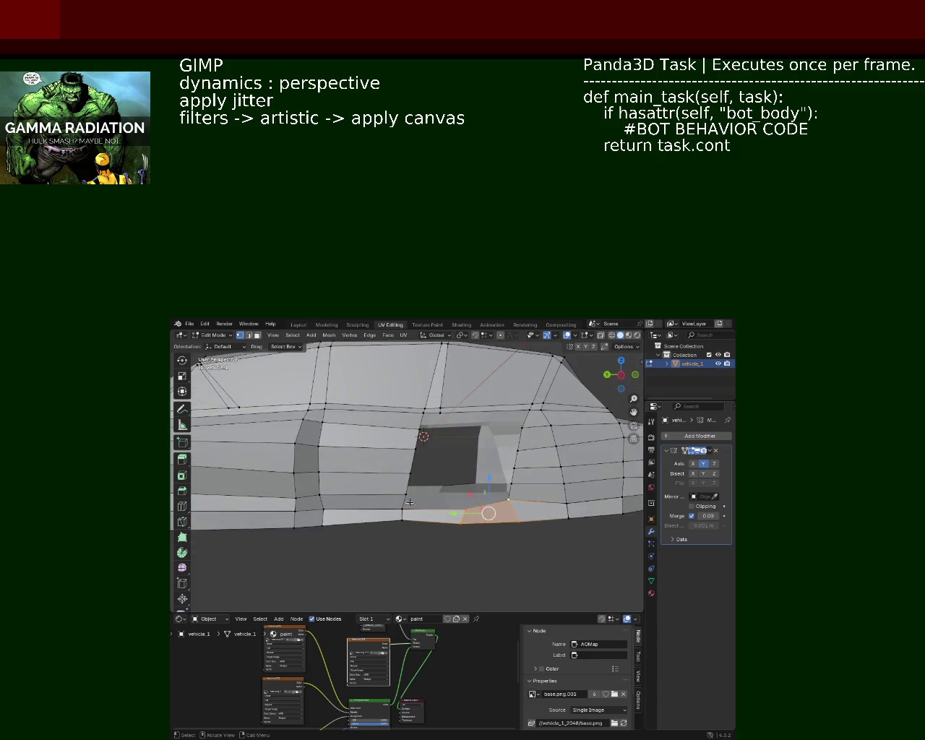
click(446, 522)
key(shift+v)
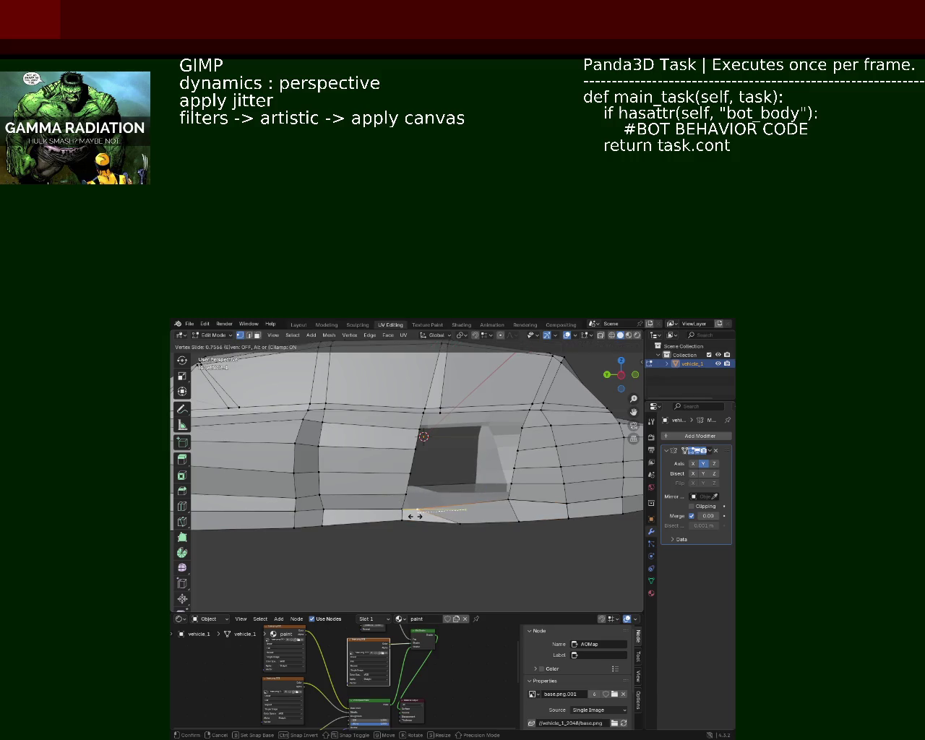
click(416, 516)
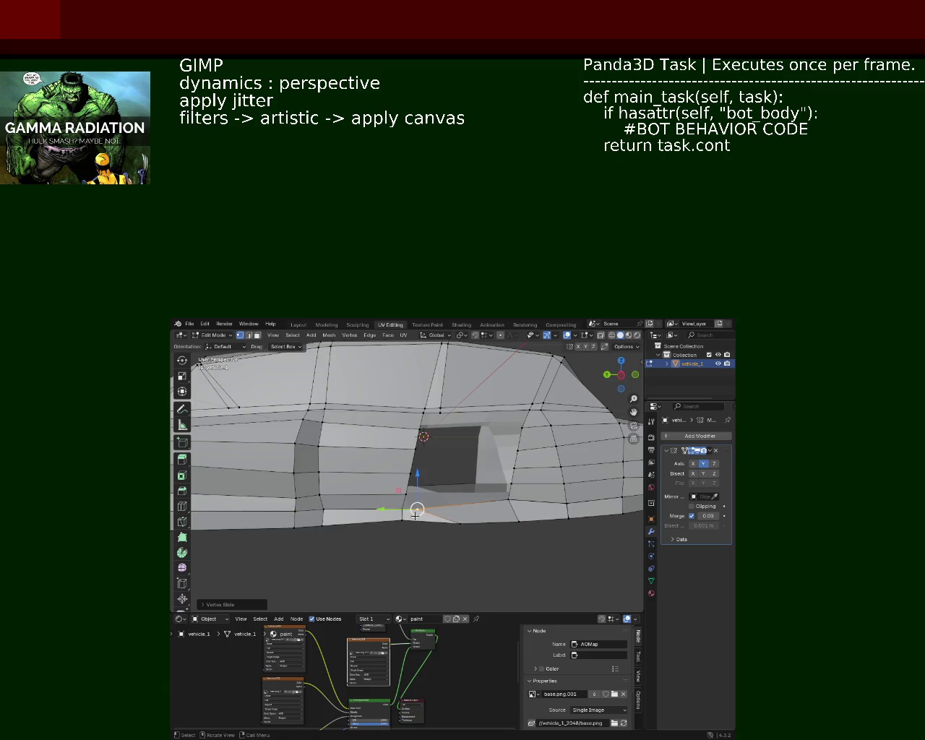
Step: Select the opening's four corner vertices and fill it with a new face
click(439, 413)
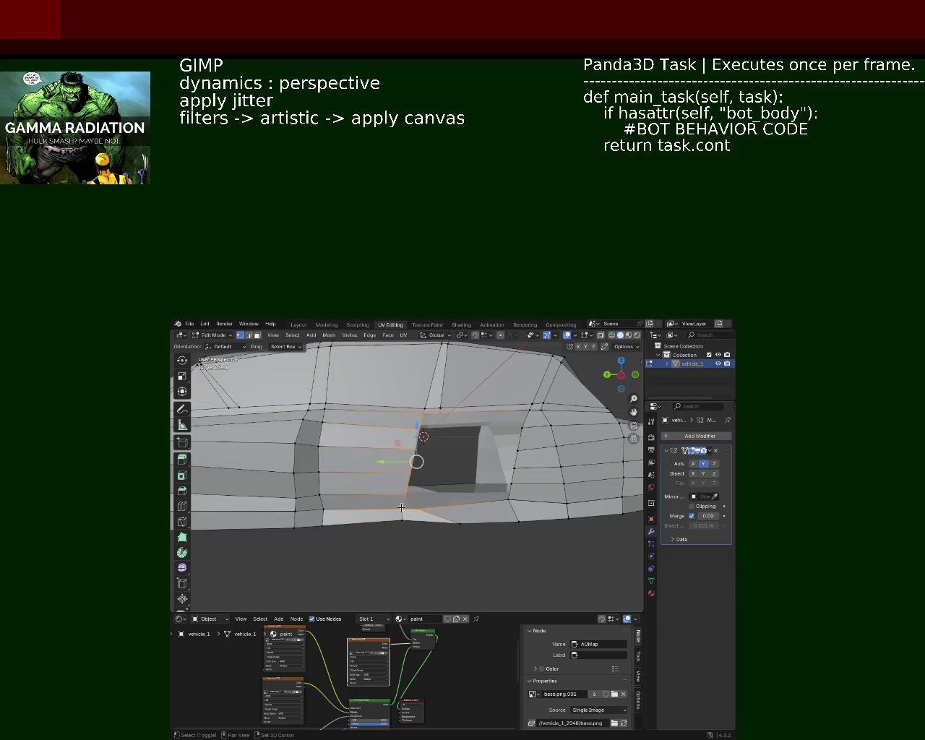
click(402, 510)
click(439, 409)
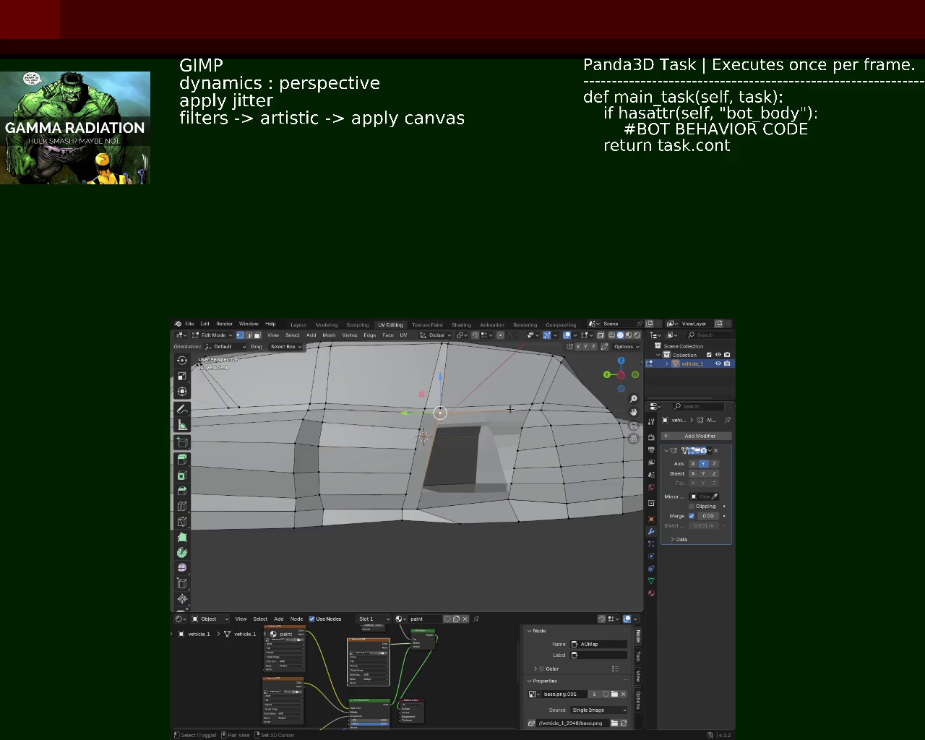
click(452, 415)
click(418, 510)
click(508, 498)
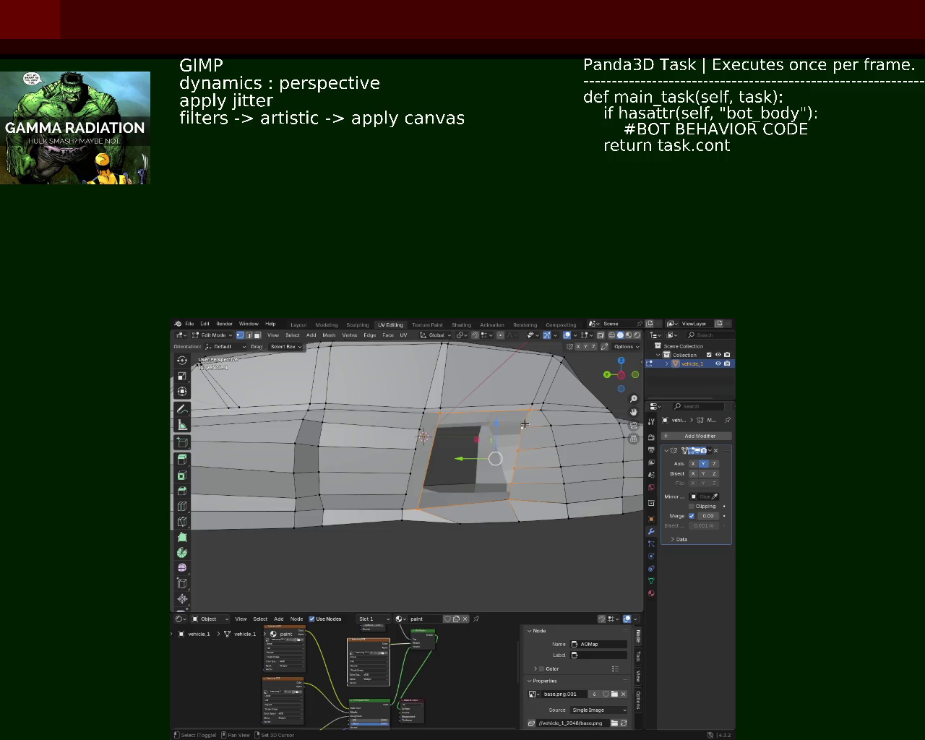
key(f)
drag(533, 541, 356, 438)
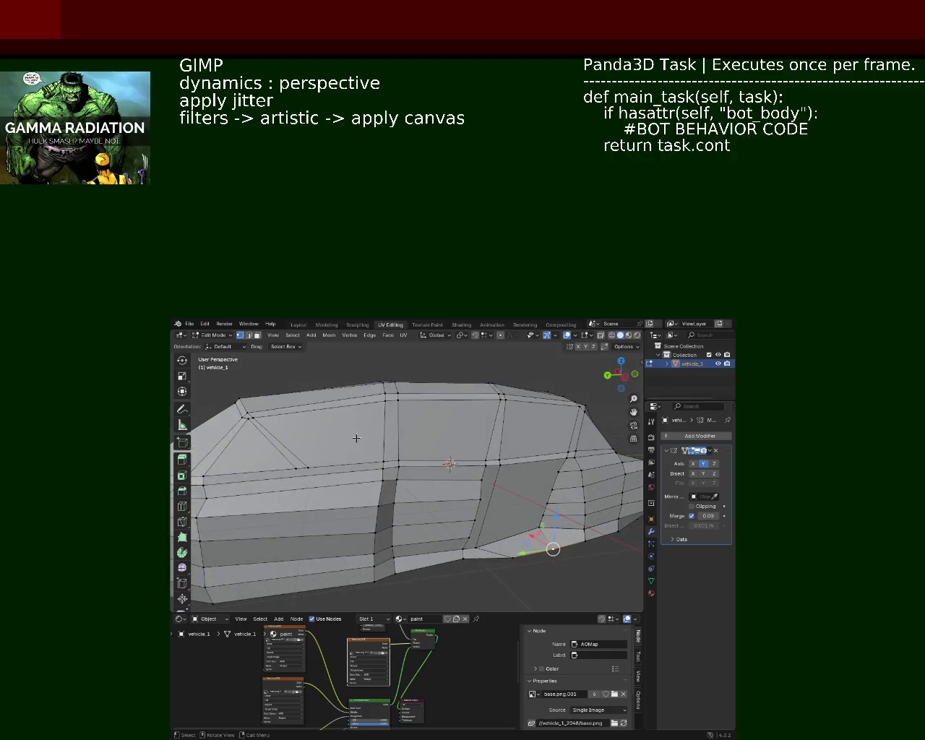
Step: Dissolve three stacked horizontal edges on the side panel
click(435, 480)
click(435, 499)
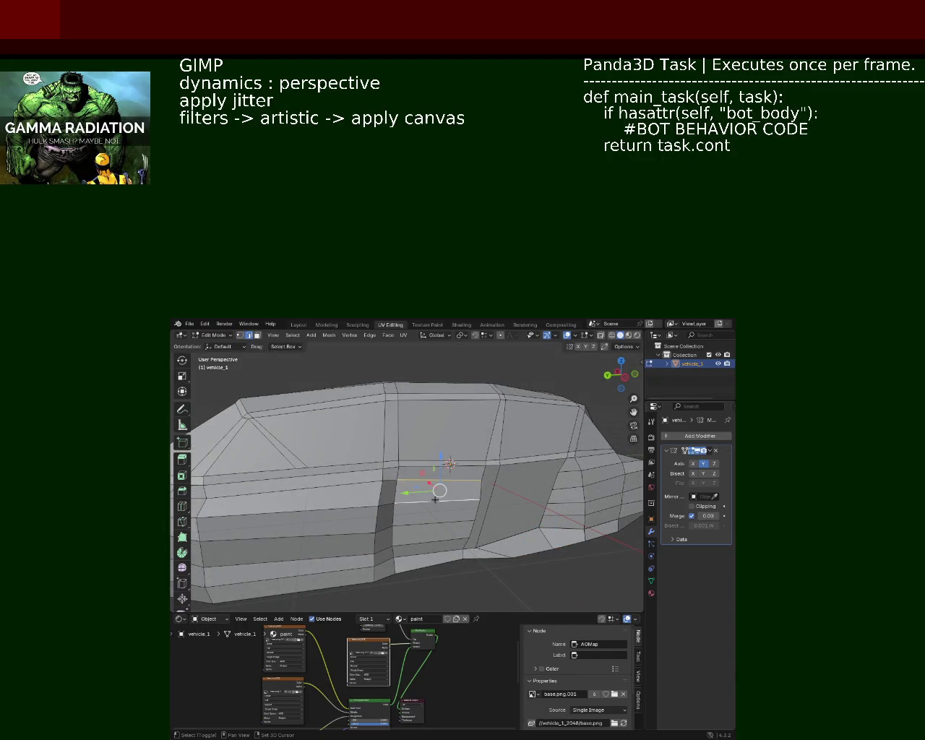
click(433, 539)
key(x)
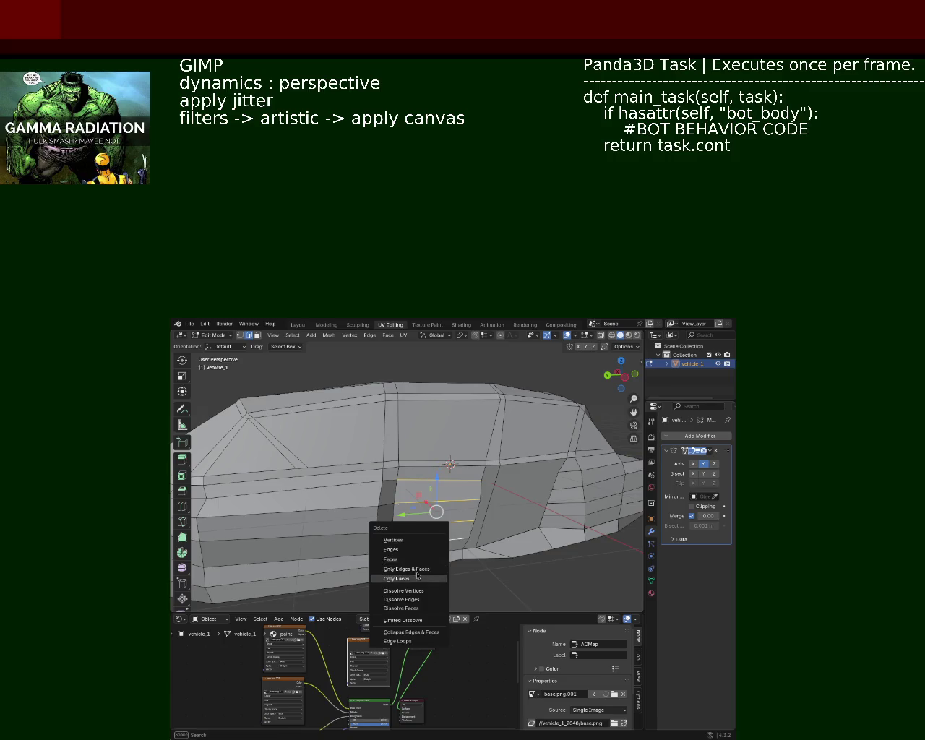
click(422, 600)
drag(433, 534, 471, 498)
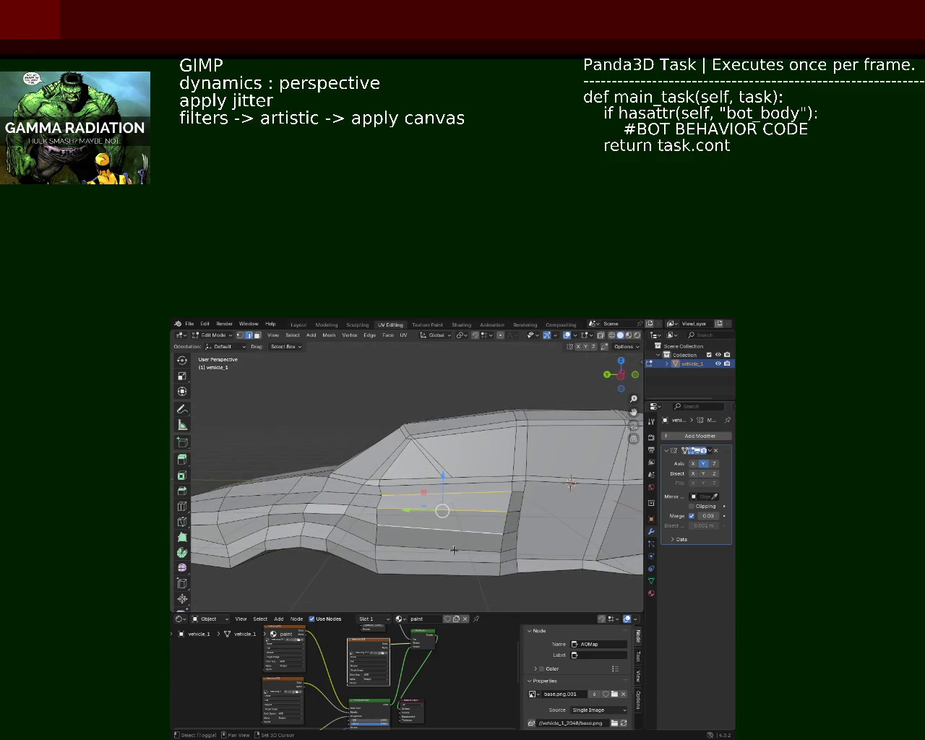
Step: Dissolve two more surplus edges on the side panel
key(x)
click(436, 558)
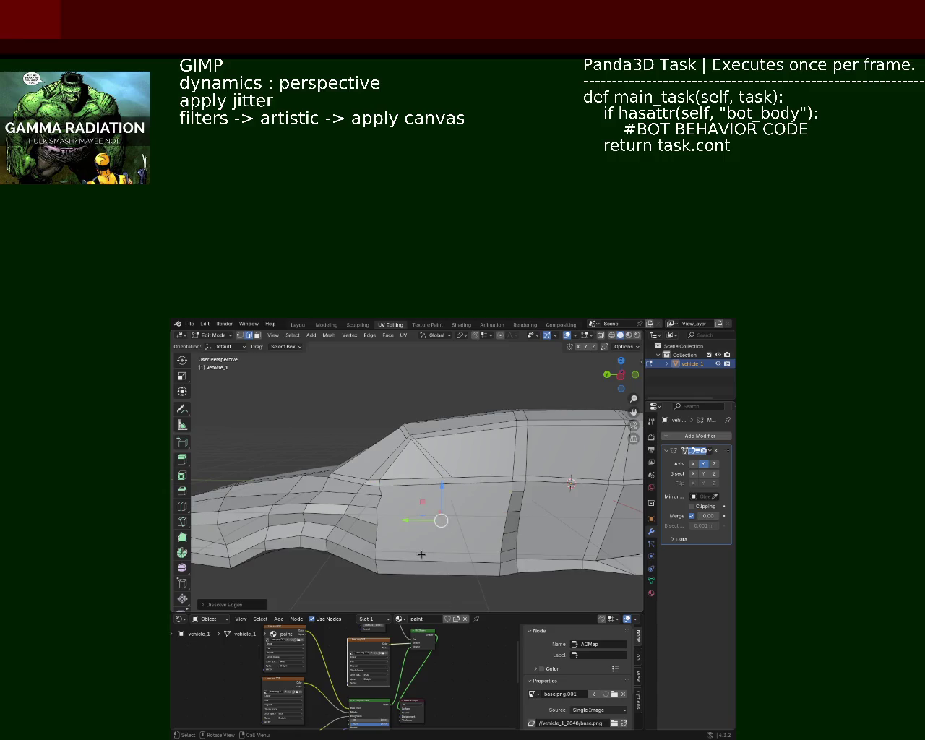
drag(421, 555, 434, 487)
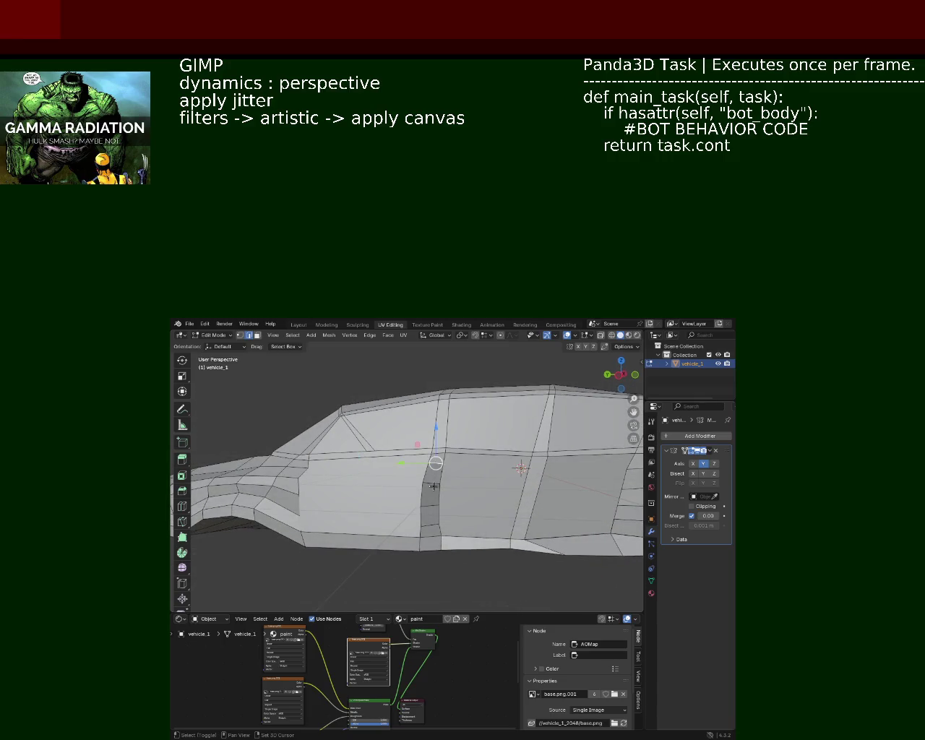
key(x)
click(430, 524)
drag(430, 524, 428, 456)
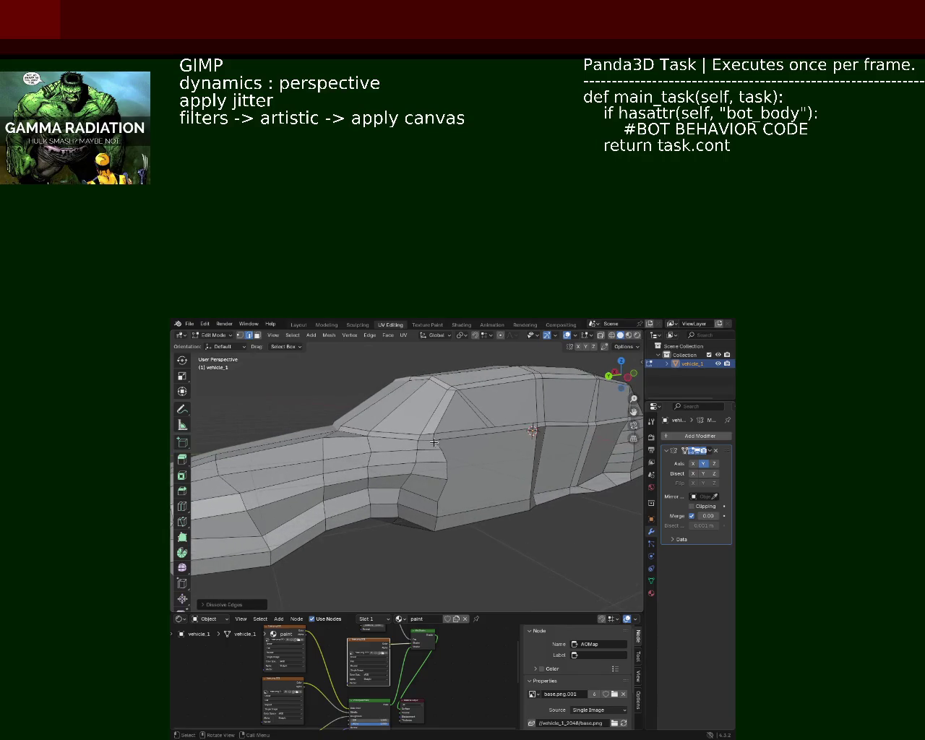
Step: Dissolve the remaining side edges and an edge near the front wheel arch
click(429, 456)
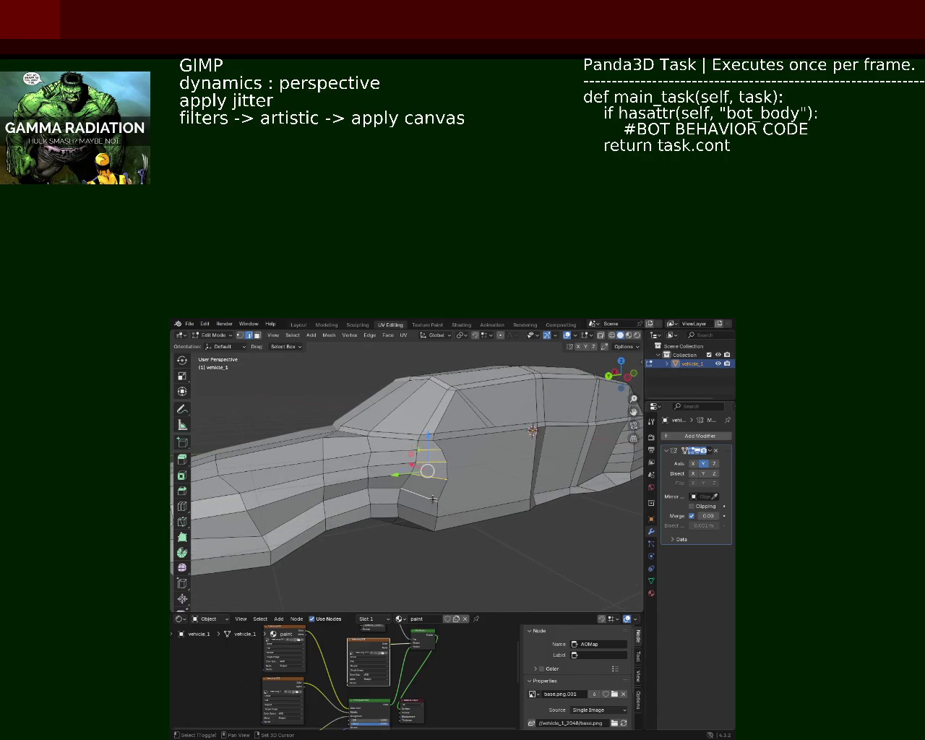
right_click(433, 479)
click(434, 476)
drag(434, 476, 407, 467)
click(399, 469)
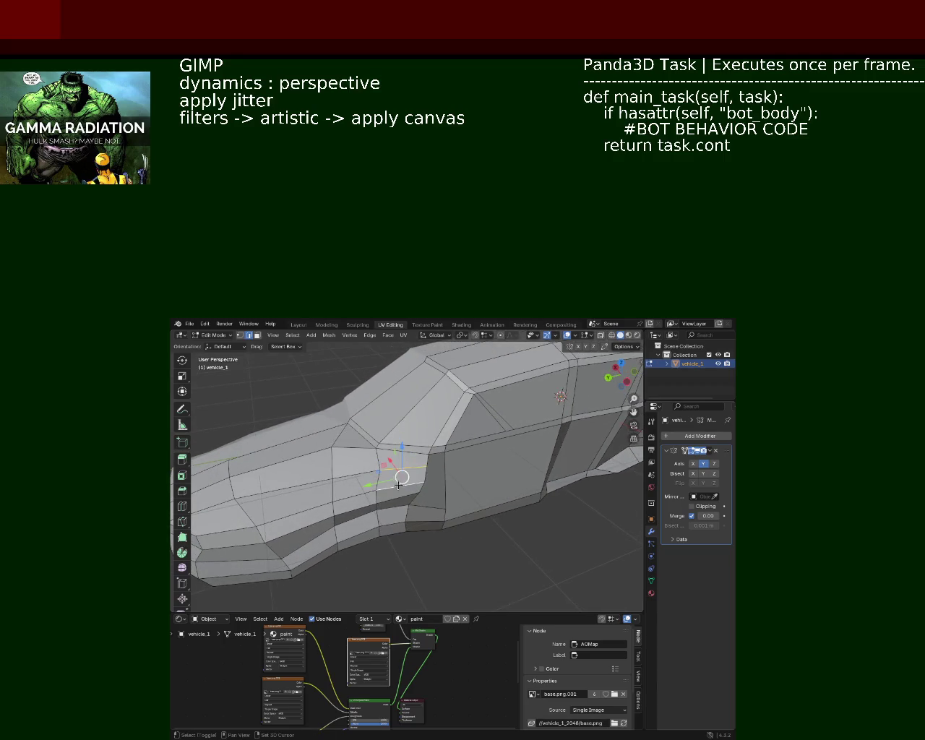
right_click(398, 494)
click(398, 492)
drag(397, 491, 476, 469)
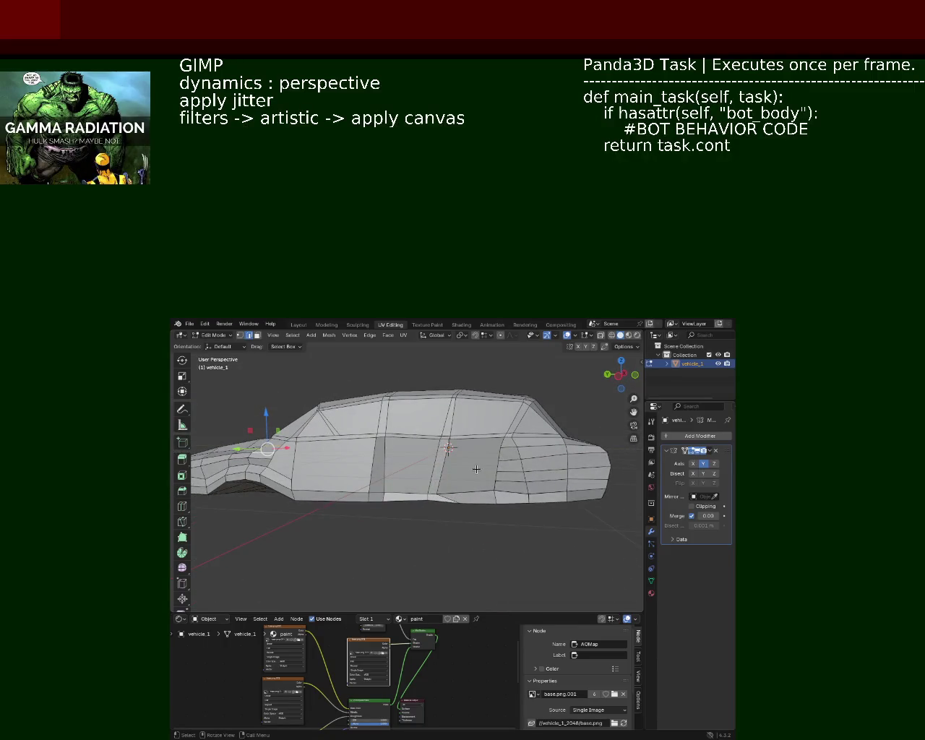
Step: Orbit to a higher three-quarter view of the car body
drag(454, 535, 356, 510)
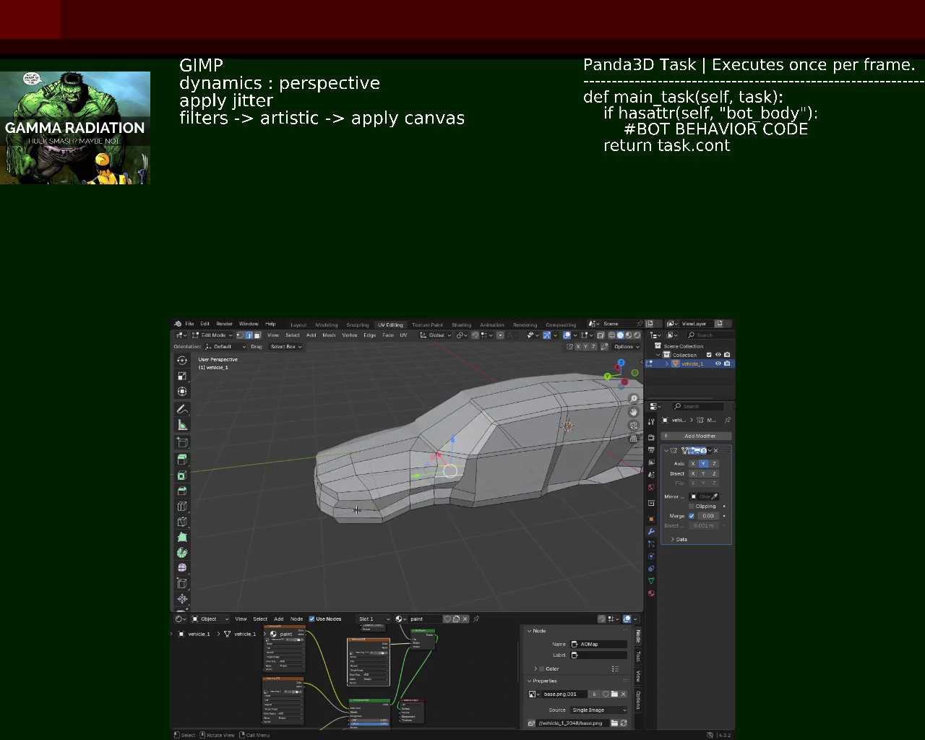
Step: Dissolve the selected edges and then an edge at the car's nose
key(x)
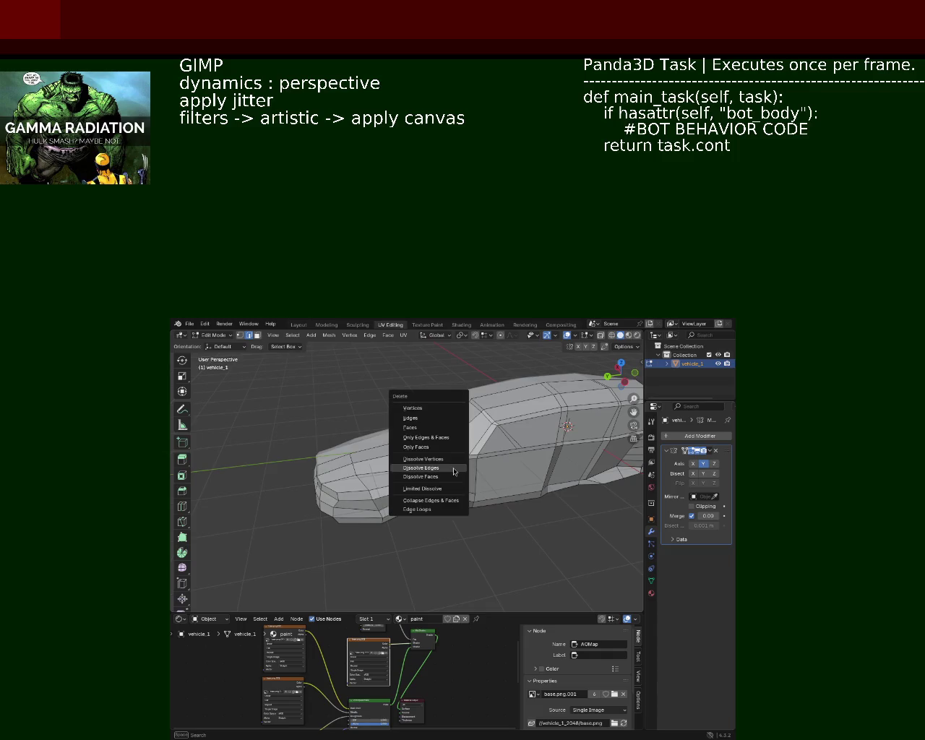
click(454, 472)
drag(454, 471, 422, 456)
click(419, 455)
key(x)
click(394, 446)
Step: Dissolve two more edges on the nose, checking from a front view
click(390, 465)
key(x)
click(394, 434)
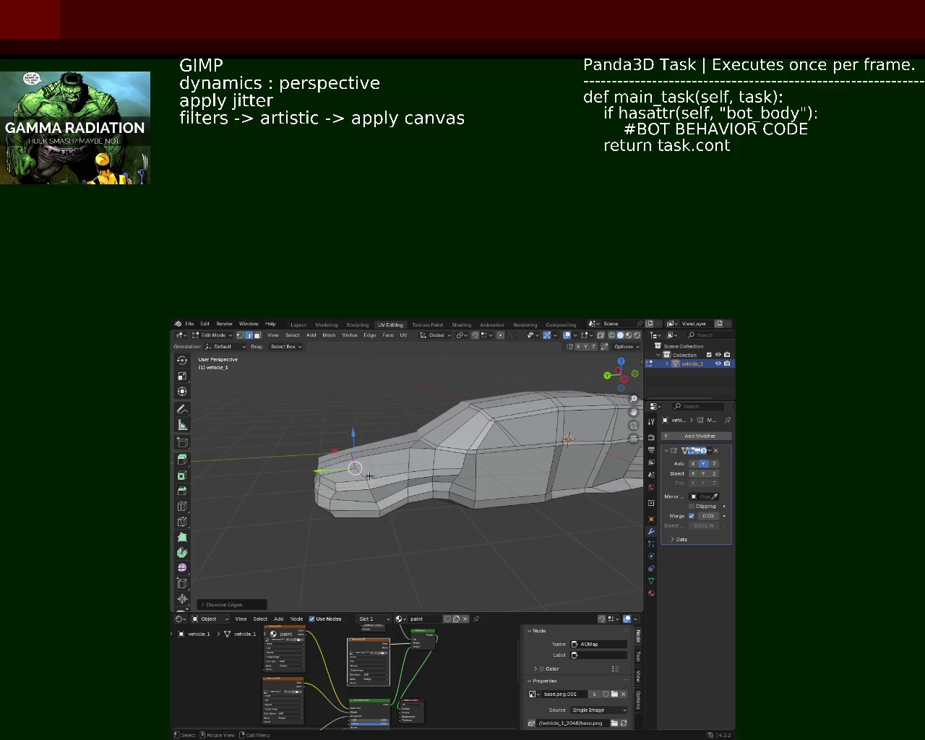
drag(394, 434, 418, 476)
key(x)
click(380, 487)
drag(380, 487, 399, 487)
Step: Grow the selection along the front edge and inspect the car from several angles
key(ctrl+KP_Add)
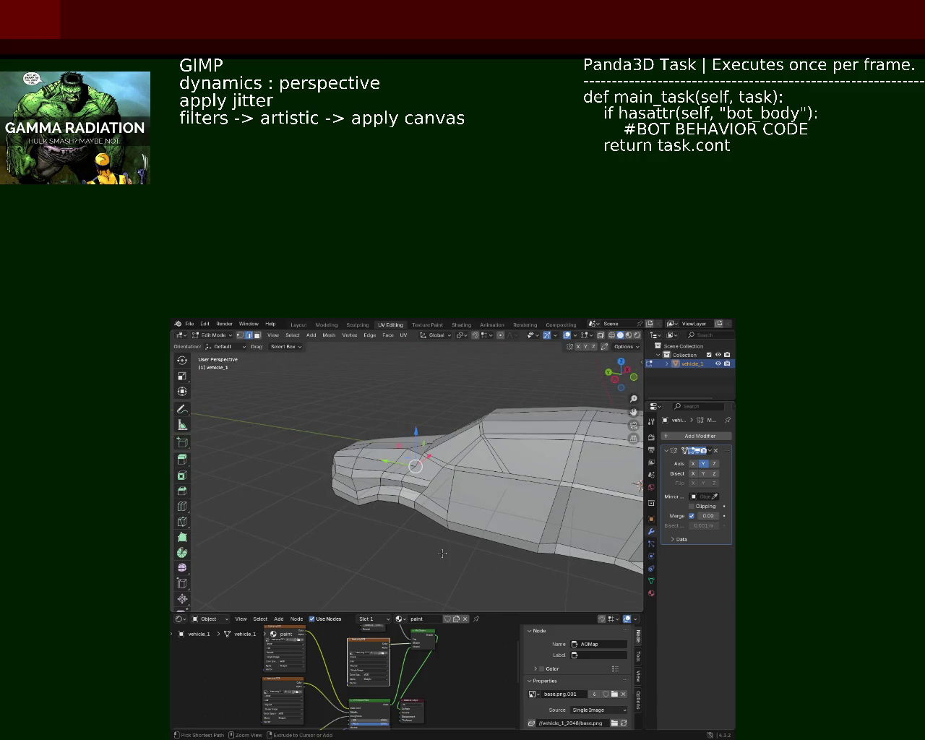
drag(443, 553, 490, 522)
drag(438, 565, 449, 505)
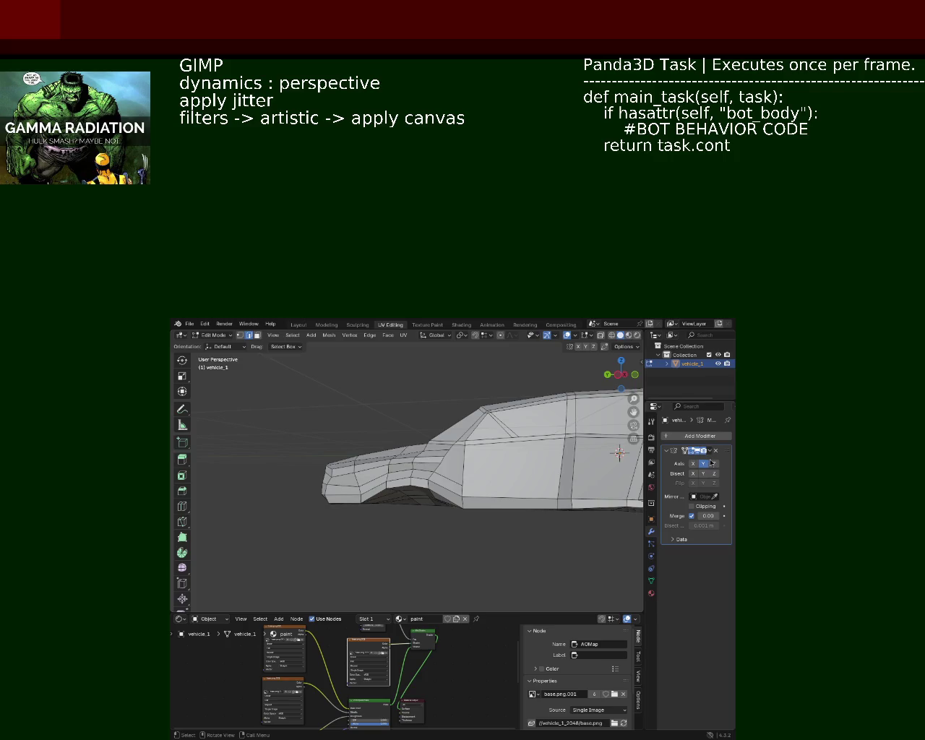
drag(506, 424, 500, 479)
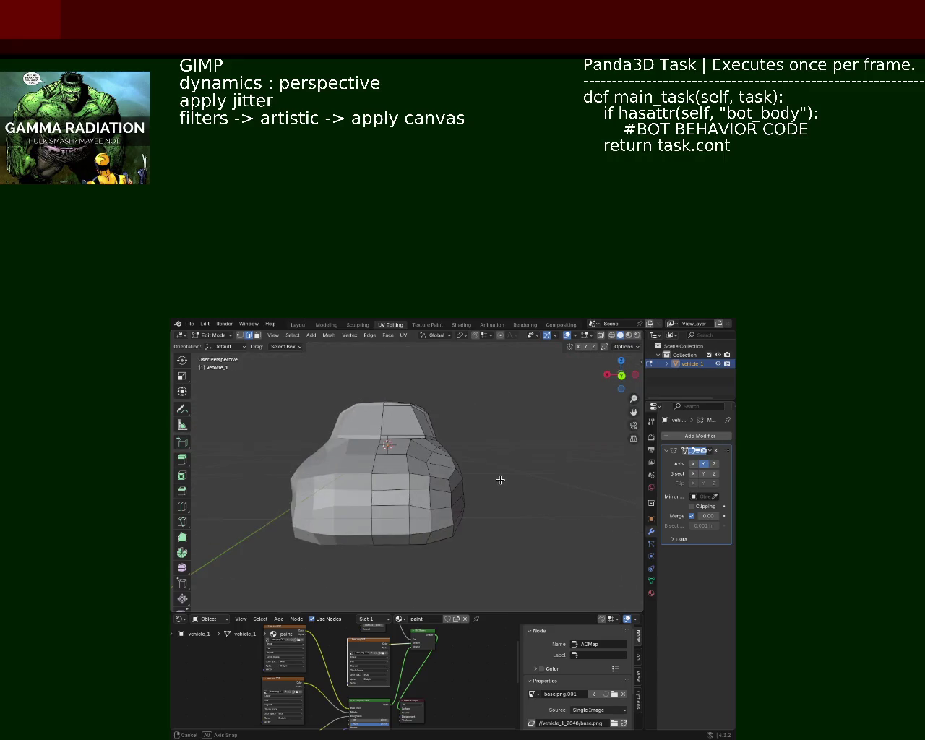
drag(500, 480, 254, 384)
drag(496, 477, 346, 466)
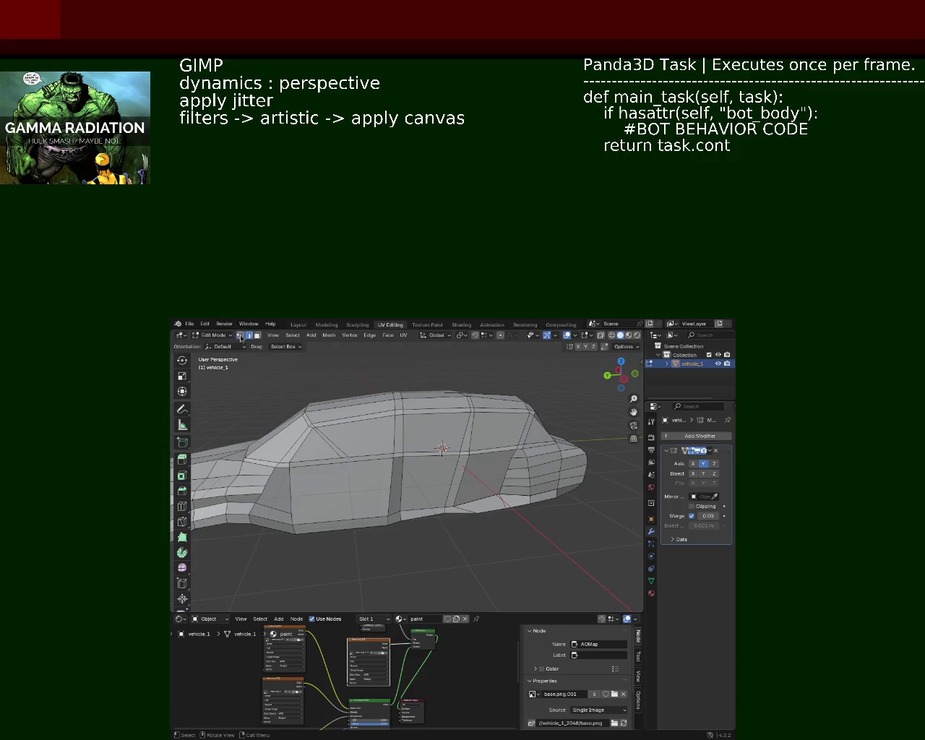
Step: Select side vertices and the horizontal edge loop around the body
click(269, 476)
click(382, 471)
click(267, 488)
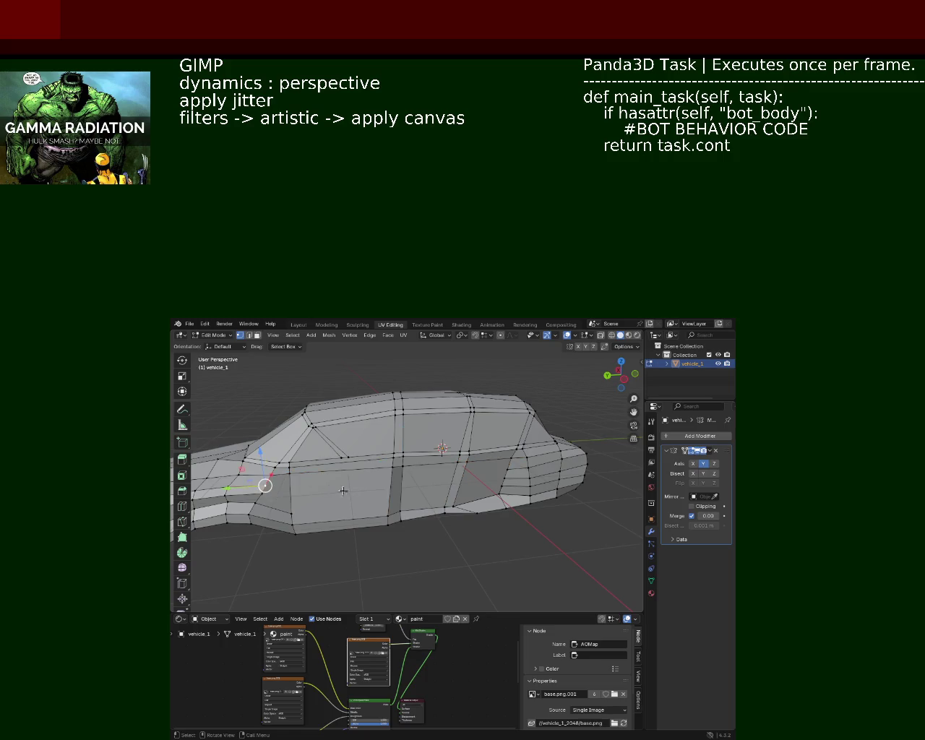
key(ctrl+z)
click(506, 469)
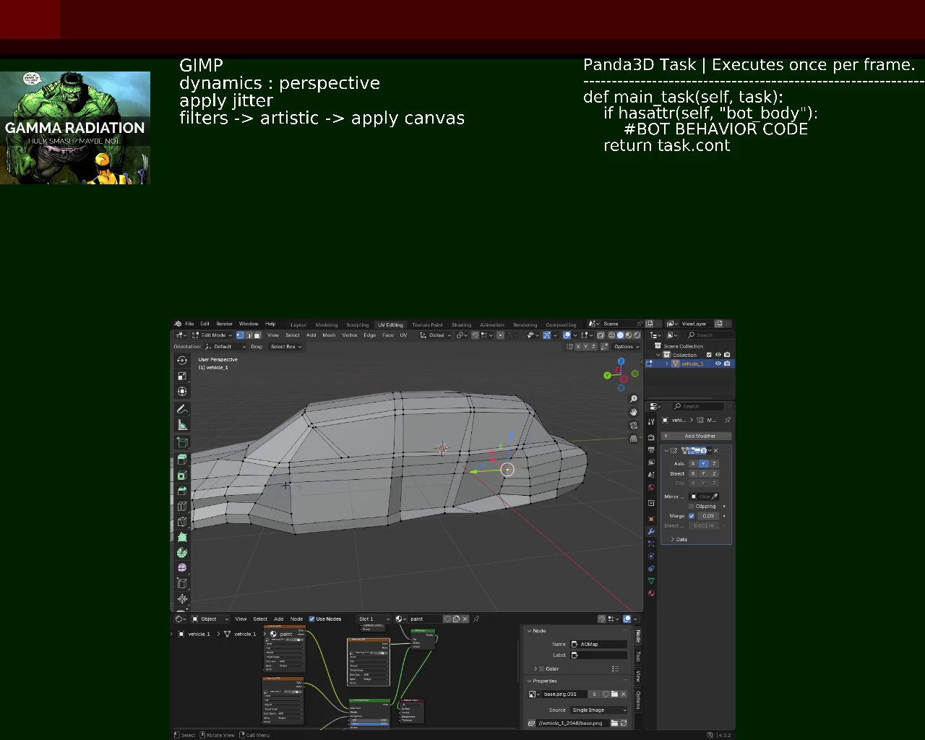
click(260, 497)
click(505, 479)
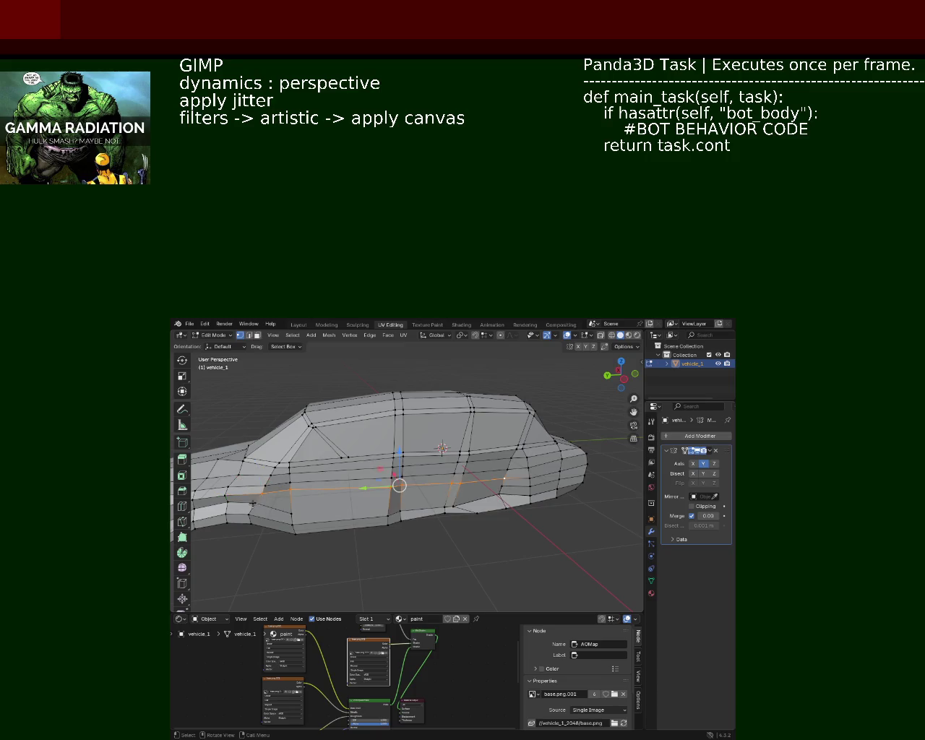
Step: Trace edge paths along the mid-body from the lower front to a rear vertex
key(alt+a)
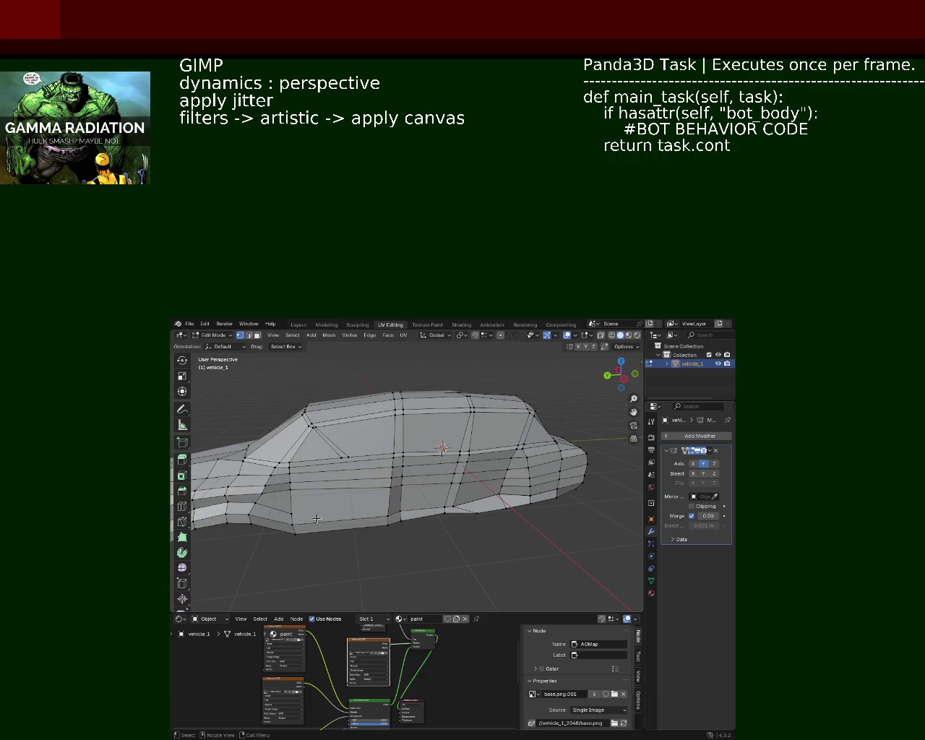
click(255, 506)
click(501, 488)
click(501, 488)
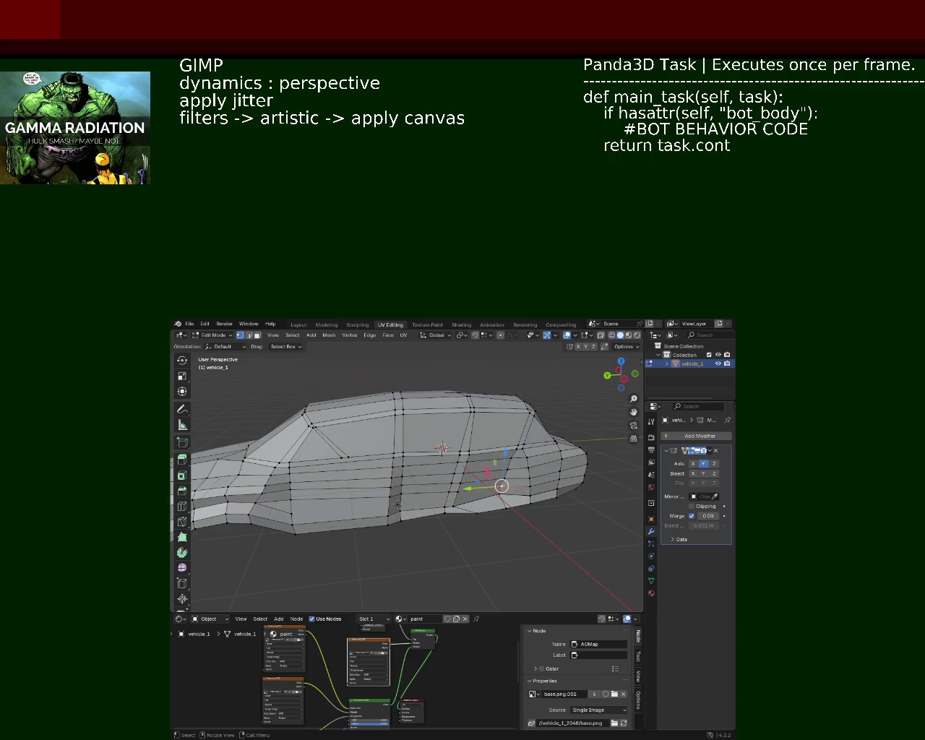
drag(368, 526, 311, 519)
click(295, 518)
click(293, 510)
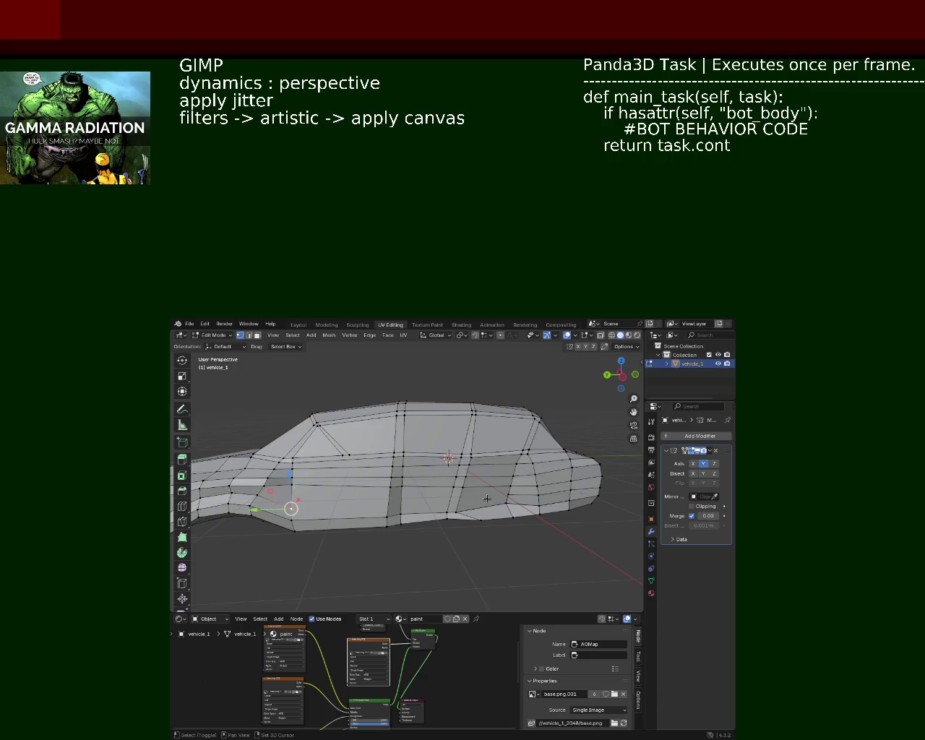
click(503, 492)
click(504, 492)
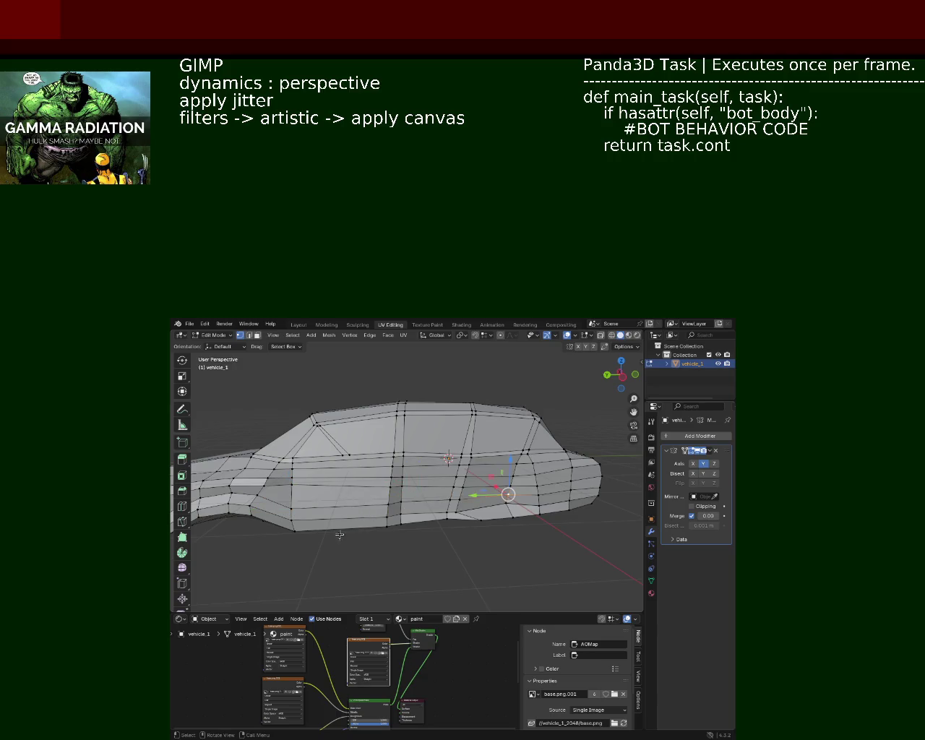
Step: Review from a rear-quarter view and save the model as vehicle_1.blend
drag(349, 529, 403, 479)
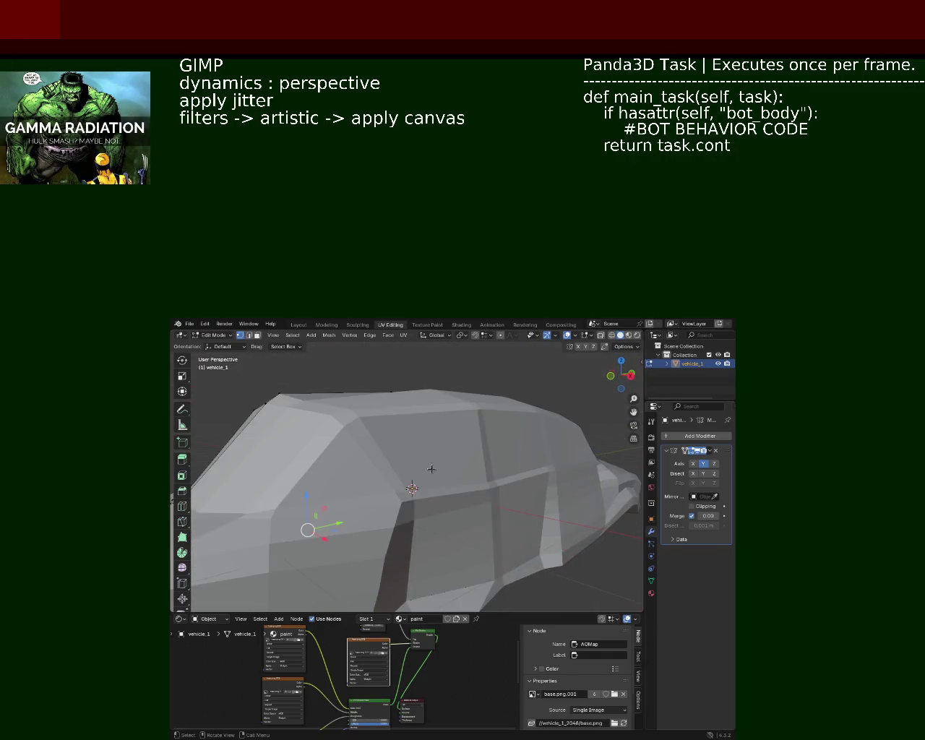
drag(402, 480, 469, 466)
key(ctrl+s)
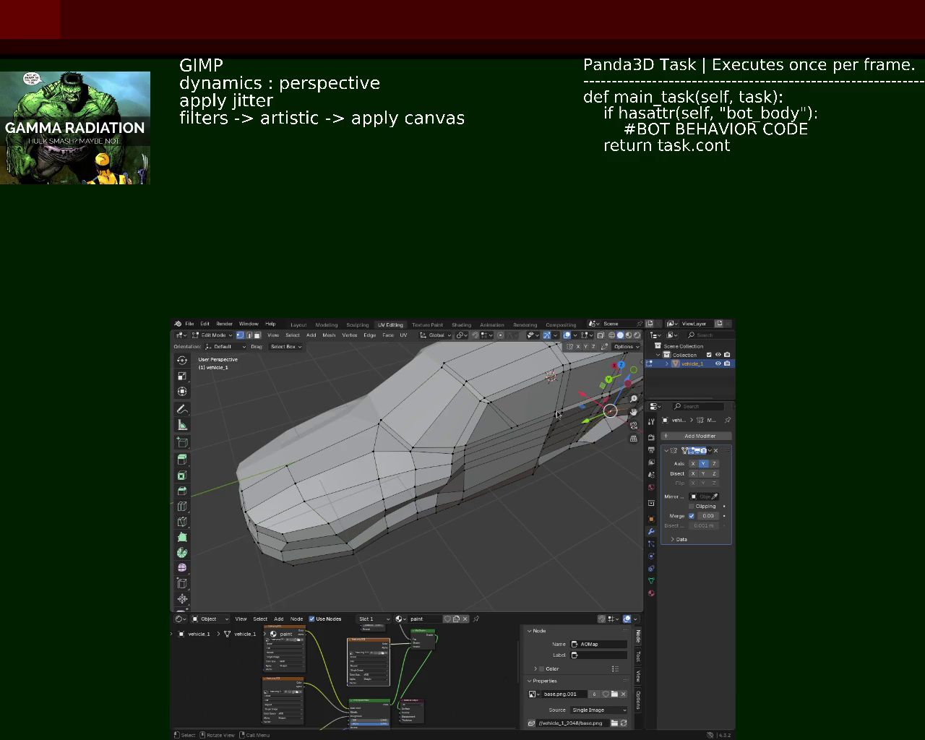
Step: Move a side vertex near the window along the Y axis
drag(548, 467, 477, 457)
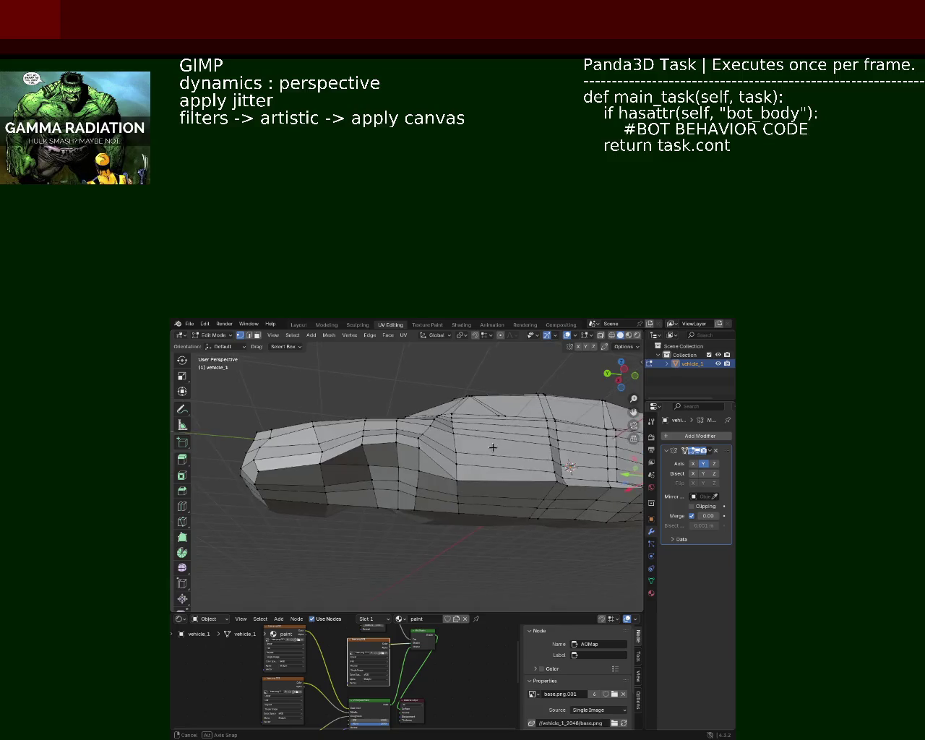
drag(477, 457, 363, 508)
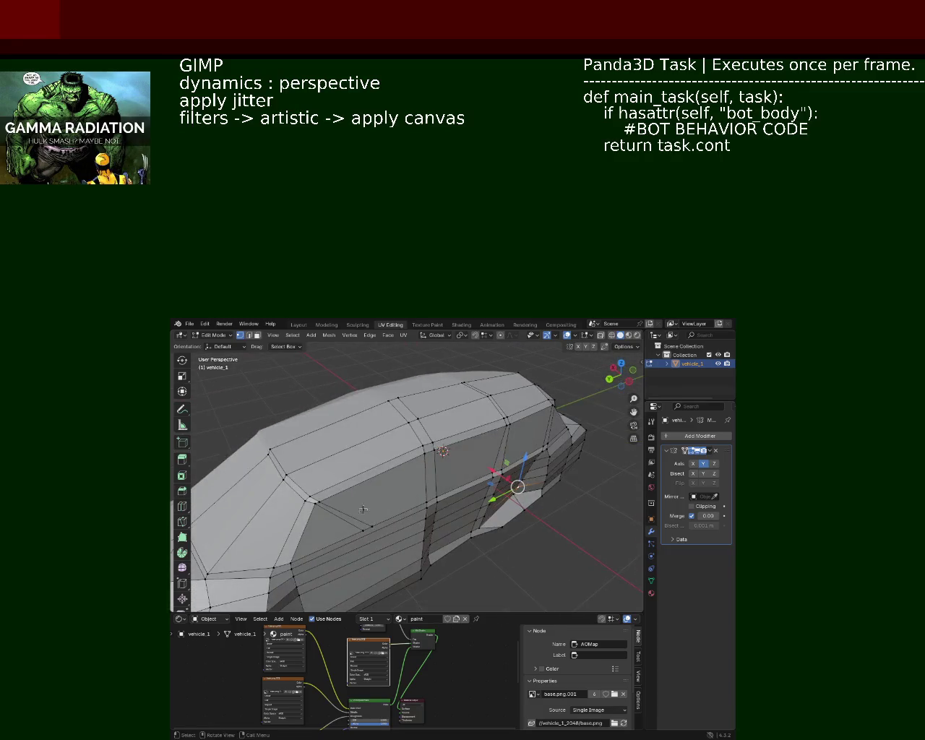
click(314, 505)
key(g)
key(y)
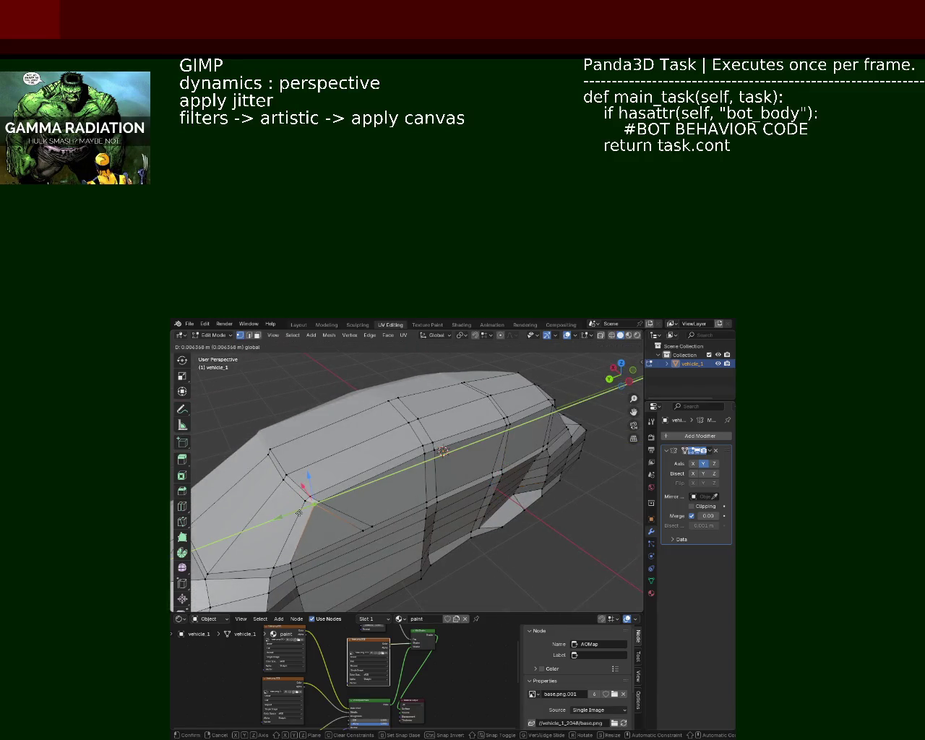
click(298, 514)
drag(298, 514, 390, 454)
Step: Slide the horizontal side edge loop slightly higher on the body
click(394, 456)
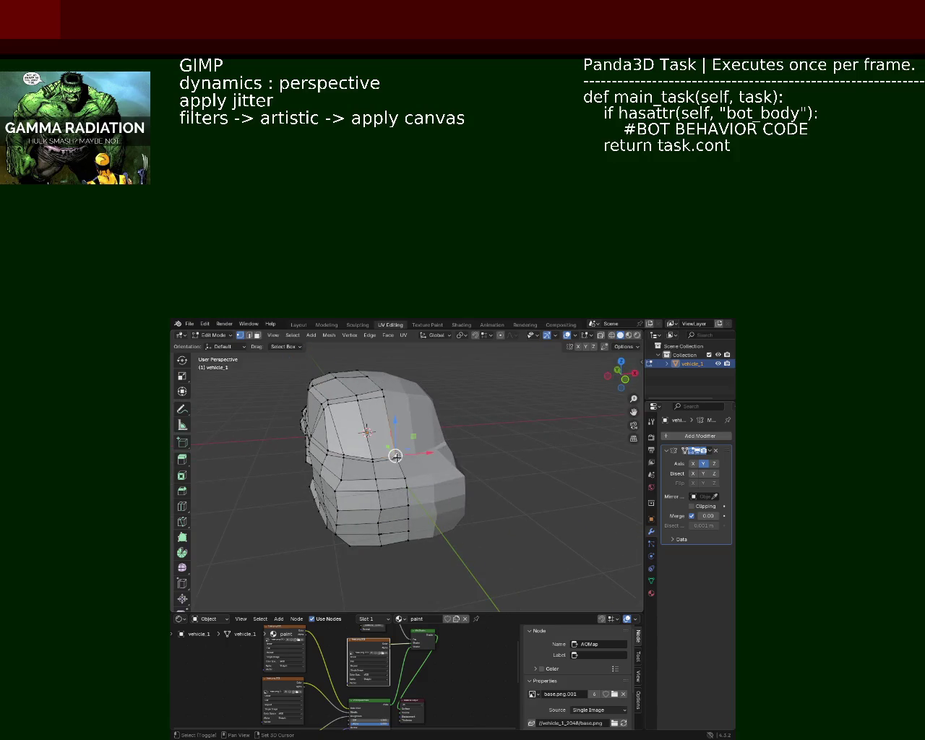
drag(402, 503, 456, 513)
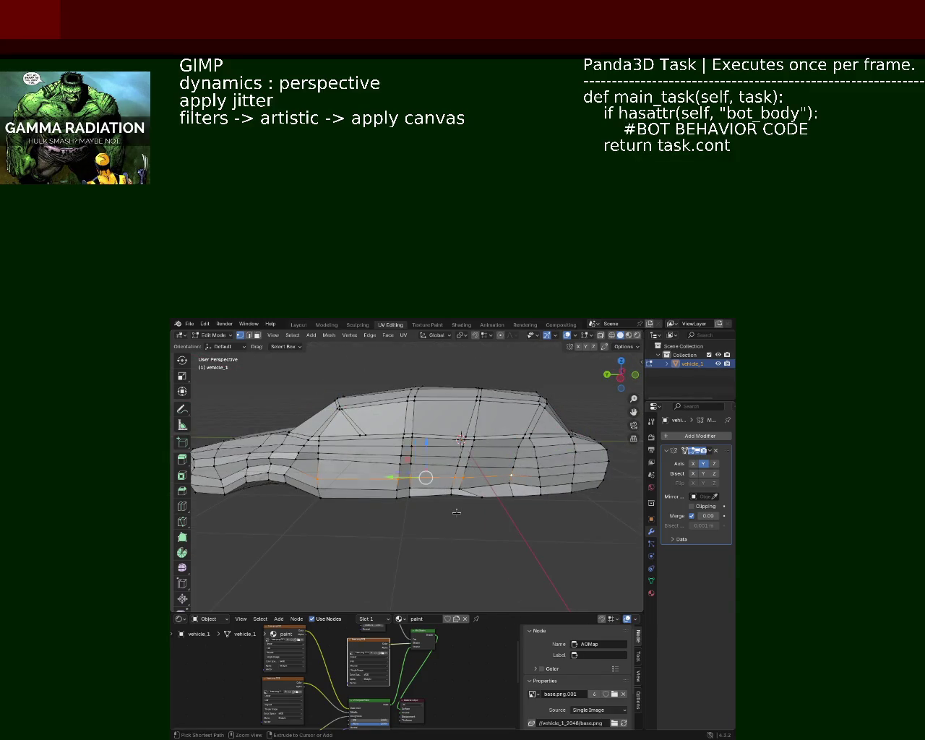
click(434, 464)
key(g)
key(g)
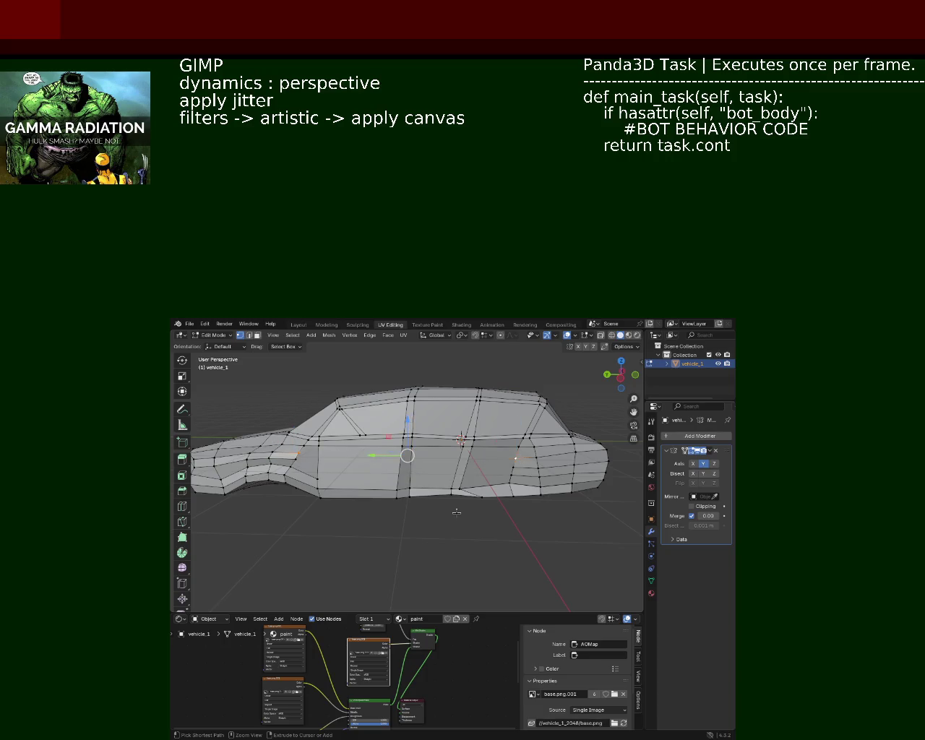
click(457, 512)
drag(456, 512, 372, 474)
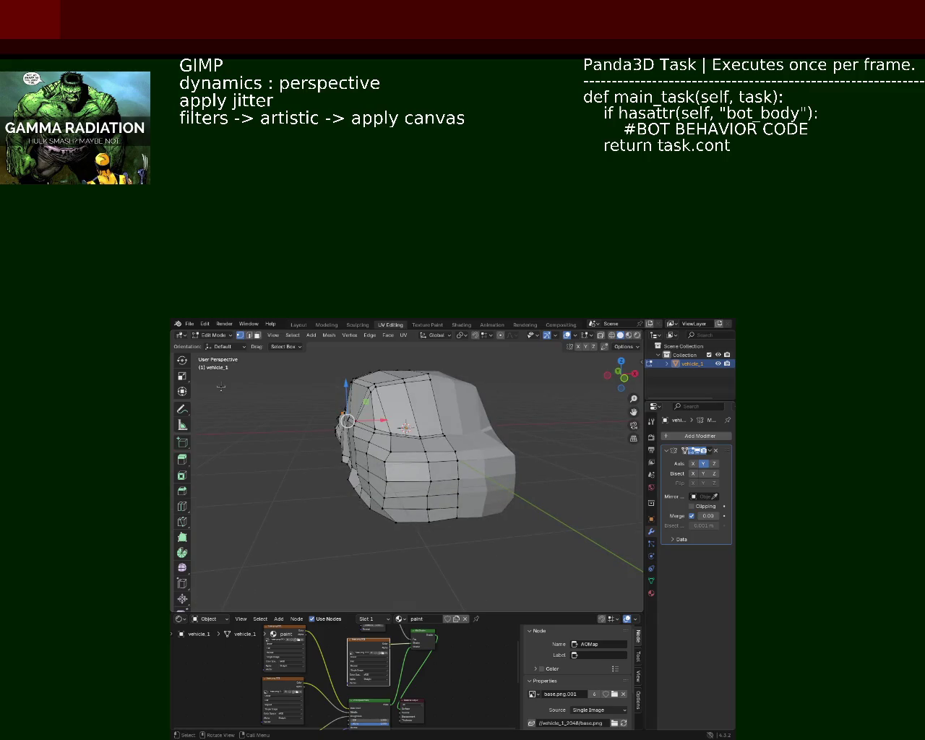
Step: Dissolve an extra edge on the lower body using edge select
click(248, 334)
click(438, 493)
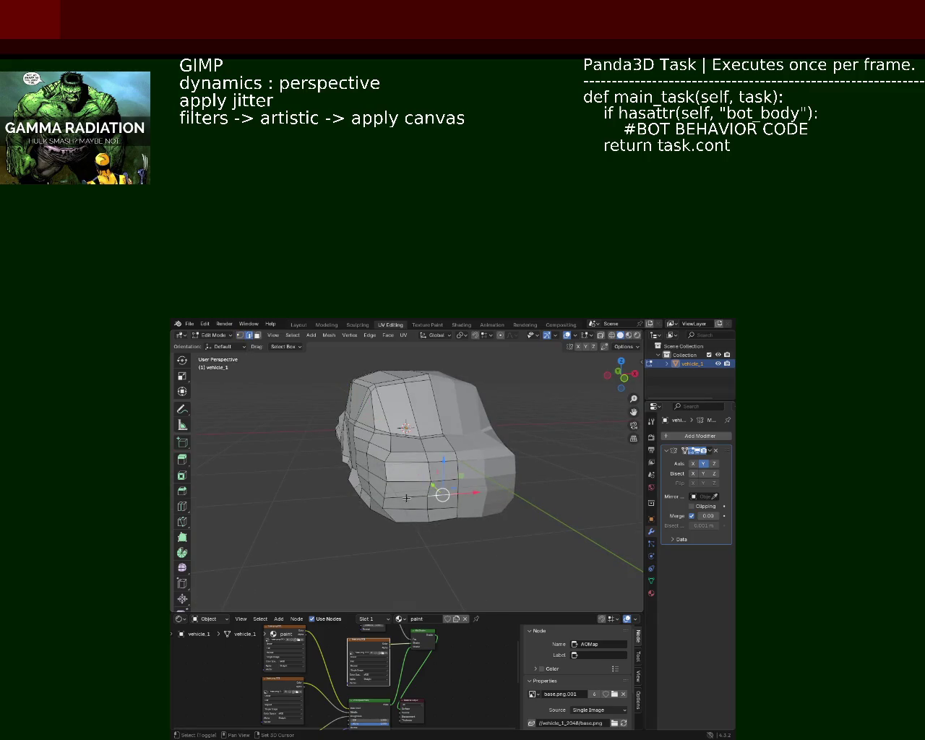
drag(379, 492, 405, 481)
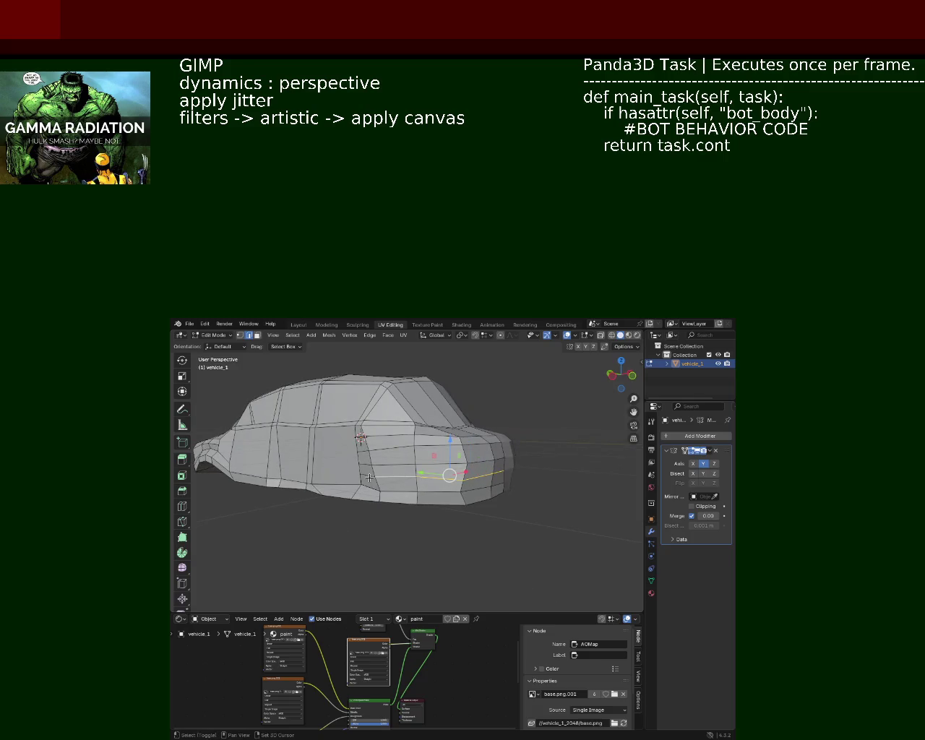
key(x)
click(346, 474)
drag(347, 473, 357, 438)
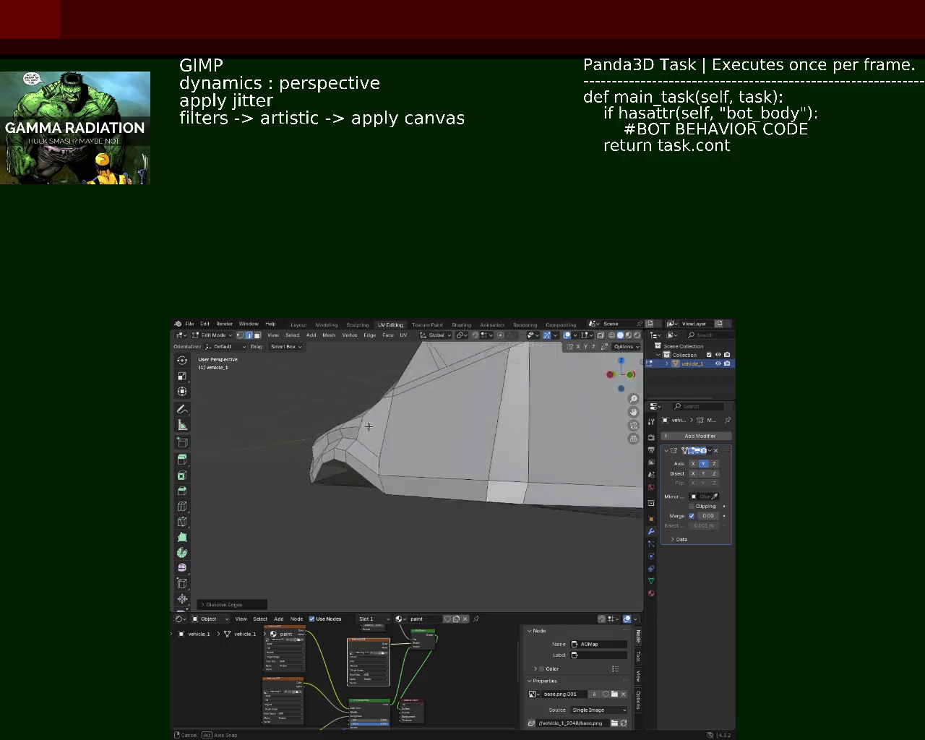
Step: Close in on the side panel and switch to vertex select
drag(357, 438, 354, 473)
scroll(up, 3)
scroll(down, 3)
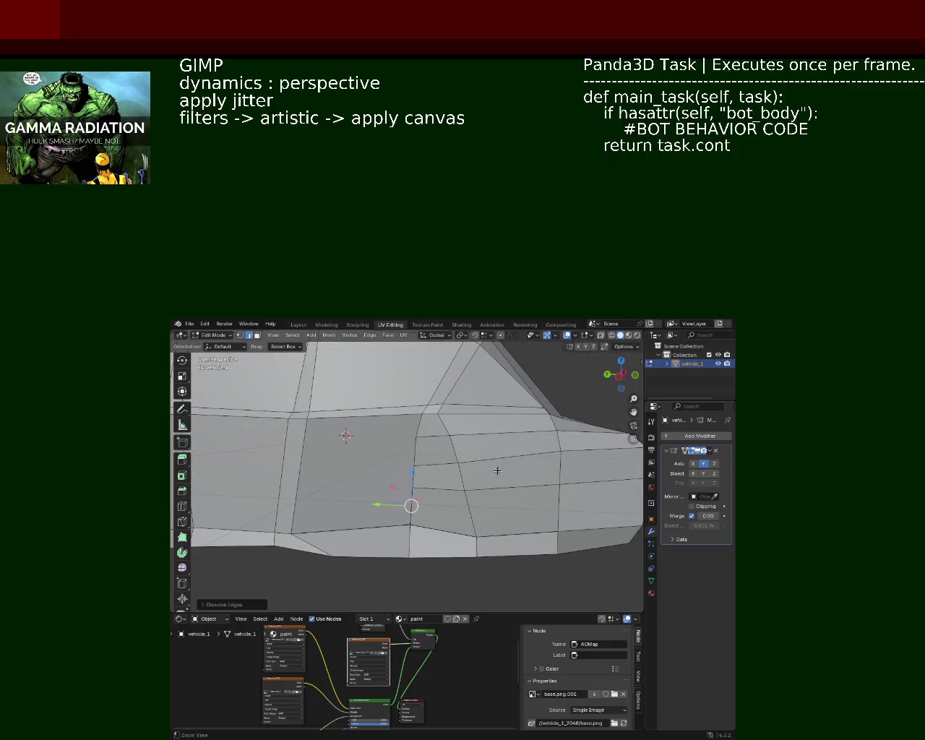
drag(465, 488, 479, 483)
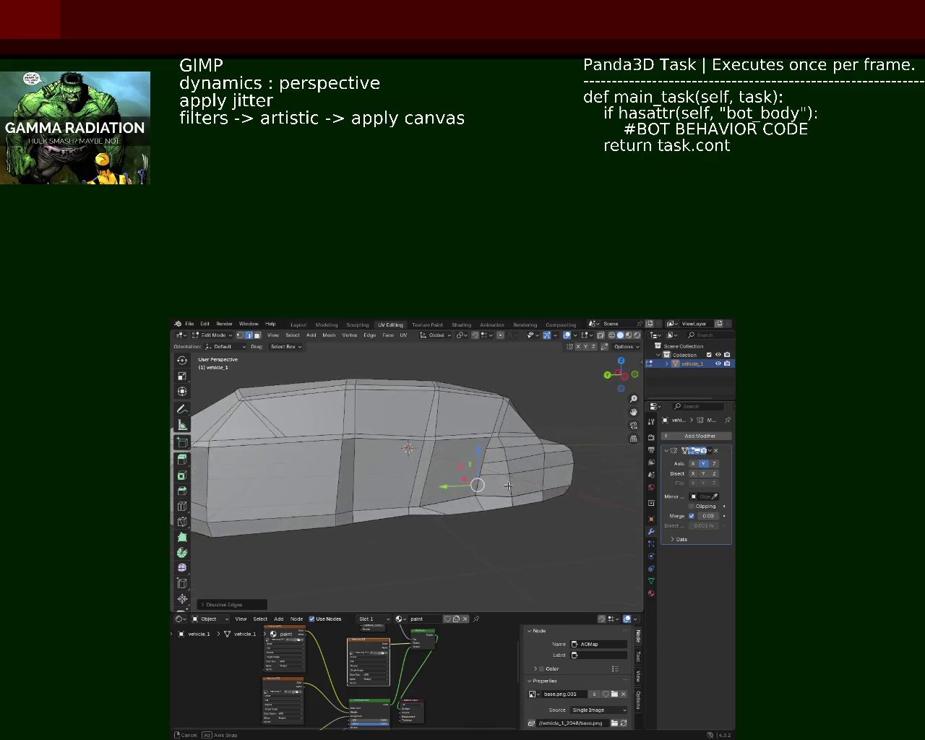
scroll(up, 3)
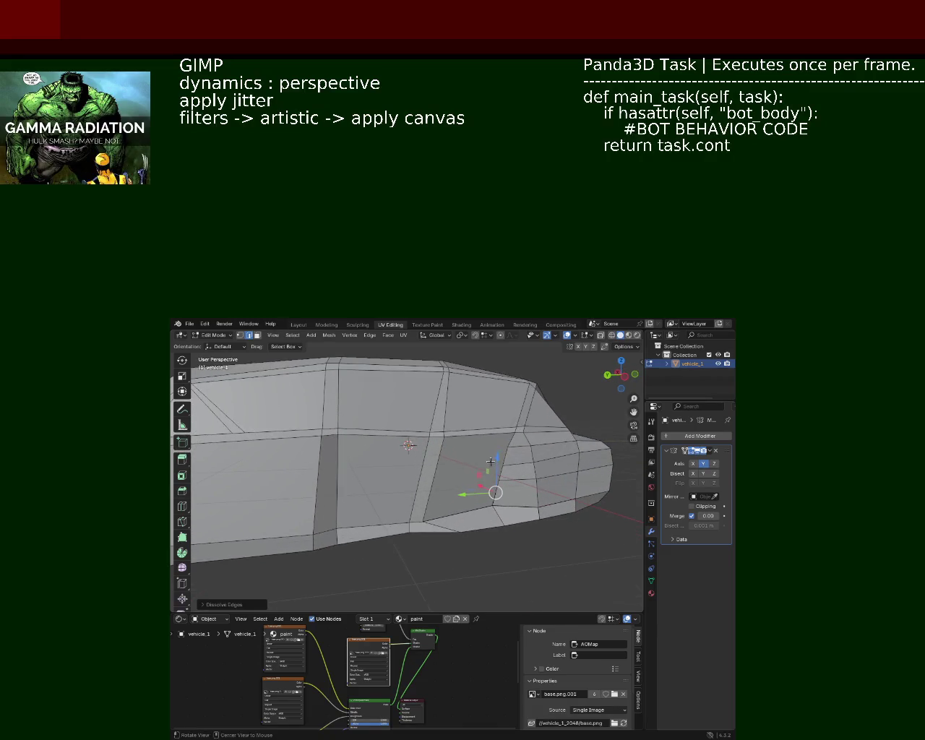
scroll(up, 3)
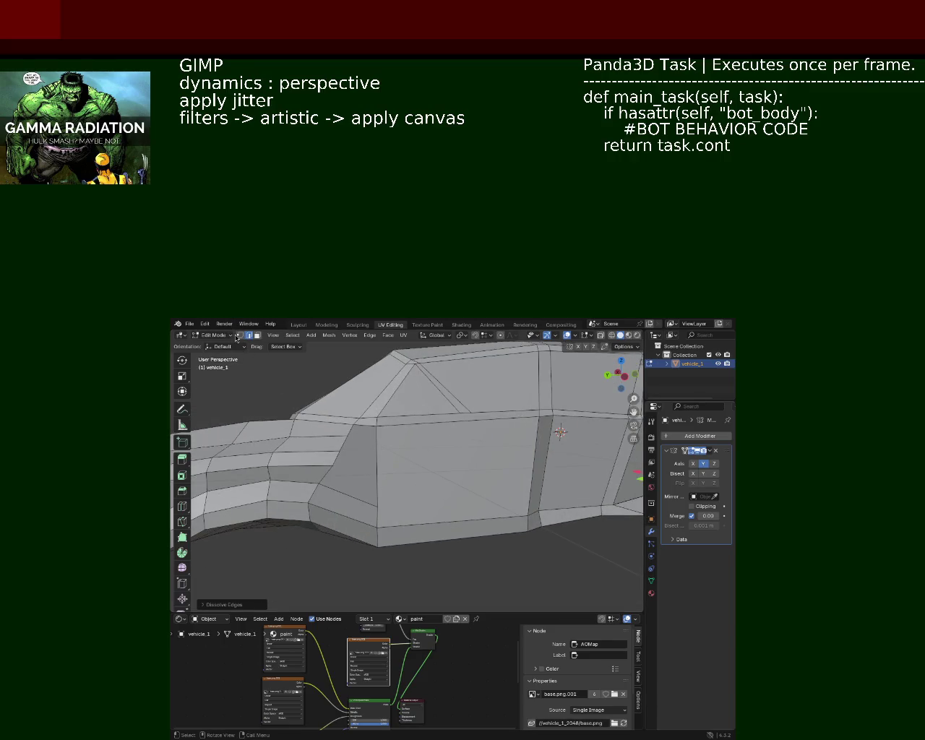
click(240, 335)
Step: Connect two side vertices with a J cut, then dissolve the new edge path
click(336, 454)
scroll(down, 3)
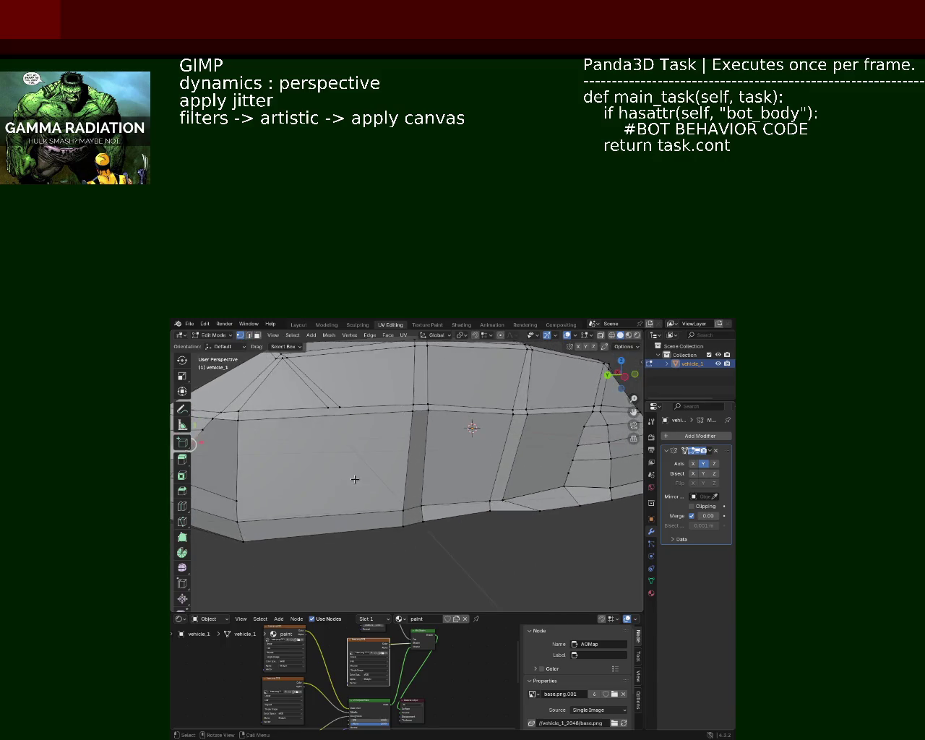
scroll(down, 3)
click(289, 491)
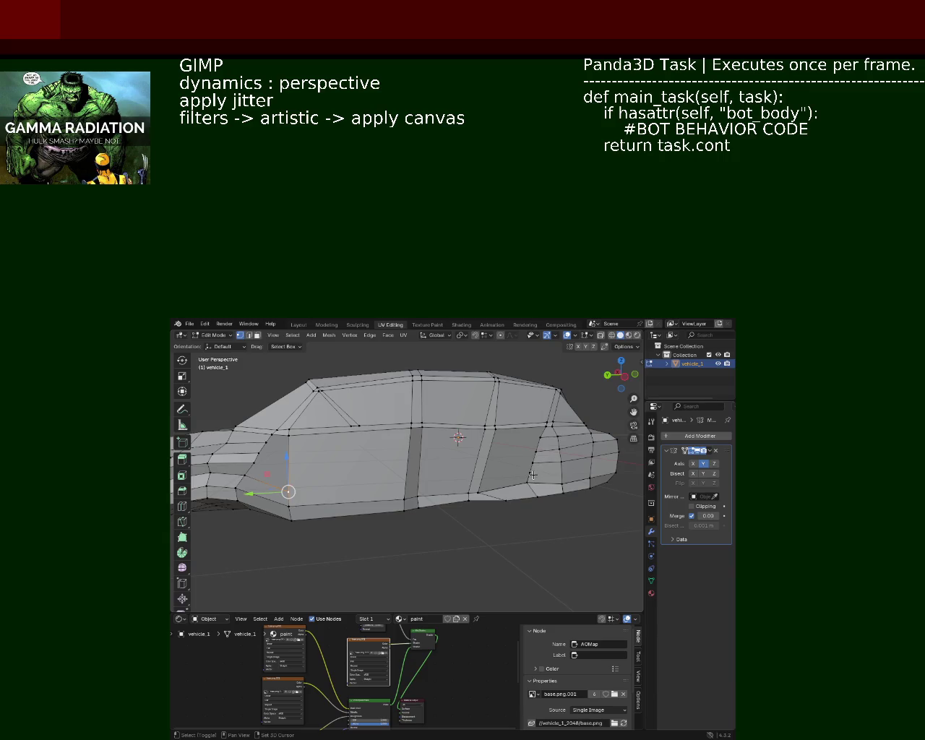
click(535, 461)
key(j)
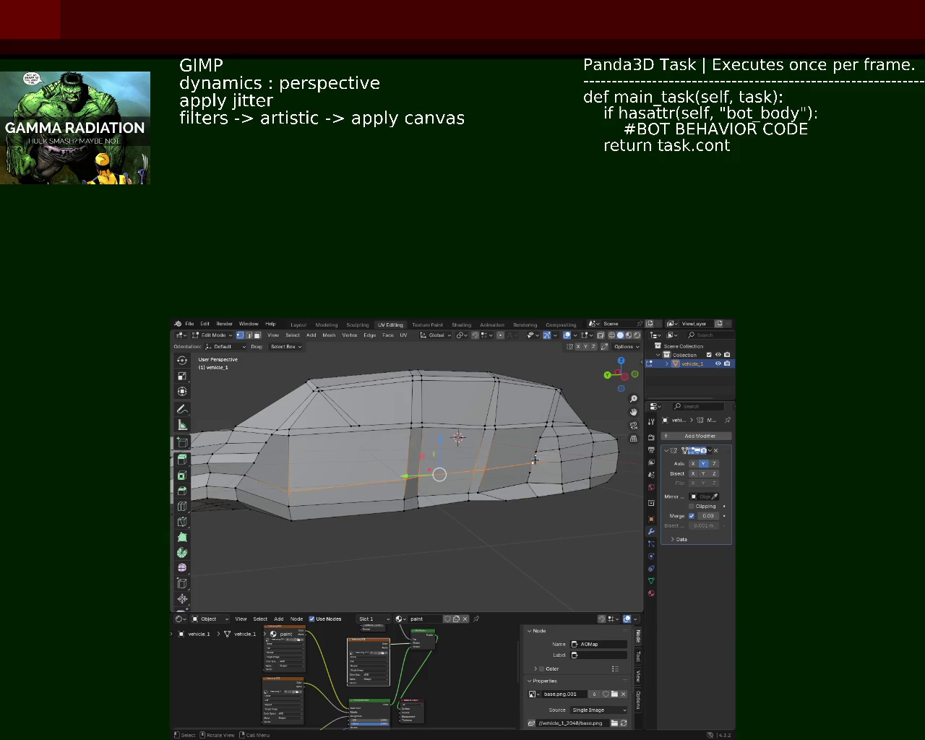
key(x)
click(531, 470)
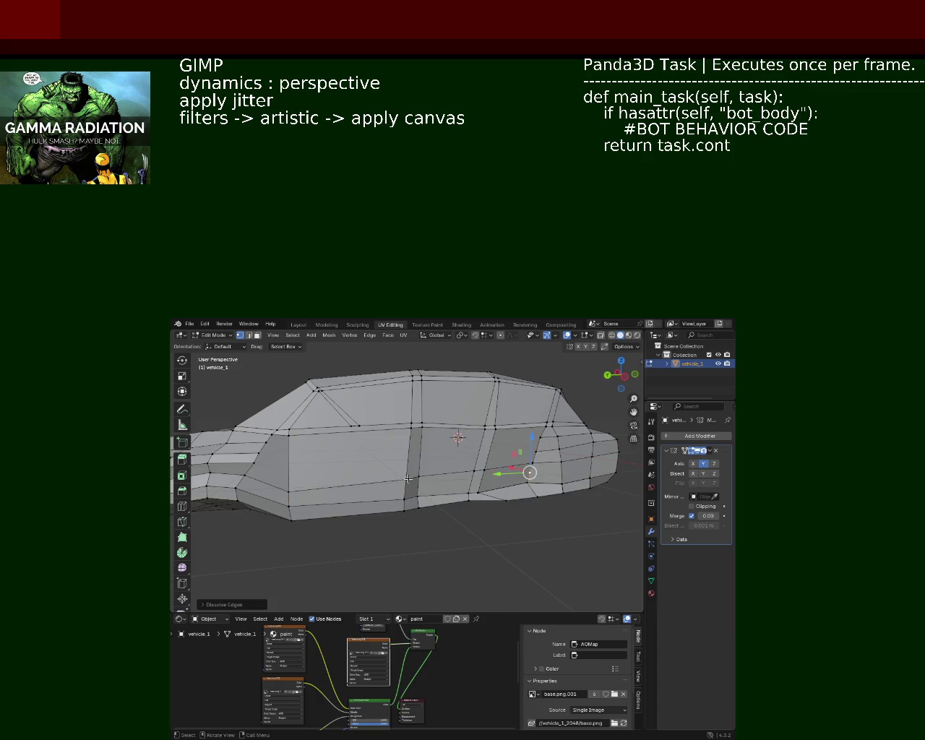
Step: Orbit around the car to check the reworked side panel
drag(260, 440, 373, 454)
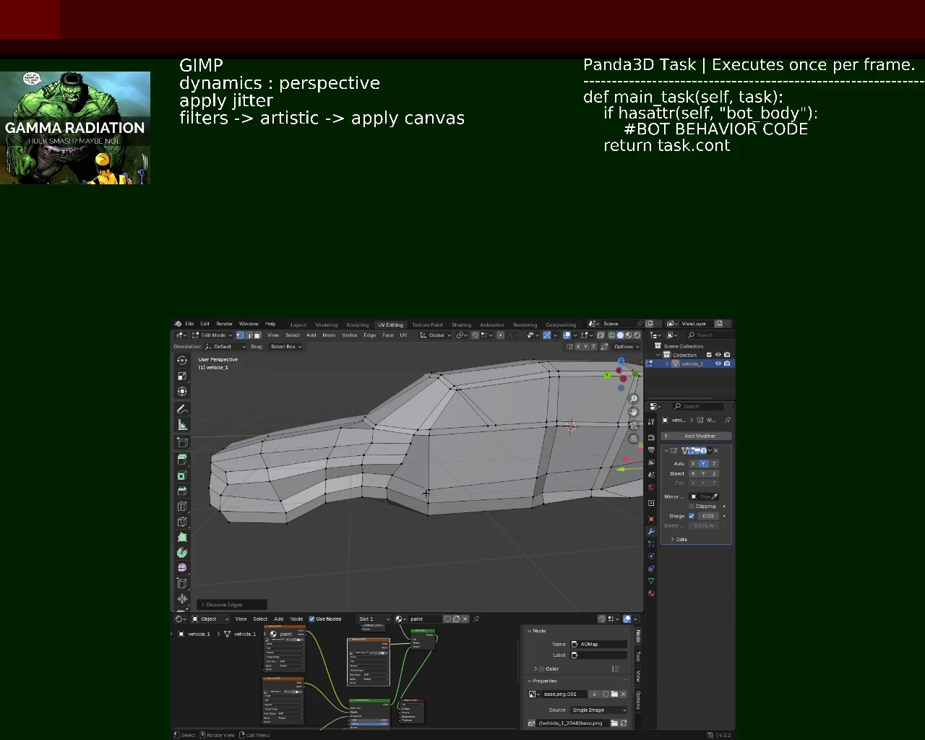
drag(408, 453, 442, 464)
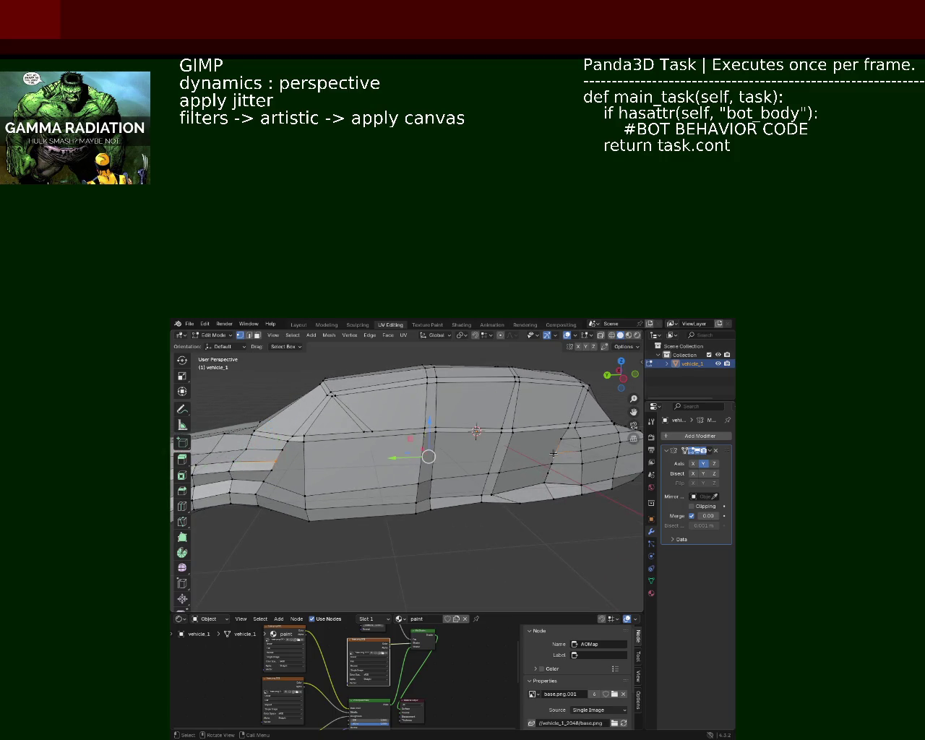
drag(553, 453, 410, 488)
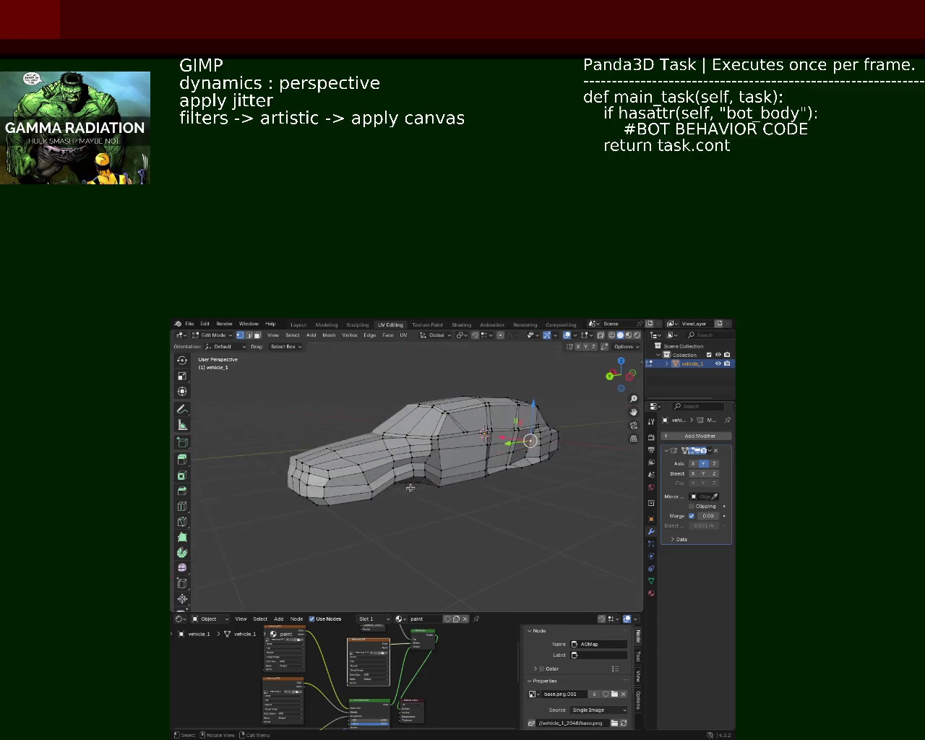
drag(444, 442, 552, 469)
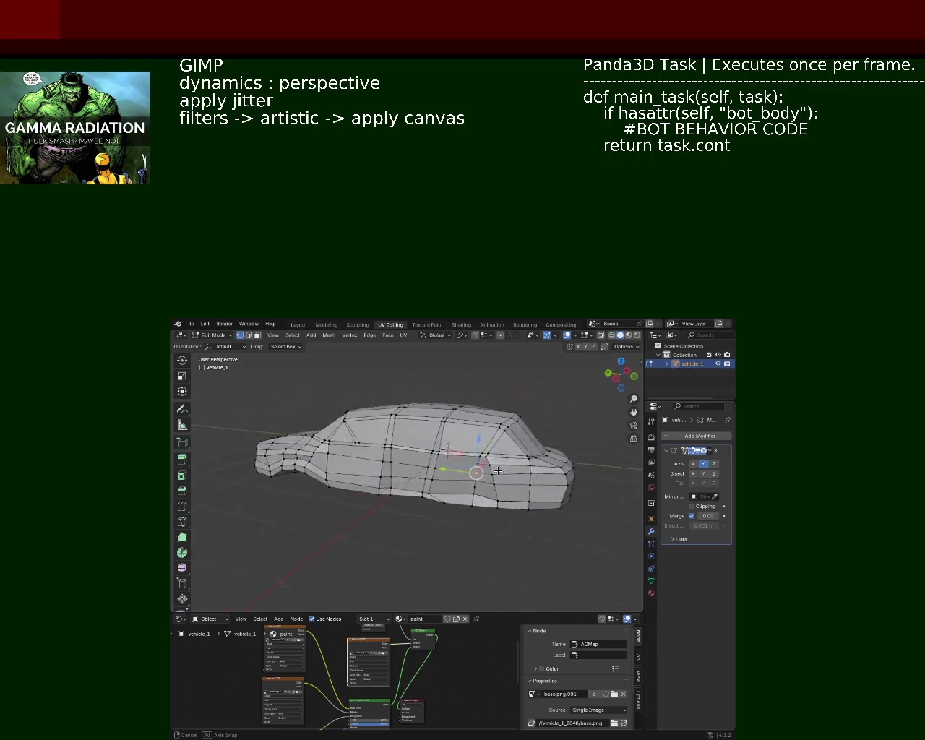
drag(529, 454, 443, 511)
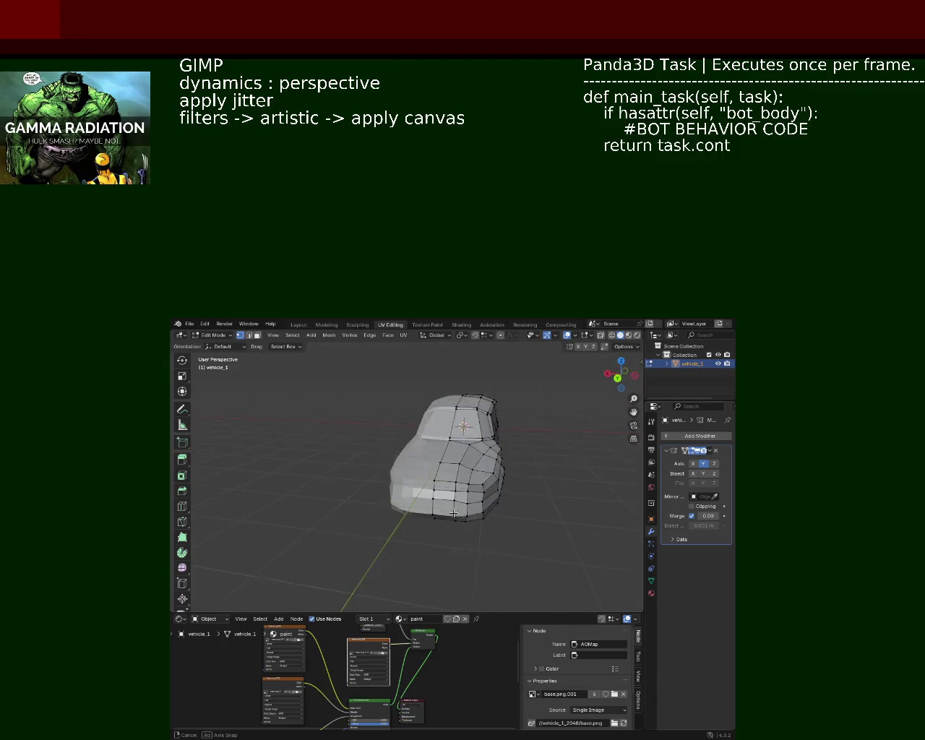
Step: In edge select, pick the vertical front edge and the lower front edges
drag(443, 512, 467, 447)
click(248, 336)
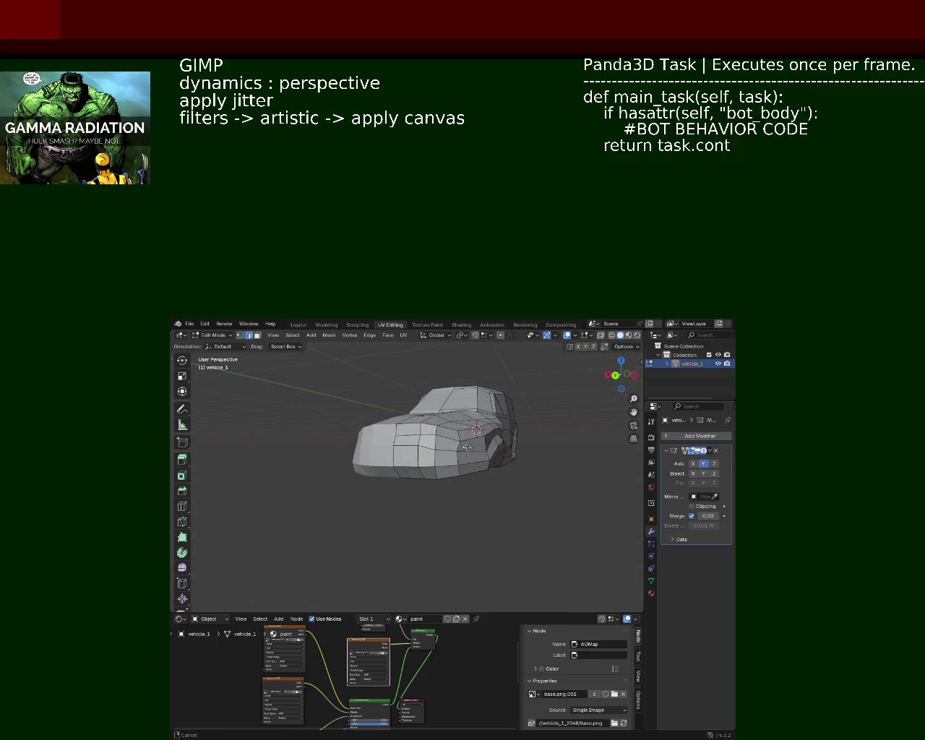
click(412, 450)
drag(432, 476, 431, 505)
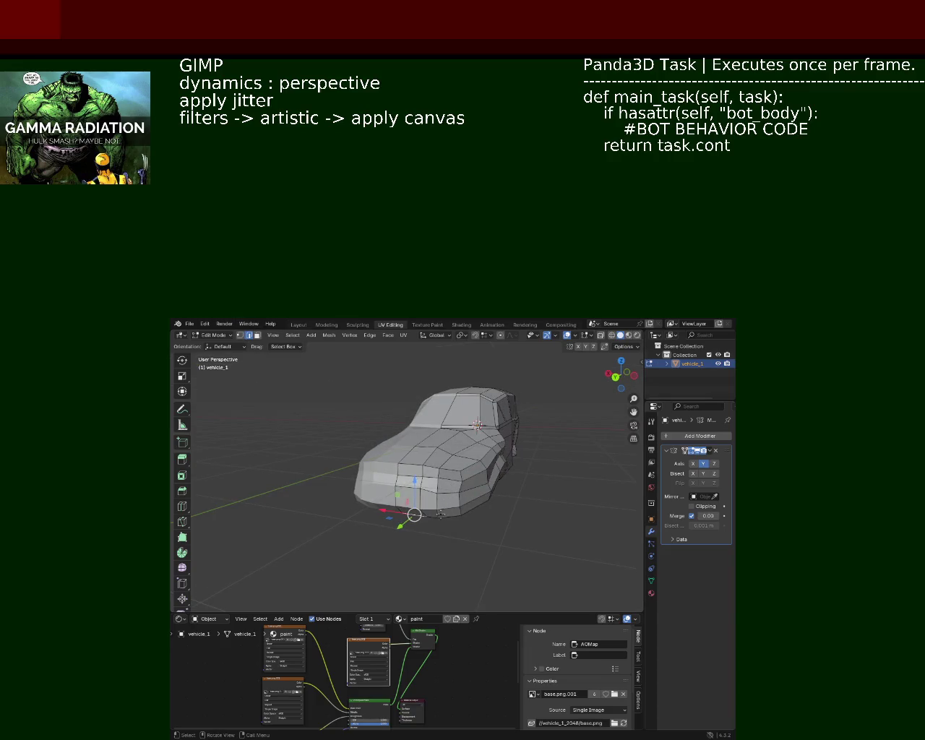
click(433, 506)
click(438, 489)
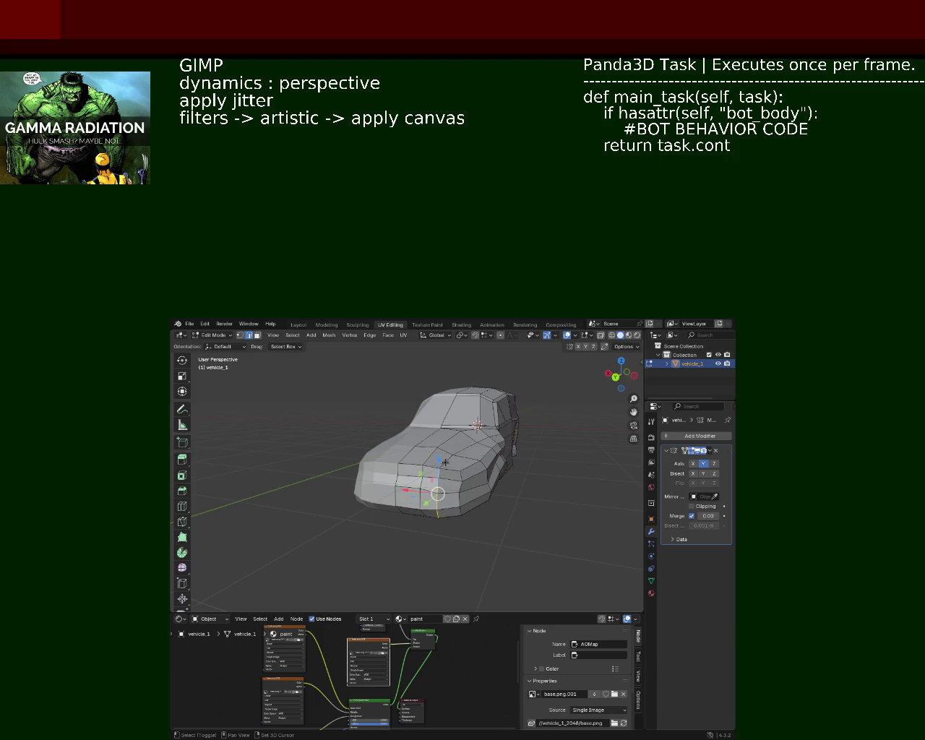
drag(460, 466, 471, 481)
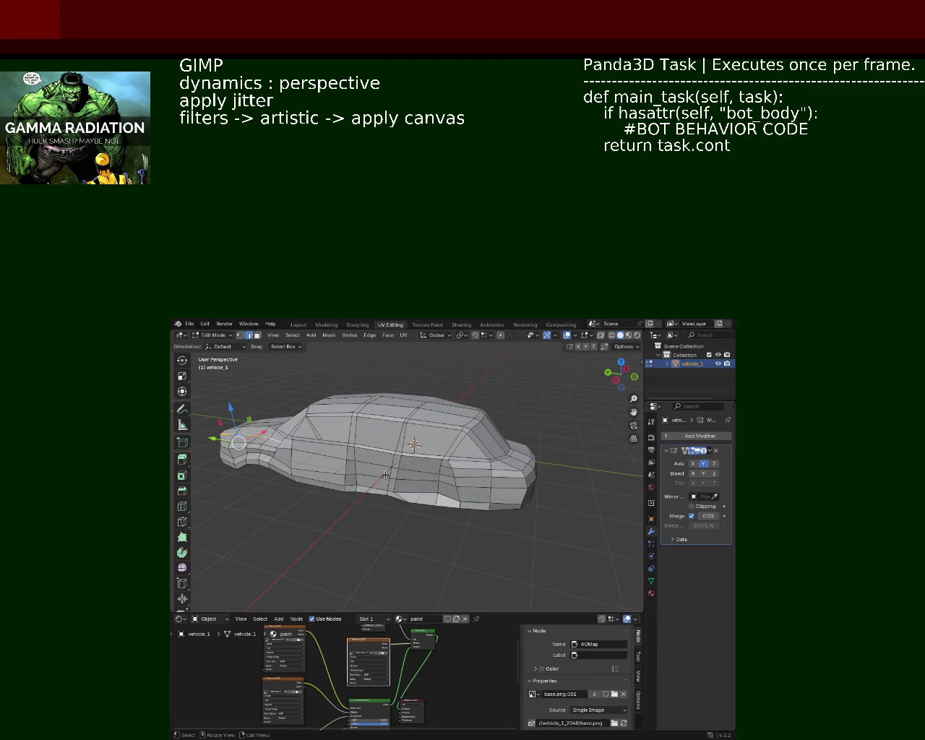
Step: Extend the edge selection along the side to the rear and dissolve it
click(448, 469)
click(477, 469)
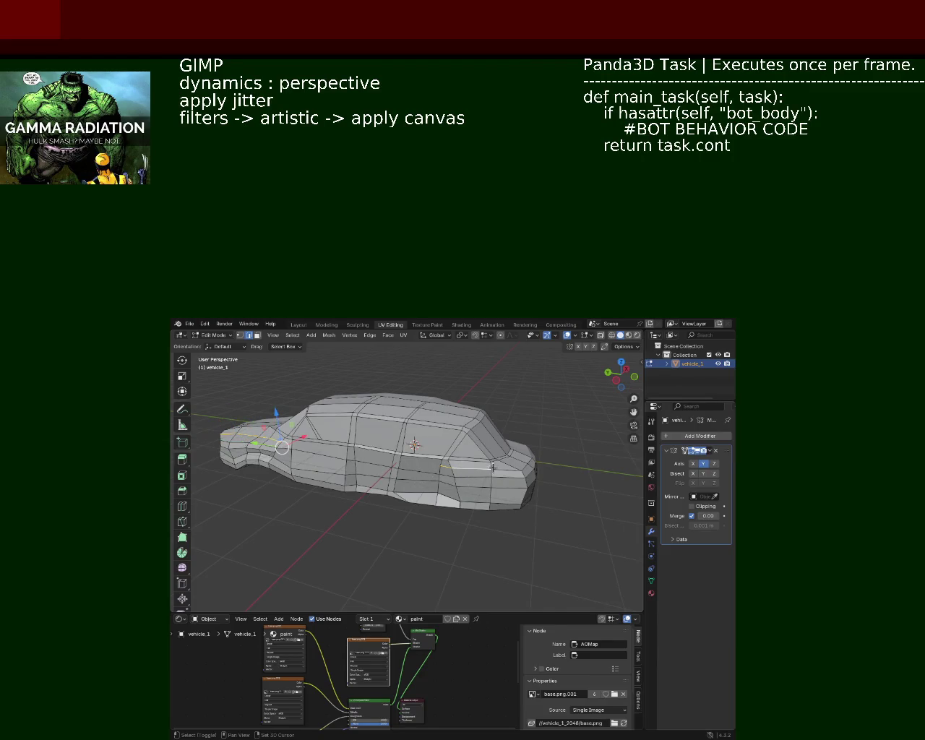
click(517, 468)
click(523, 466)
click(526, 464)
click(526, 463)
click(531, 458)
key(x)
click(532, 460)
drag(477, 490, 409, 456)
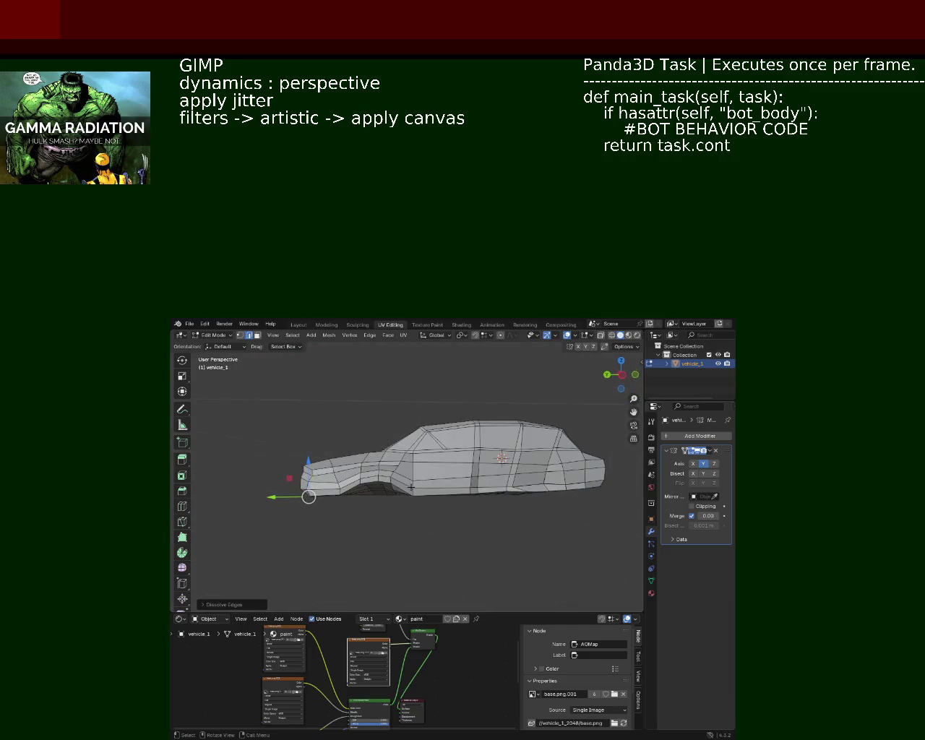
Step: Look over the car from front-left and rear, then save vehicle_1.blend
drag(410, 505, 450, 481)
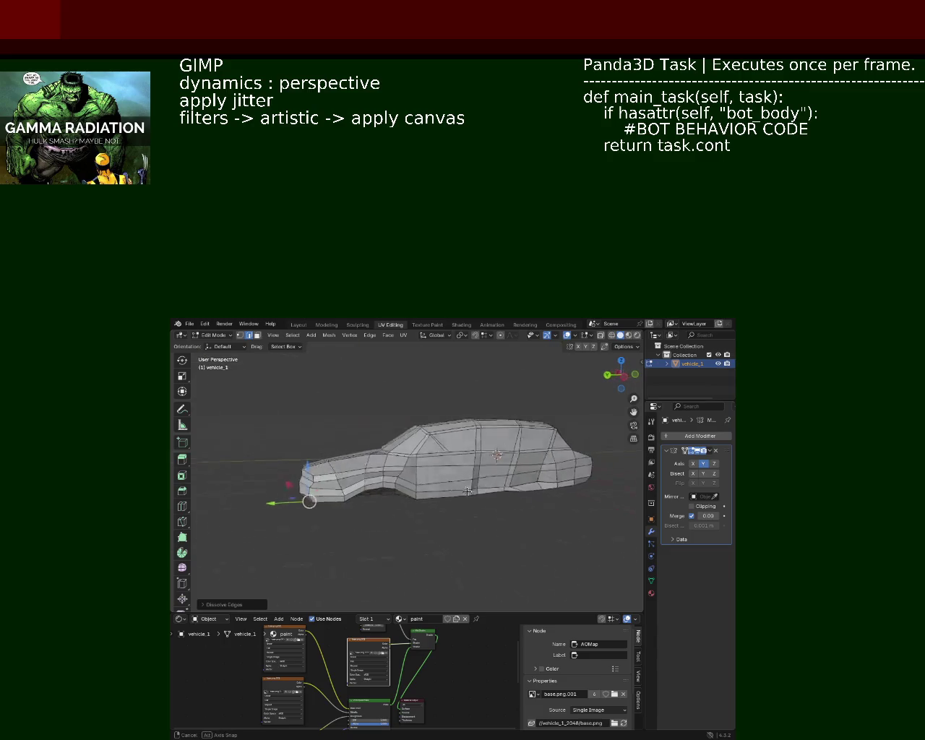
drag(450, 482, 499, 501)
key(ctrl+s)
Step: Zoom to a side-on view and select an edge loop along the car's side
scroll(up, 3)
drag(251, 436, 386, 511)
click(377, 454)
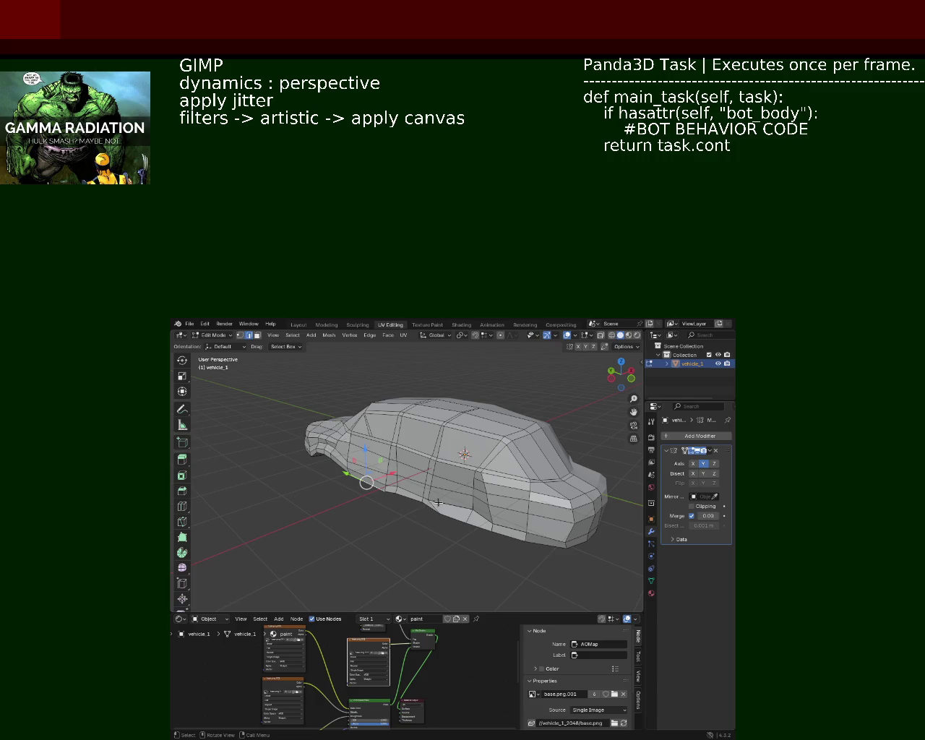
Step: Undo the last two changes
click(210, 324)
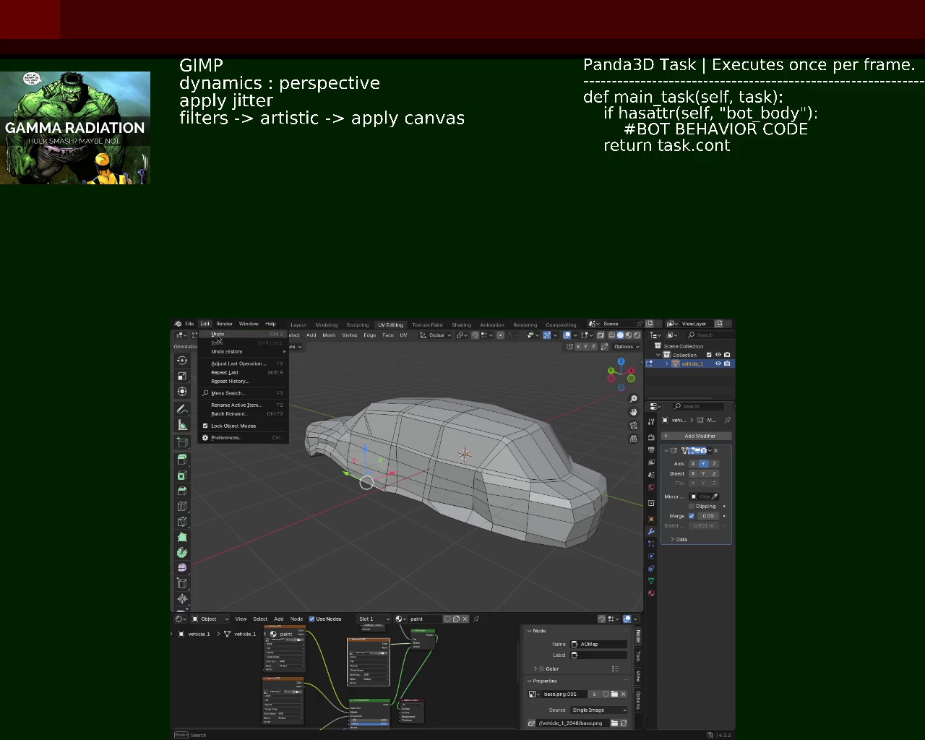
click(219, 336)
key(ctrl+z)
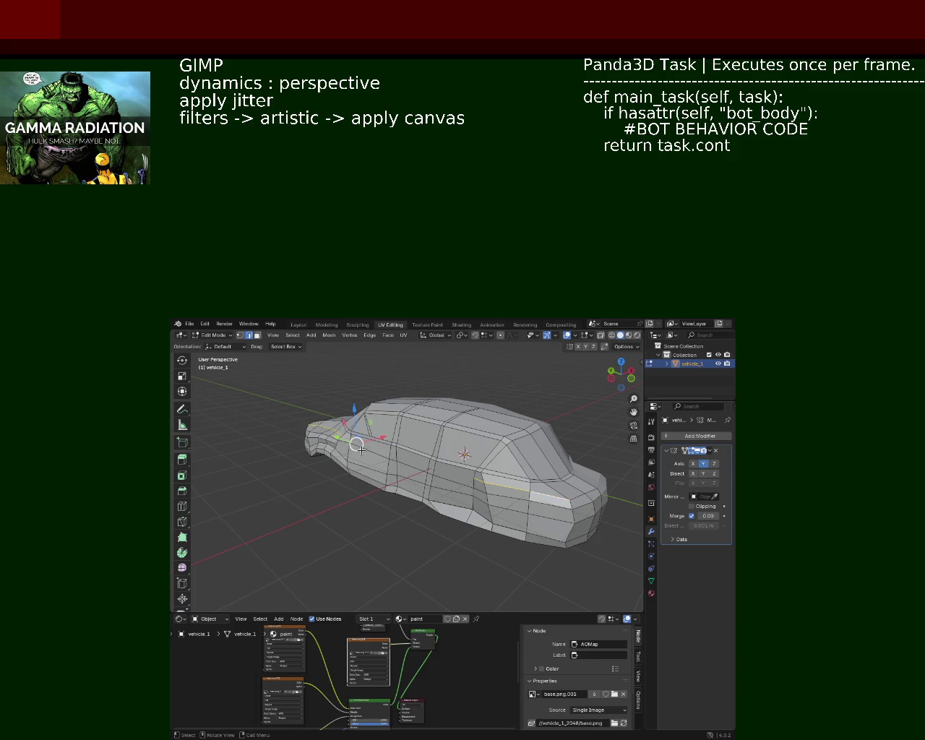
Step: Dissolve a stray edge near the front
drag(546, 535, 556, 542)
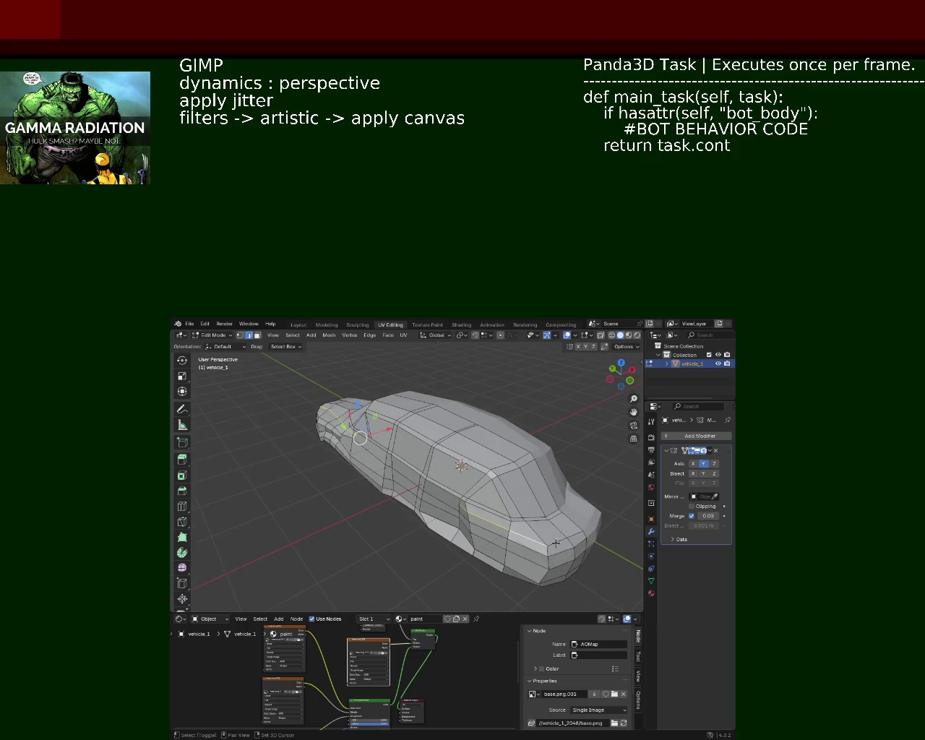
right_click(576, 537)
click(575, 535)
drag(575, 535, 525, 495)
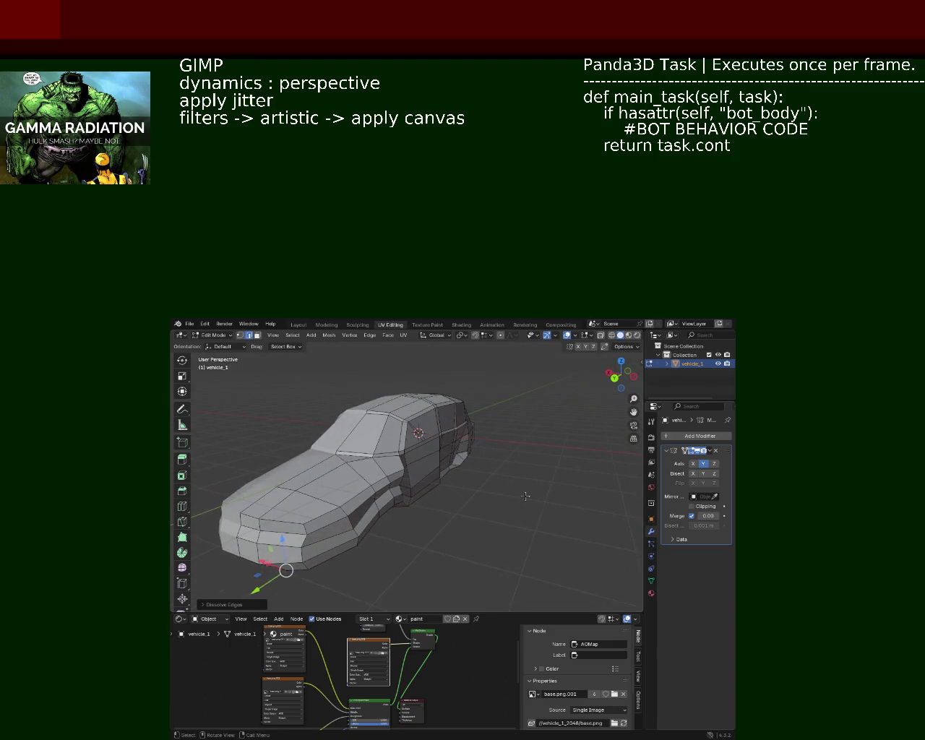
Step: Move the vertical end edge -0.1519 m along X and review the whole car
drag(414, 518, 450, 495)
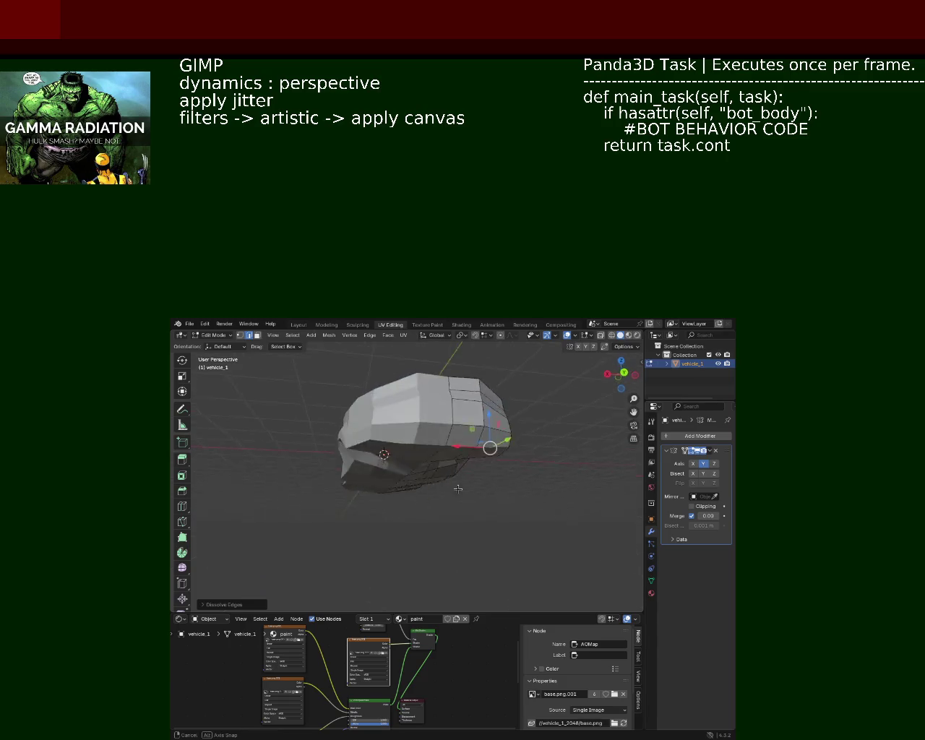
scroll(up, 3)
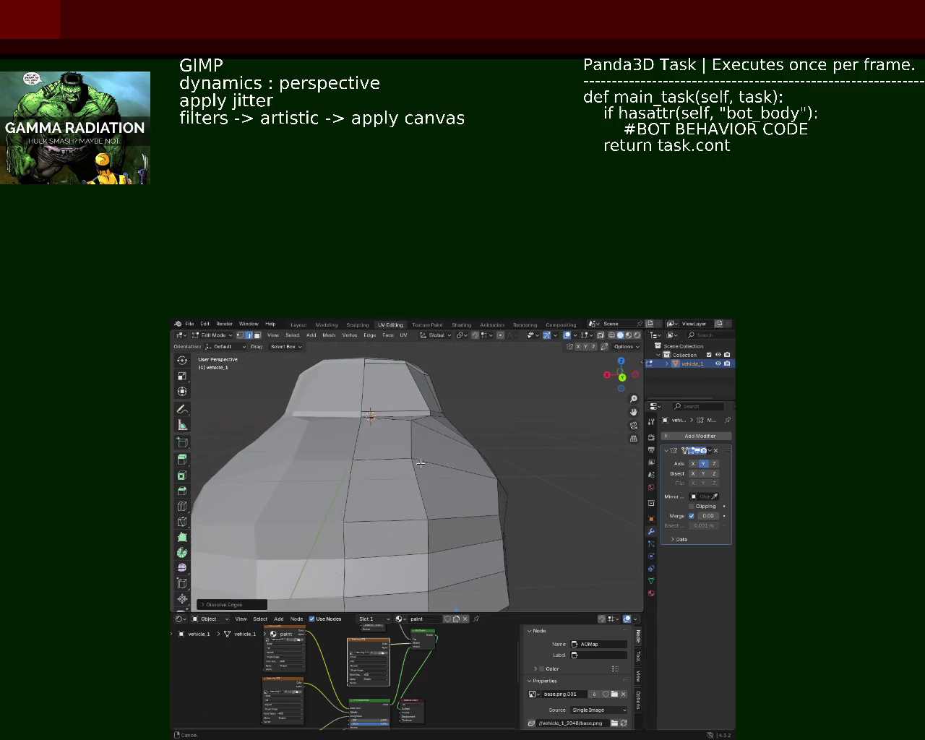
click(433, 441)
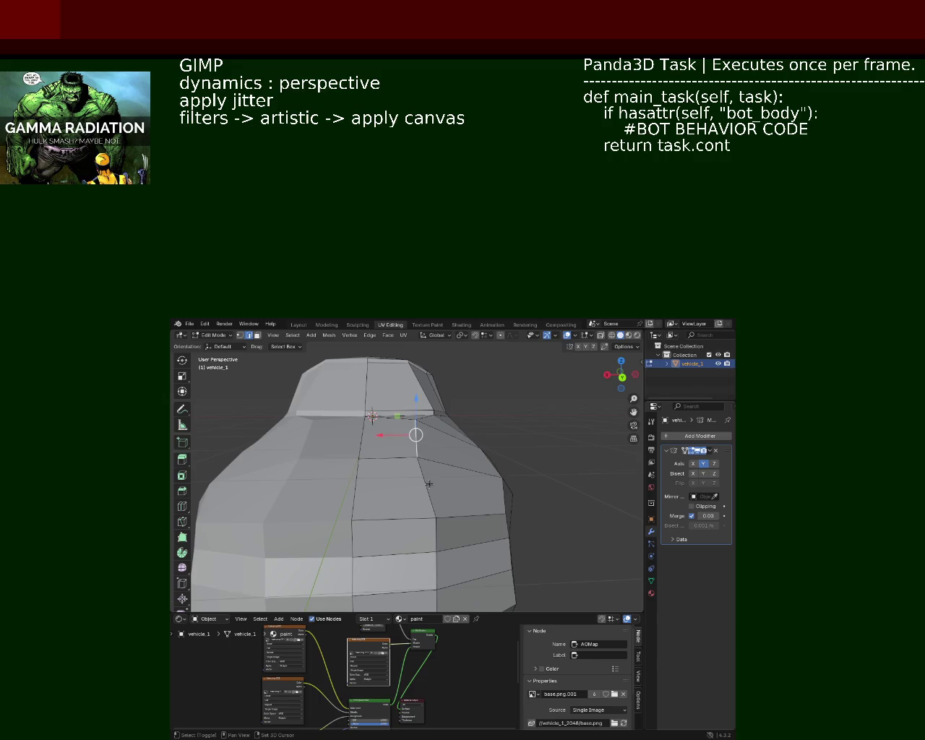
key(g)
key(x)
click(430, 453)
drag(431, 453, 376, 473)
scroll(down, 3)
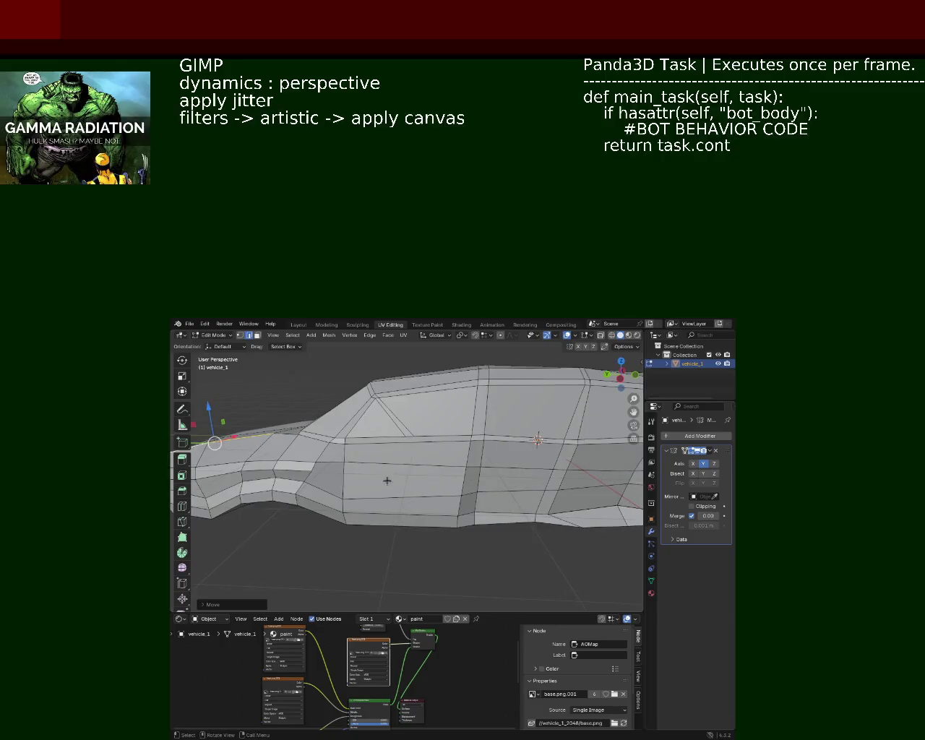
drag(448, 478, 356, 478)
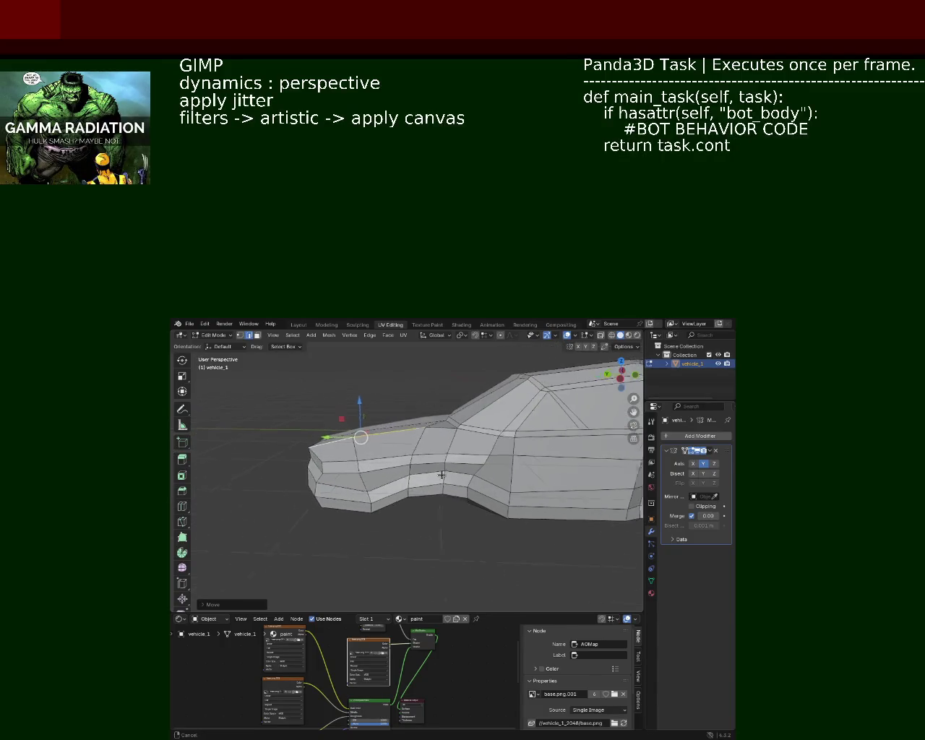
drag(272, 367, 378, 399)
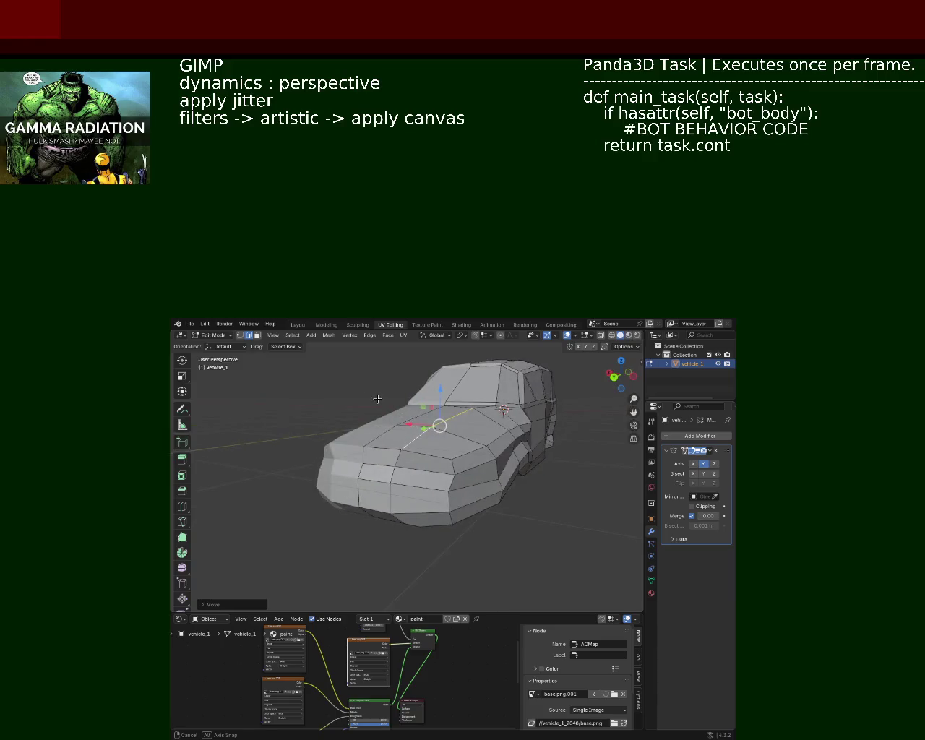
drag(362, 407, 484, 497)
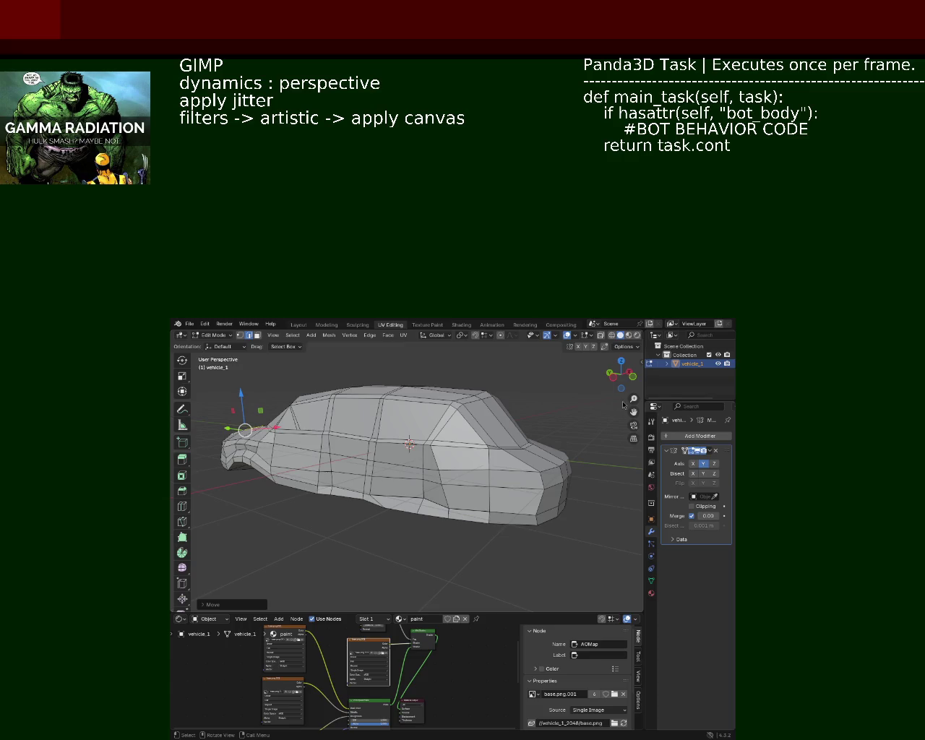
drag(544, 424, 473, 439)
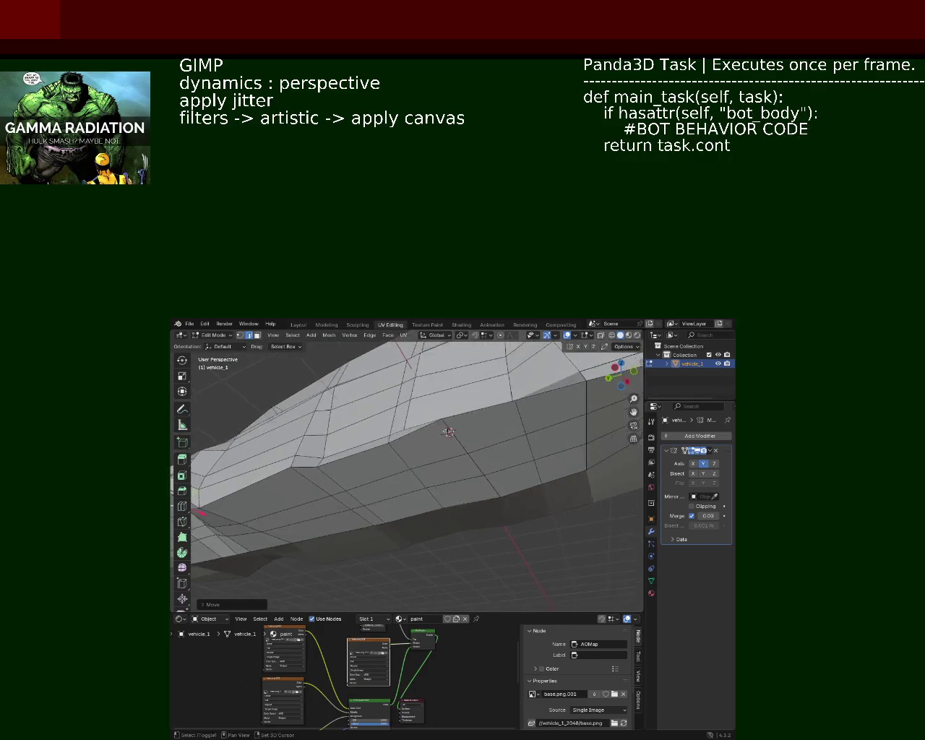
Step: Shift a lower side-panel vertex sideways along Y, redoing the move after an undo
click(496, 473)
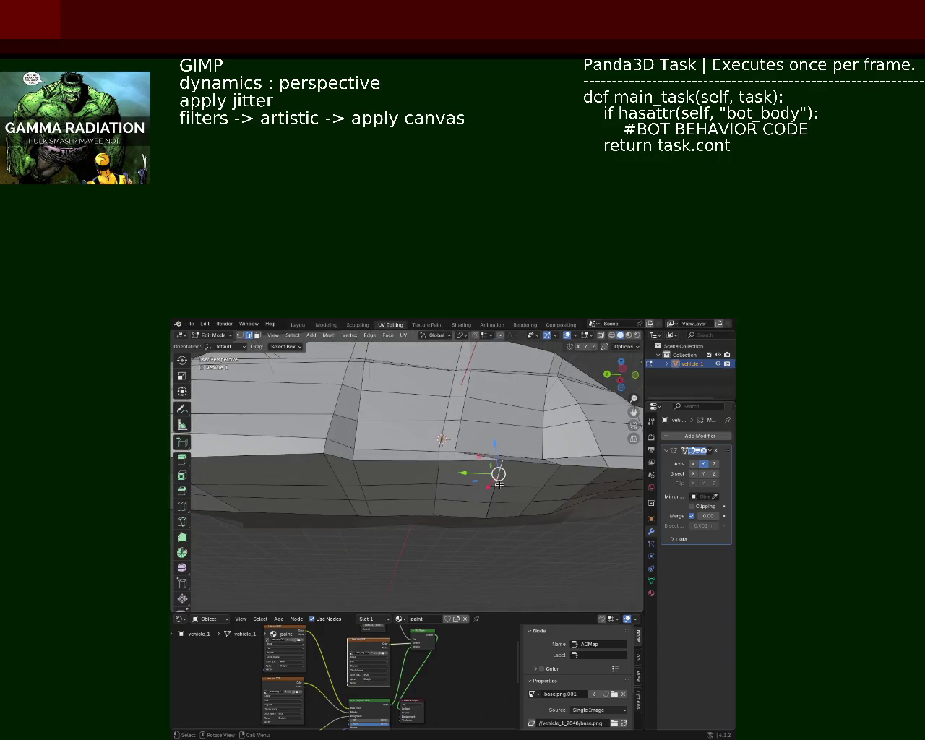
click(495, 483)
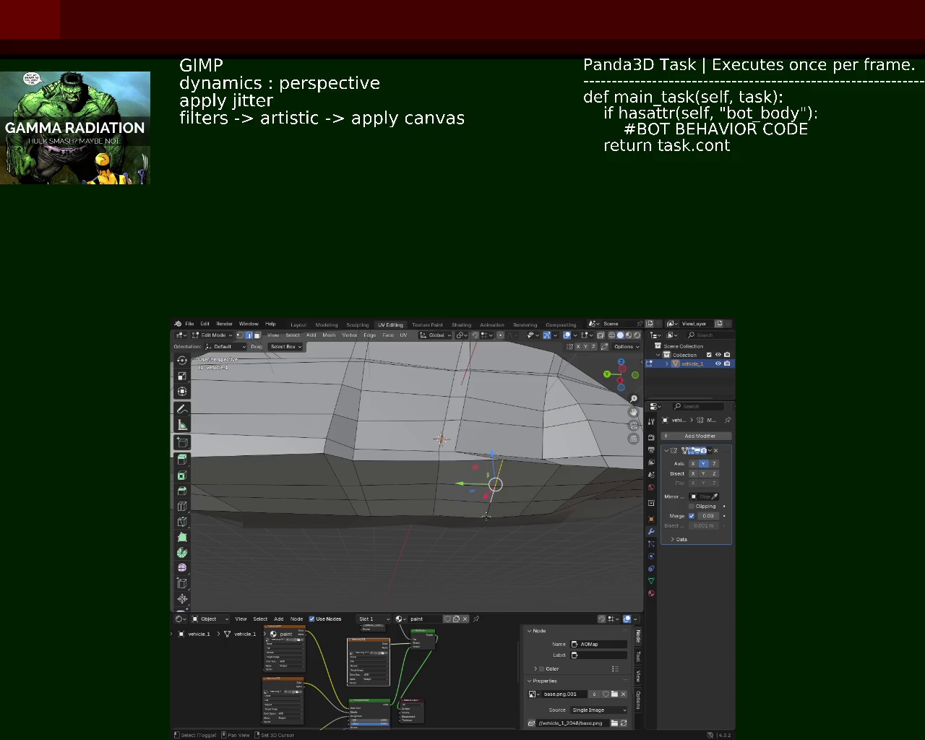
key(g)
key(y)
click(453, 515)
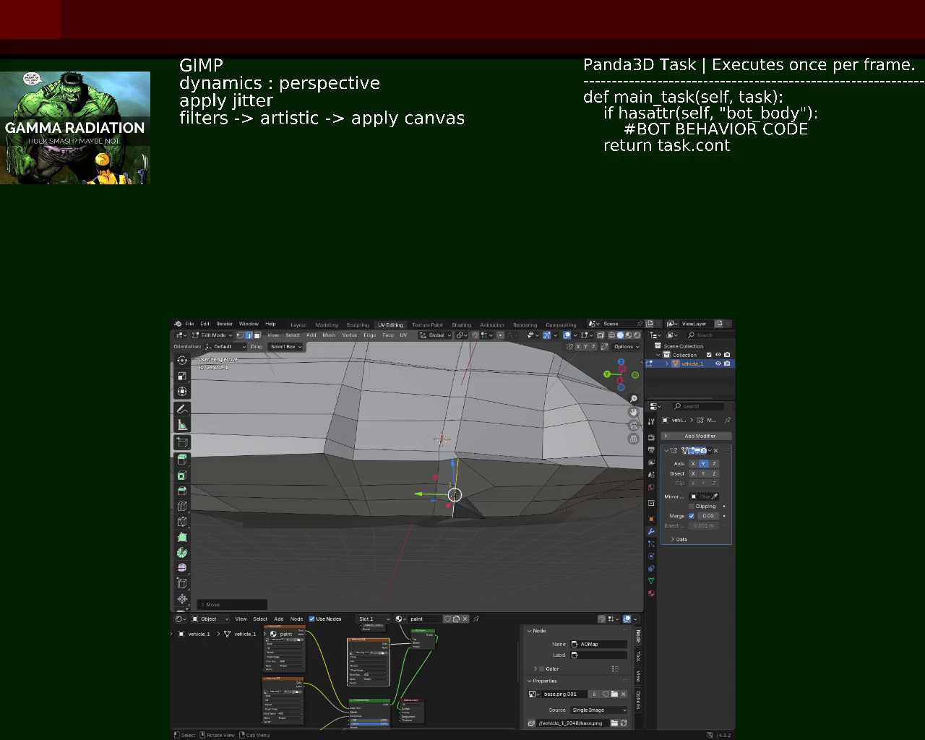
key(ctrl+z)
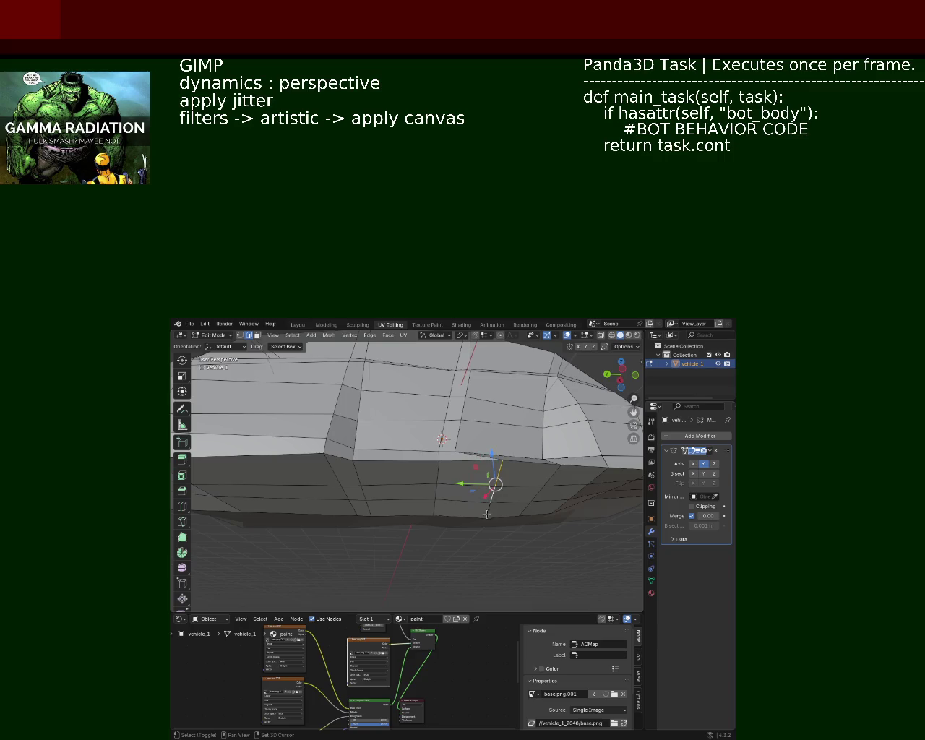
key(g)
key(y)
click(461, 513)
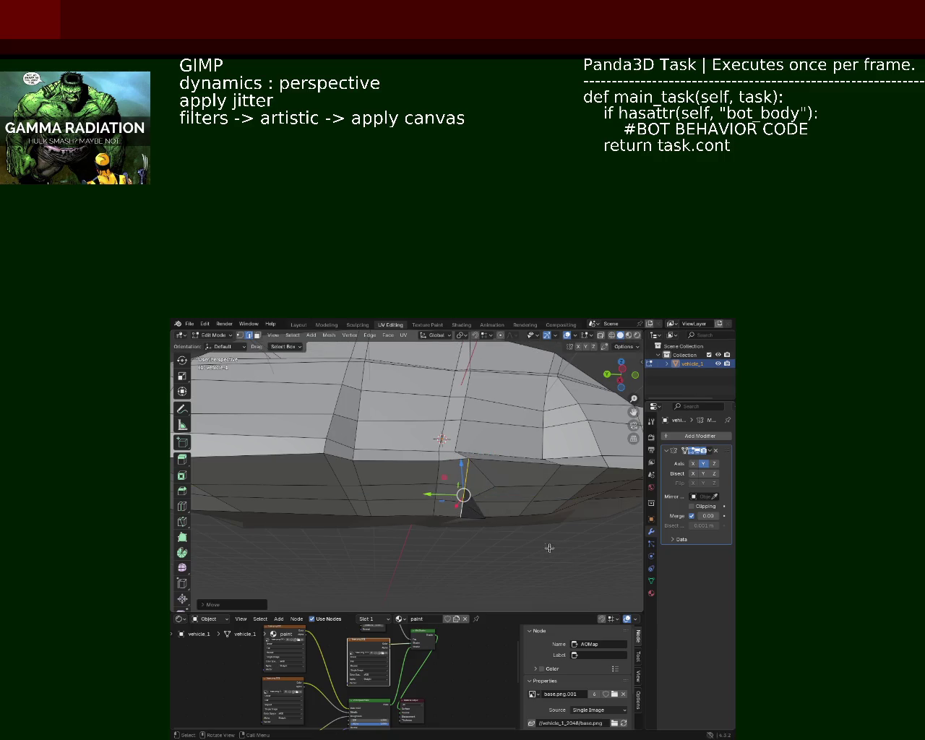
Step: Dissolve the two vertices just above the side panel's lower edge
click(240, 335)
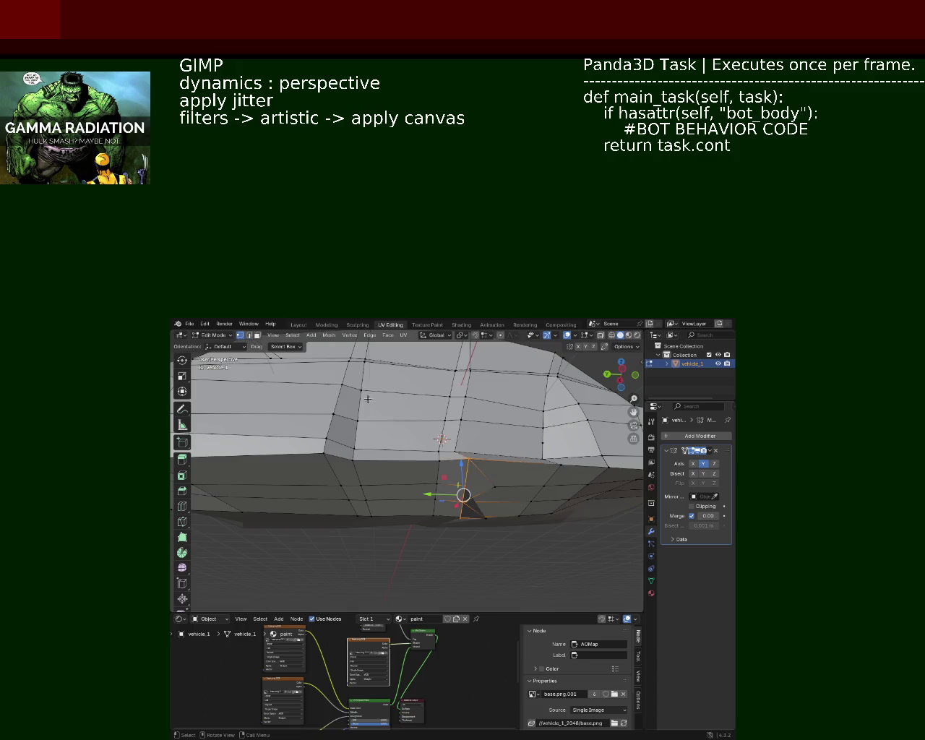
click(489, 516)
click(486, 520)
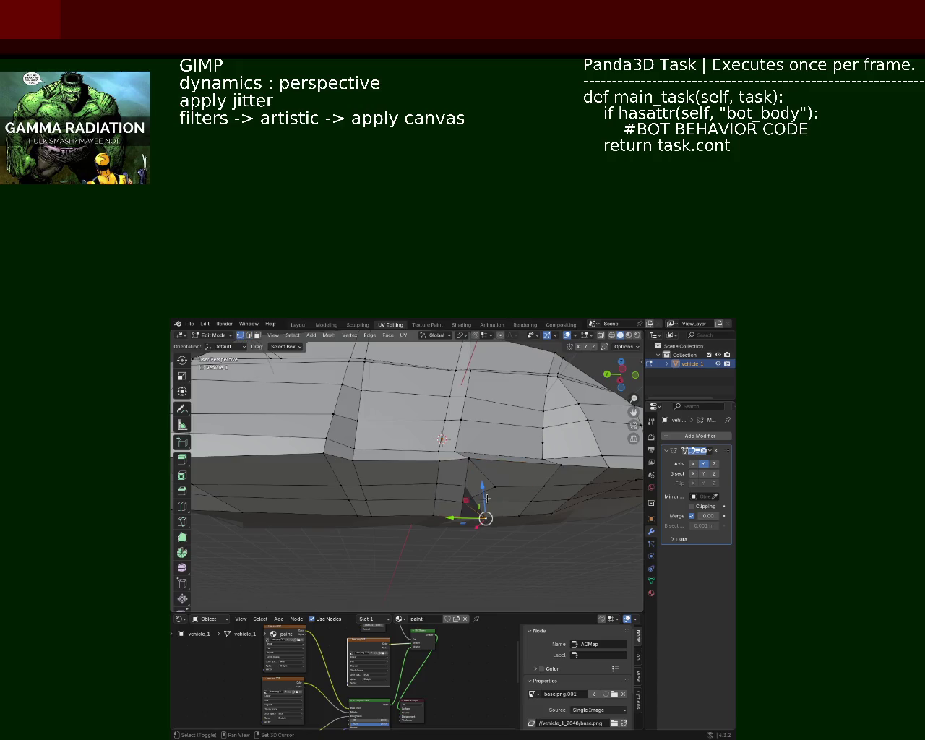
key(z)
key(z)
key(Escape)
key(x)
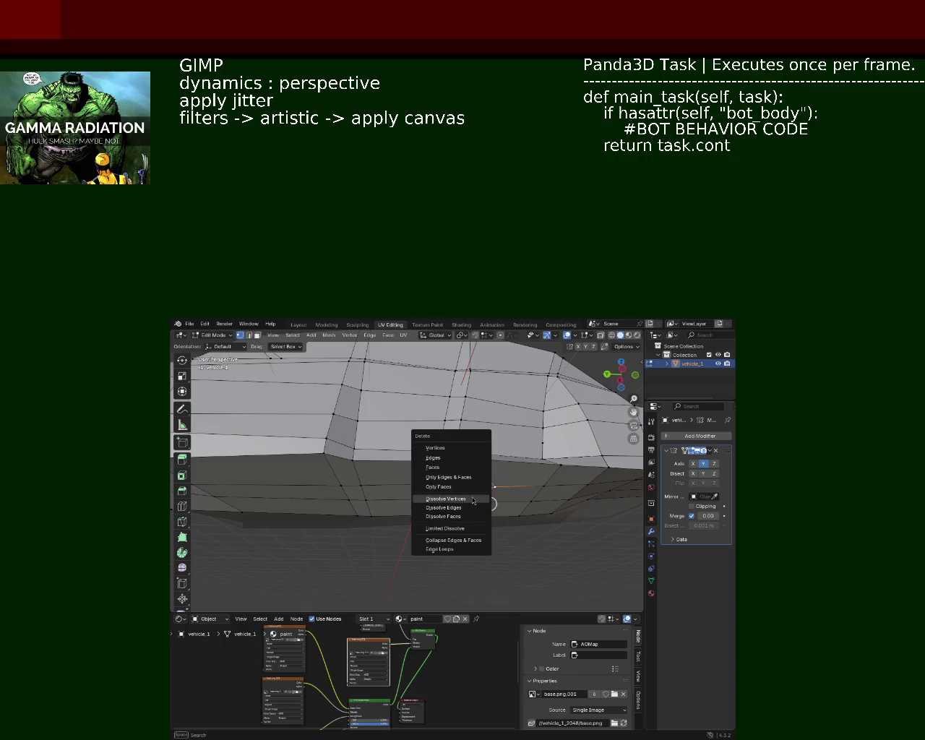
click(470, 498)
drag(471, 498, 456, 434)
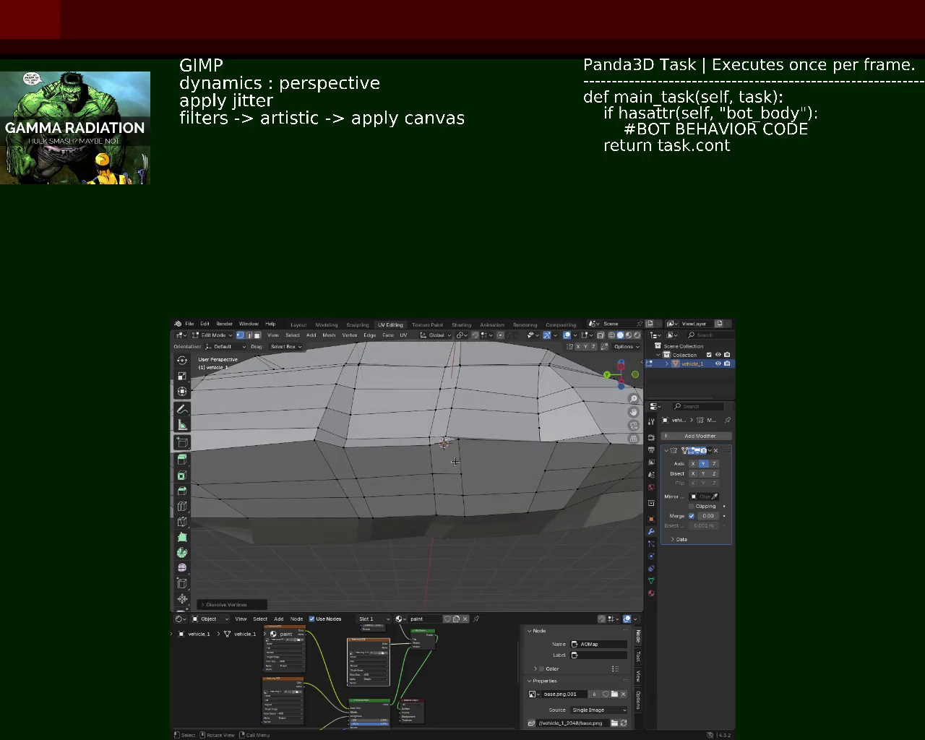
Step: Remove three faces from the lower side panel, leaving a hole
click(257, 335)
click(444, 498)
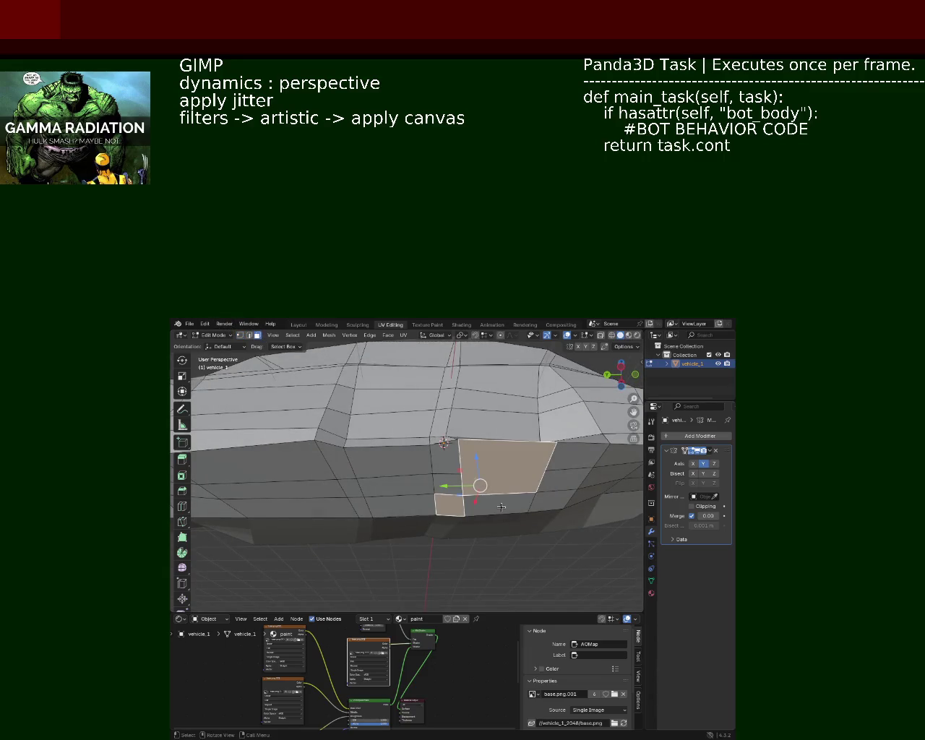
click(501, 508)
key(x)
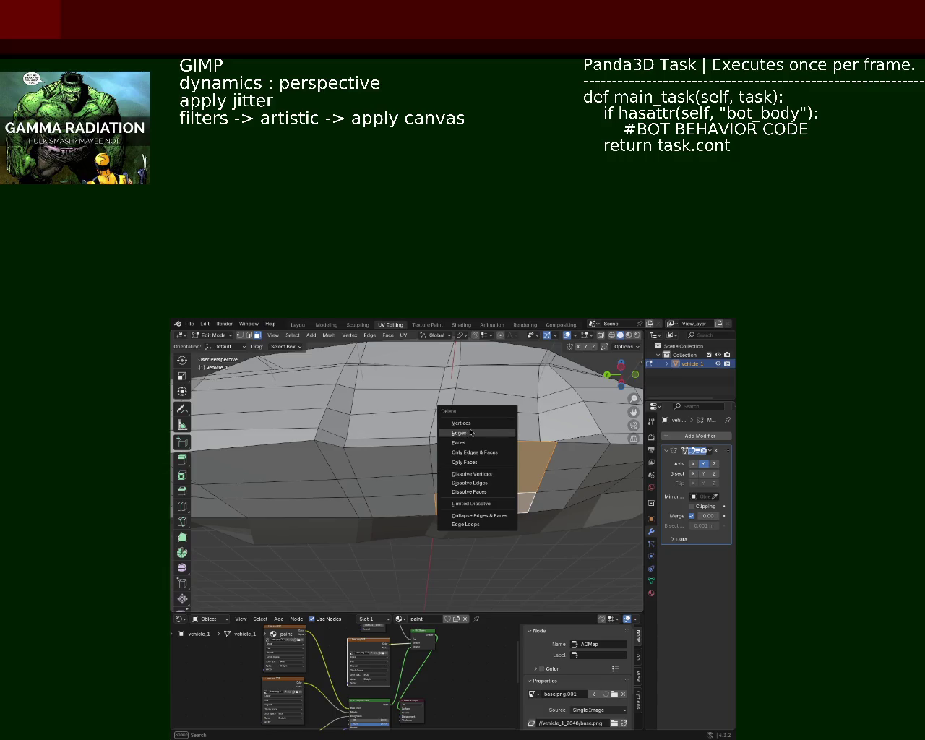
click(473, 442)
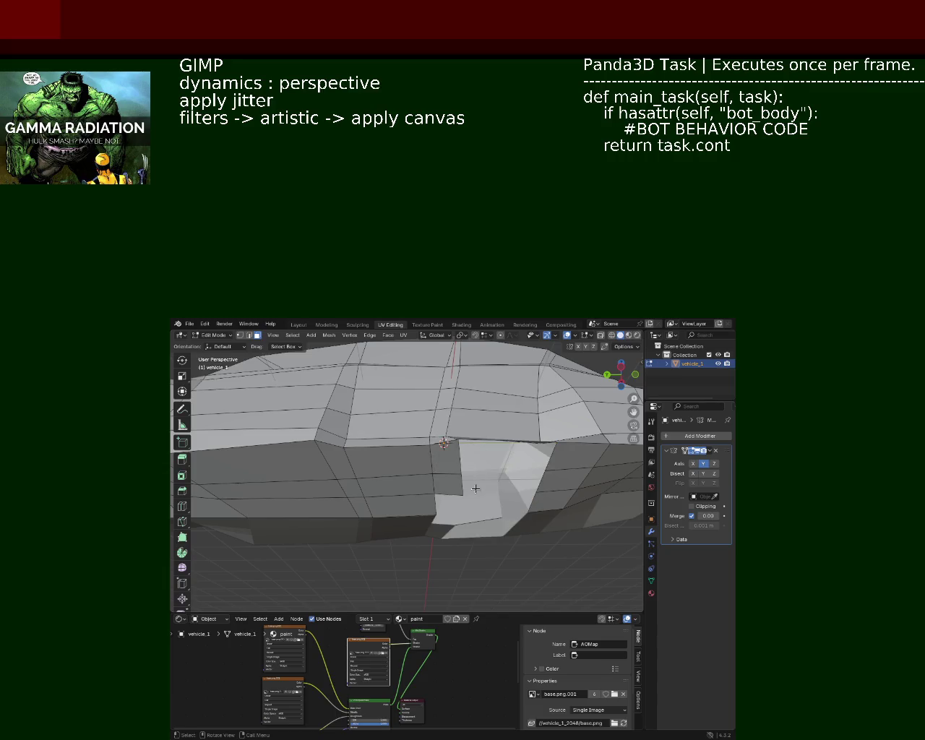
drag(475, 489, 257, 329)
Step: Fill the side-panel hole with a new face built from its six rim vertices
click(240, 335)
click(463, 479)
click(539, 471)
click(543, 417)
click(457, 448)
click(451, 413)
click(542, 411)
key(f)
Step: Select the new patch face and move it into place on the lower side panel
click(435, 511)
click(535, 499)
click(535, 475)
click(438, 483)
drag(470, 488, 439, 472)
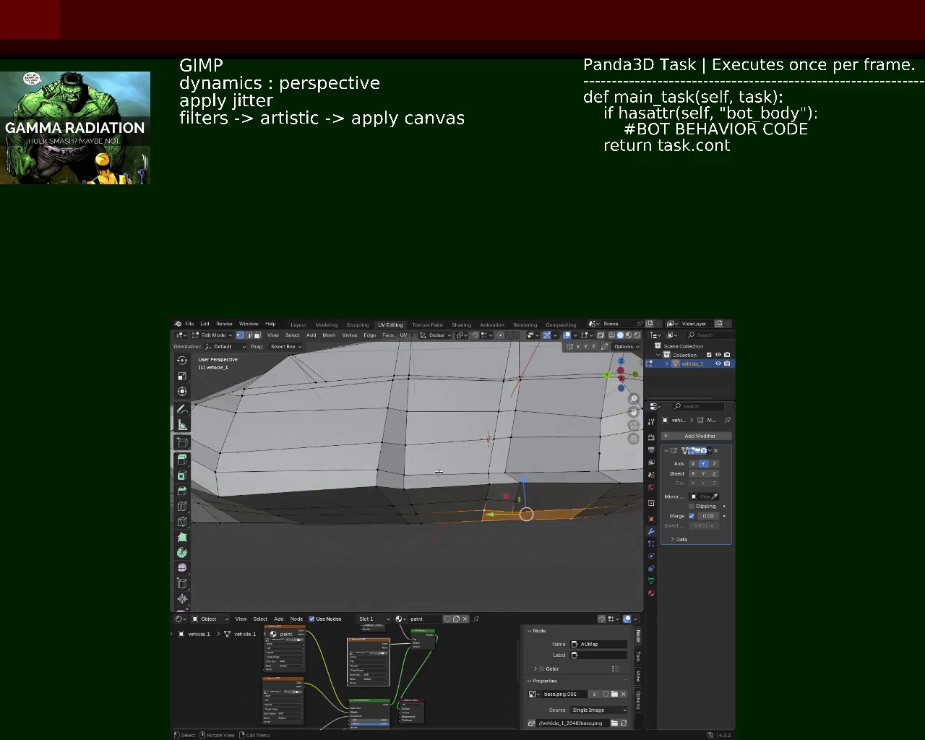
drag(526, 473, 506, 471)
drag(506, 471, 527, 429)
Step: Select the path of lower edges along the side panel
click(526, 429)
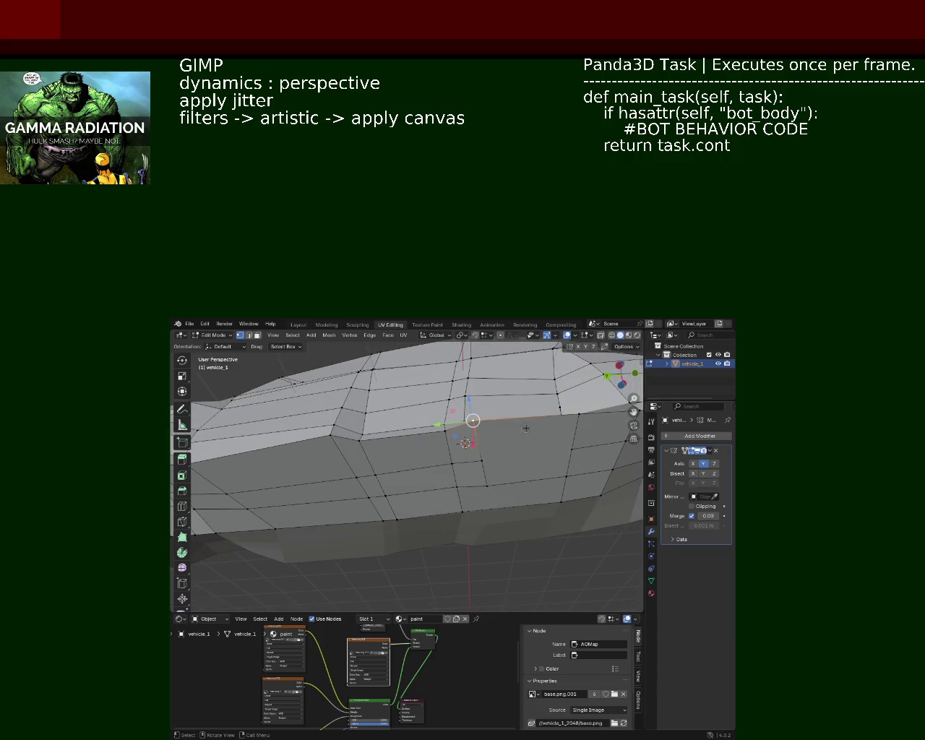
click(458, 513)
click(526, 510)
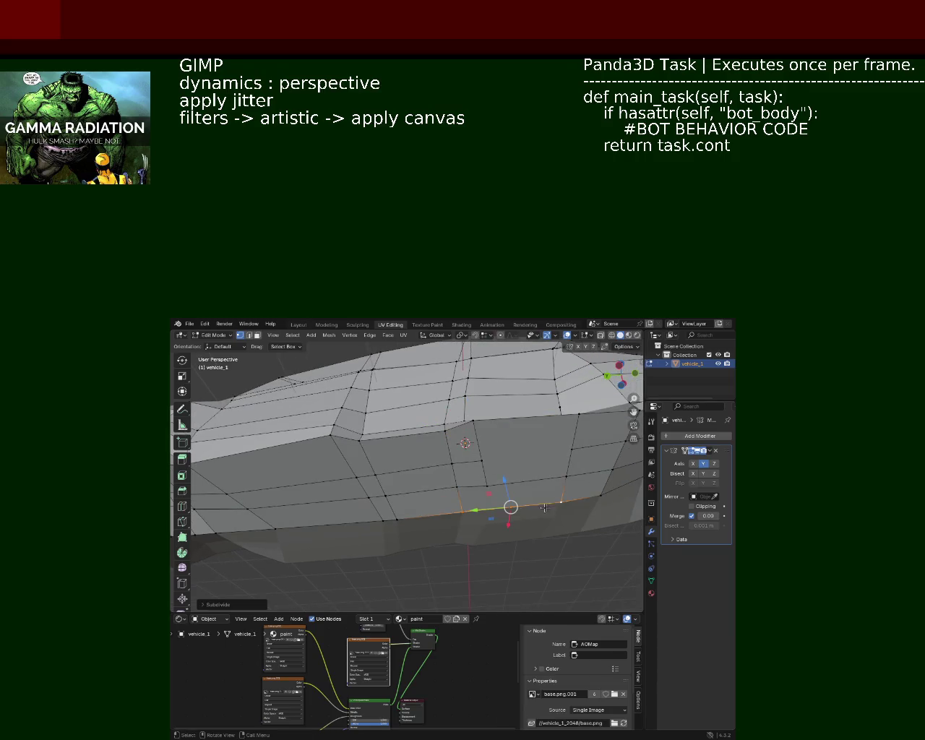
drag(477, 439, 520, 492)
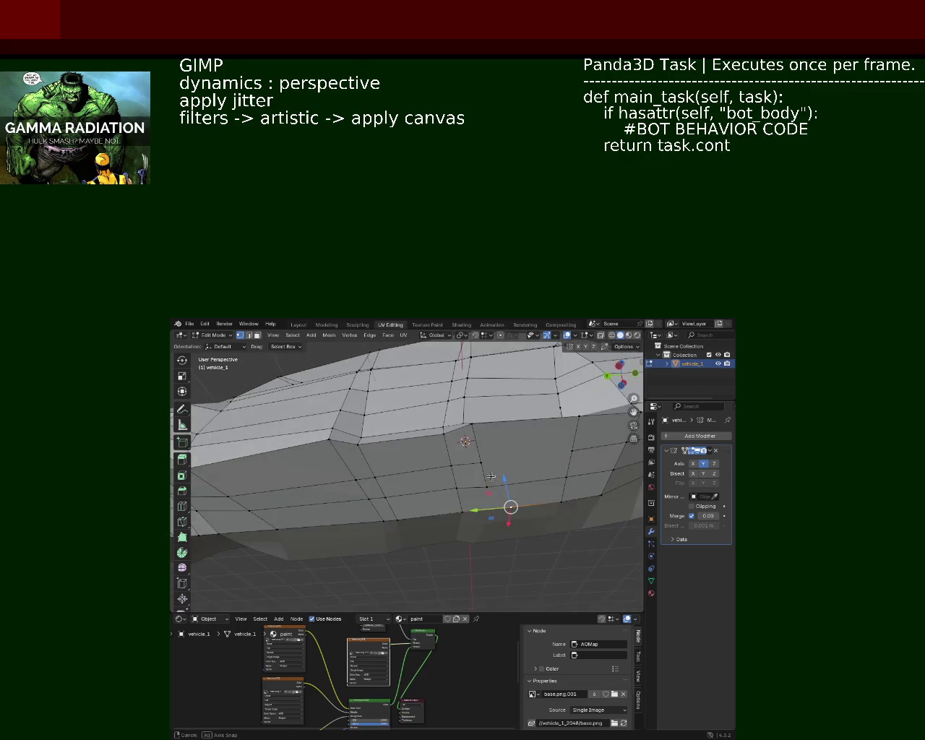
click(551, 510)
drag(485, 470, 571, 412)
Step: Slide the bottom-row vertices along their edges to adjust the flank's lower line
click(249, 335)
click(239, 335)
click(482, 461)
click(575, 450)
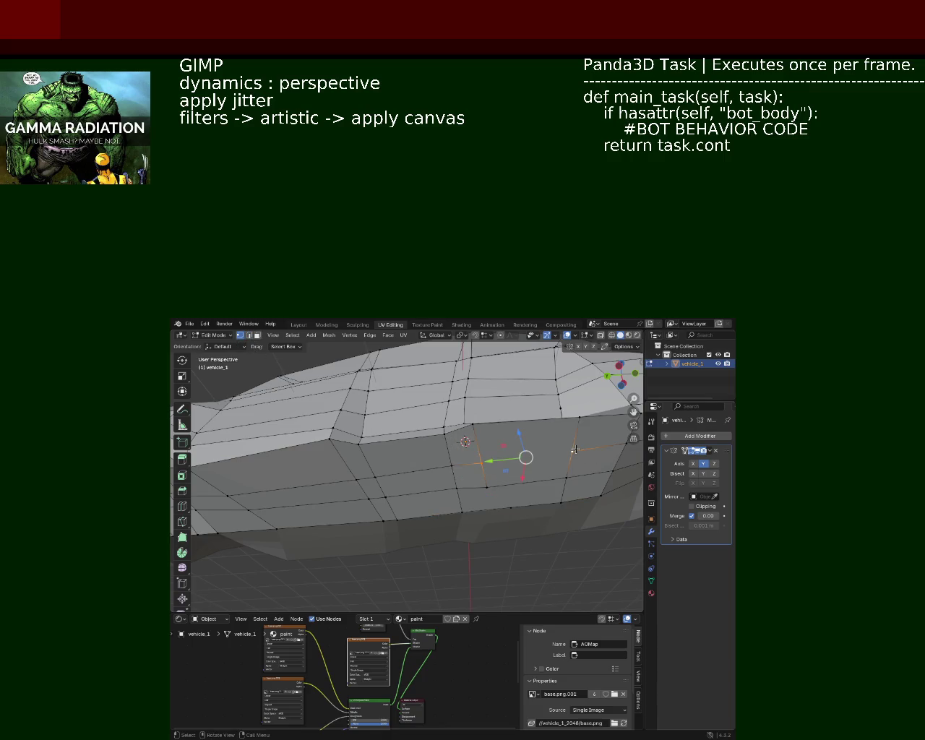
click(575, 449)
click(465, 510)
click(561, 502)
key(g)
key(g)
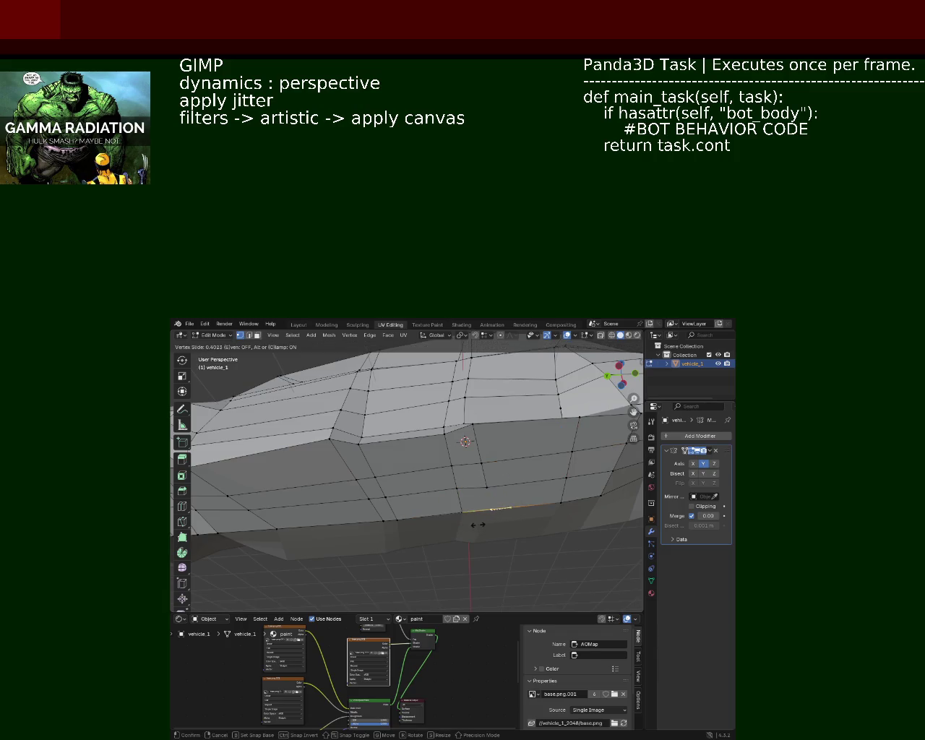
click(477, 525)
click(486, 488)
drag(525, 520, 466, 473)
scroll(down, 3)
scroll(up, 3)
Step: Nudge the hood-corner vertex along X and adjust a neighbouring vertex
click(402, 483)
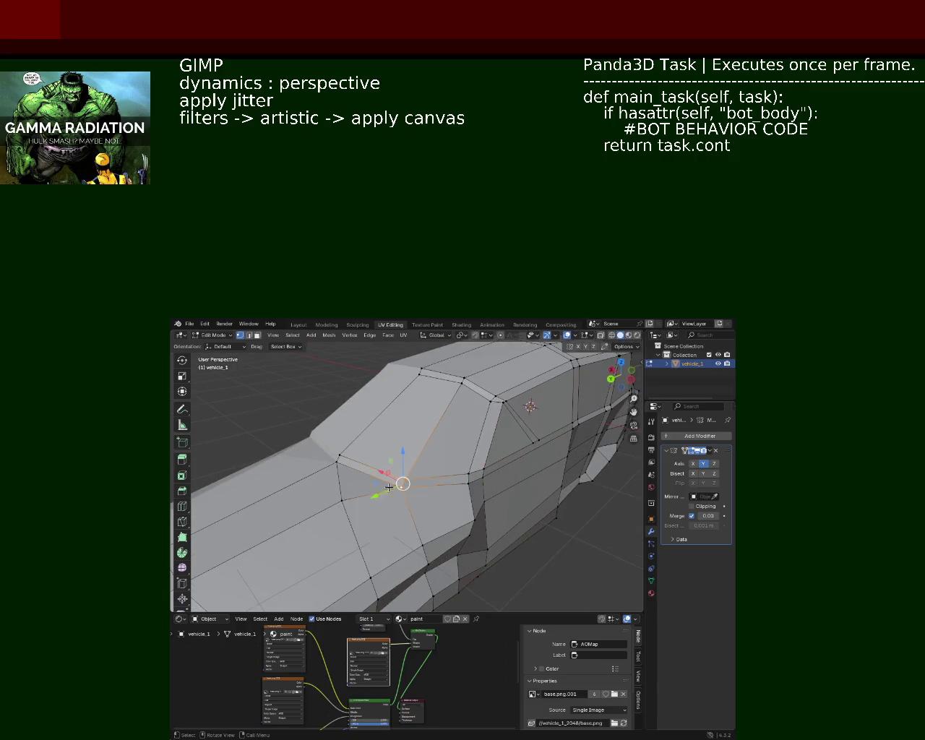
drag(375, 477, 386, 485)
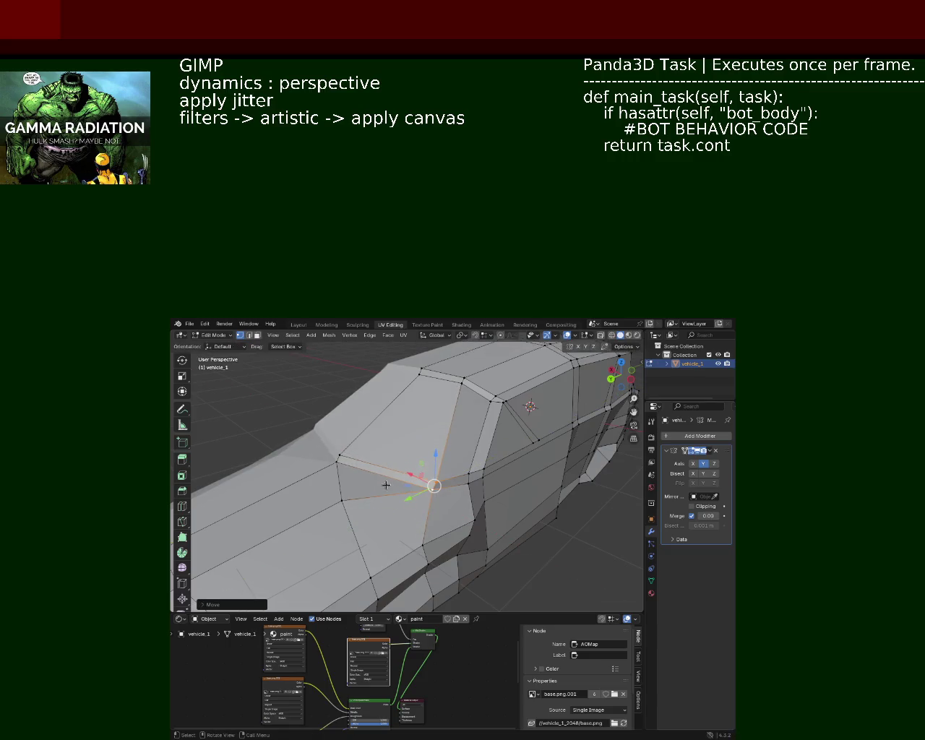
click(334, 453)
drag(316, 468, 330, 460)
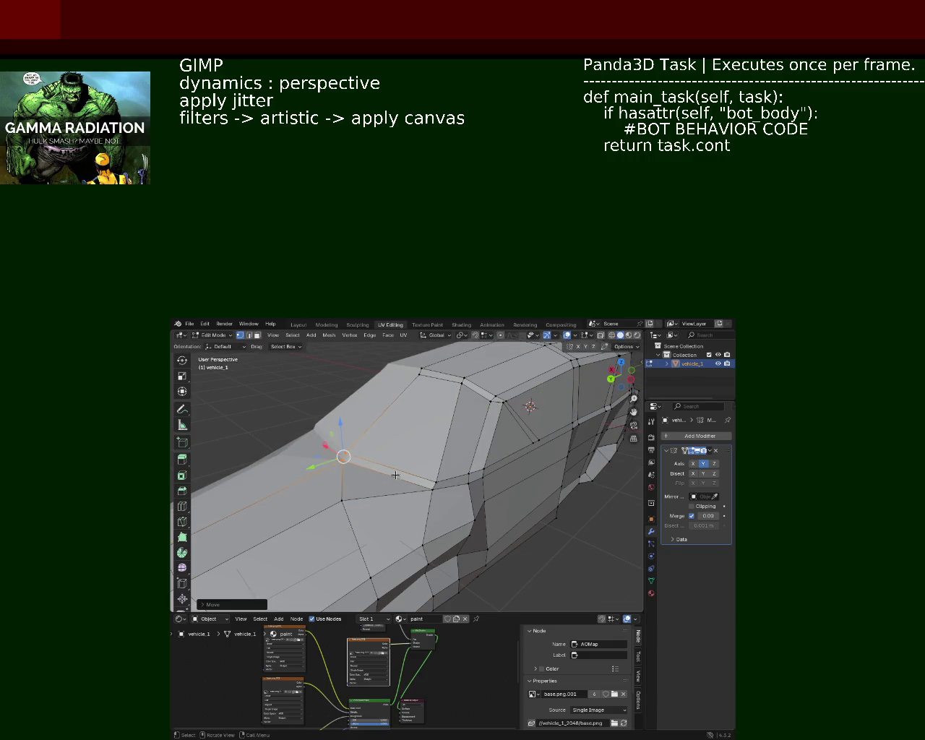
drag(330, 459, 425, 442)
Step: Move a windscreen-base vertex up and to the right, then save vehicle_1.blend
click(370, 443)
click(419, 439)
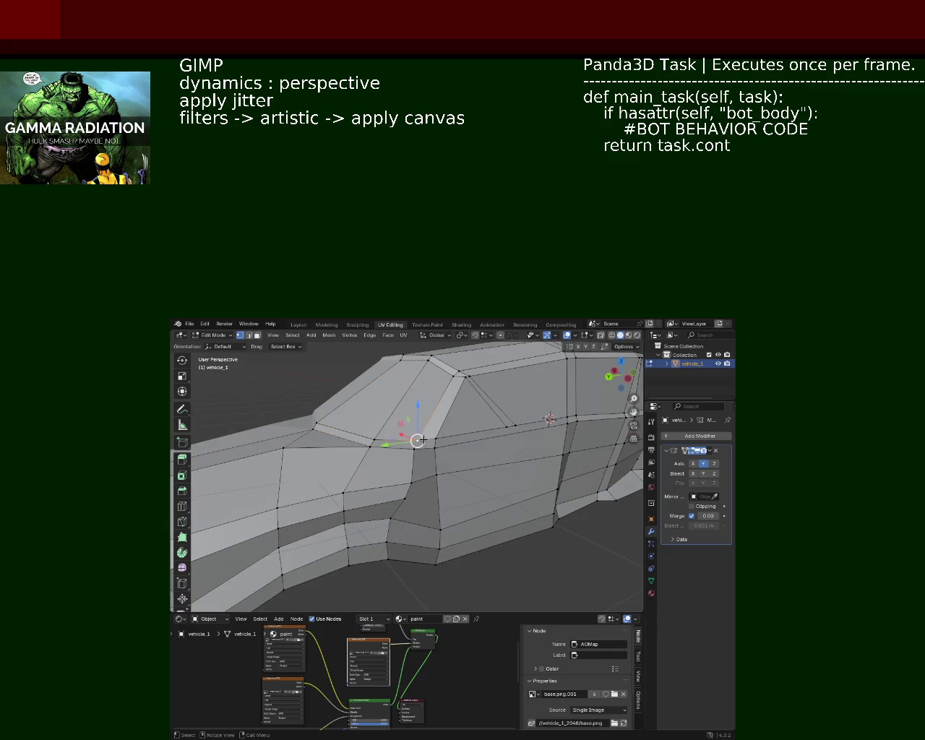
drag(401, 451, 429, 448)
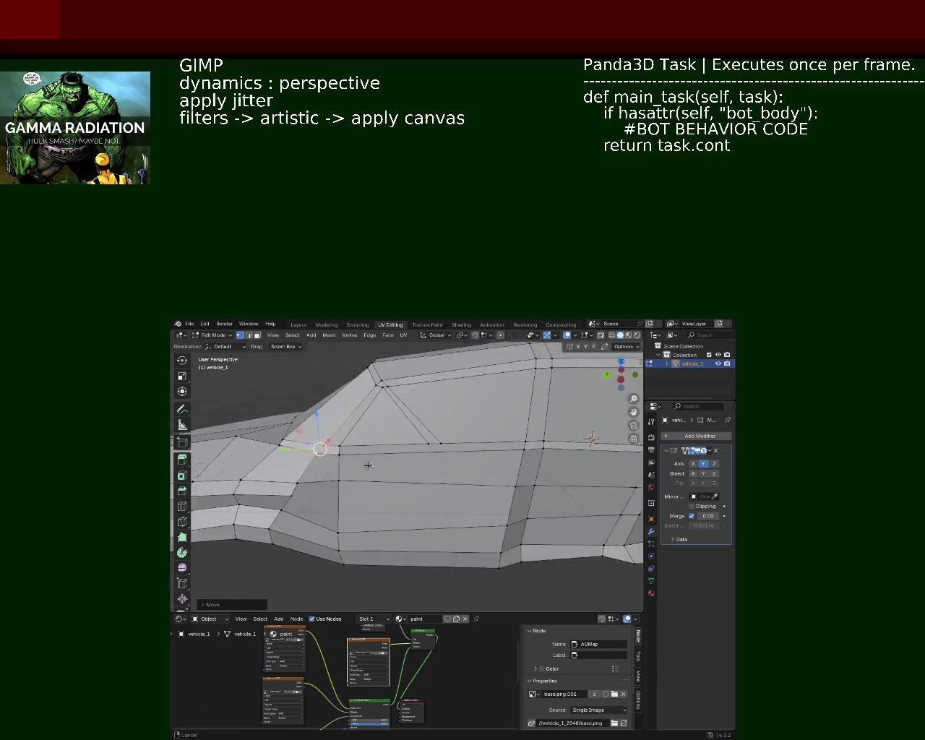
drag(447, 452, 482, 493)
click(391, 474)
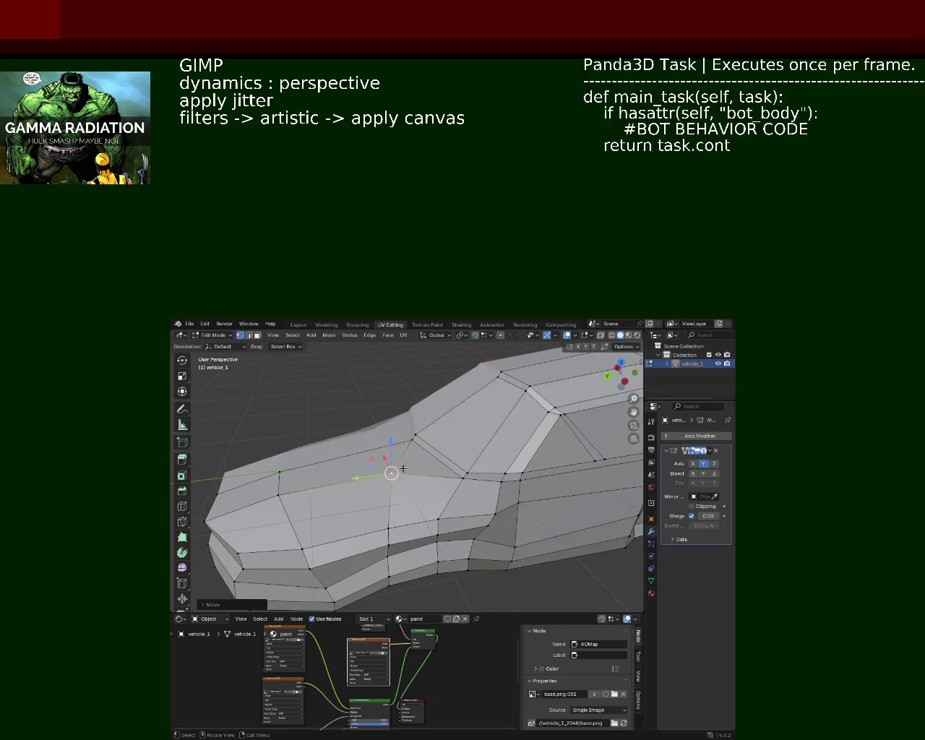
key(ctrl+s)
Step: Shift the front roof-edge vertex outward and set the top-centre roof vertex height along Z
drag(403, 469, 408, 426)
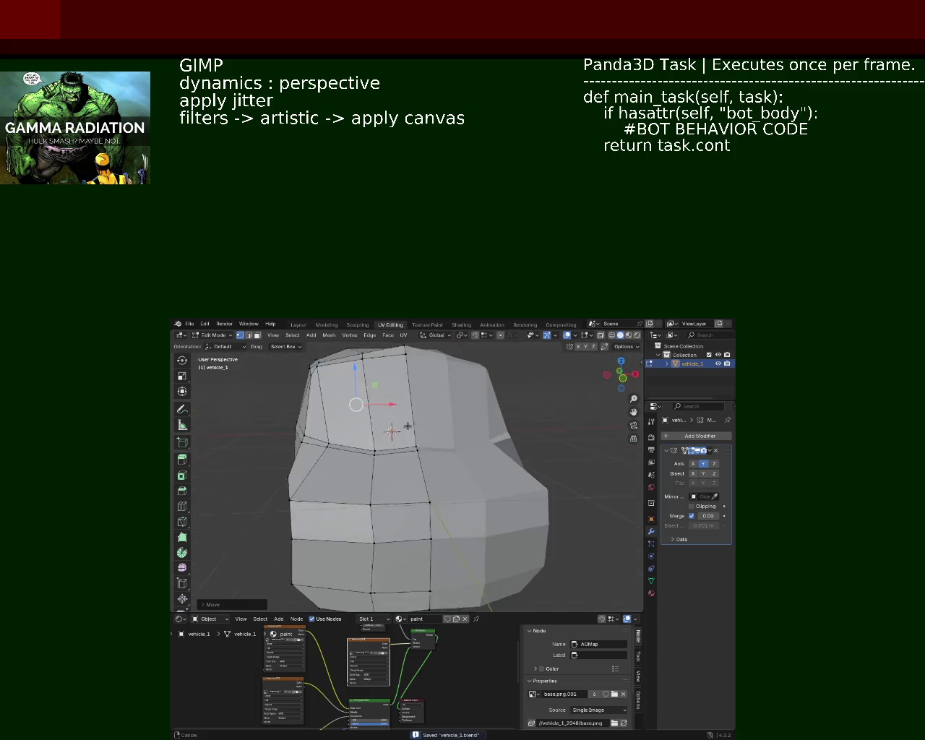
click(413, 445)
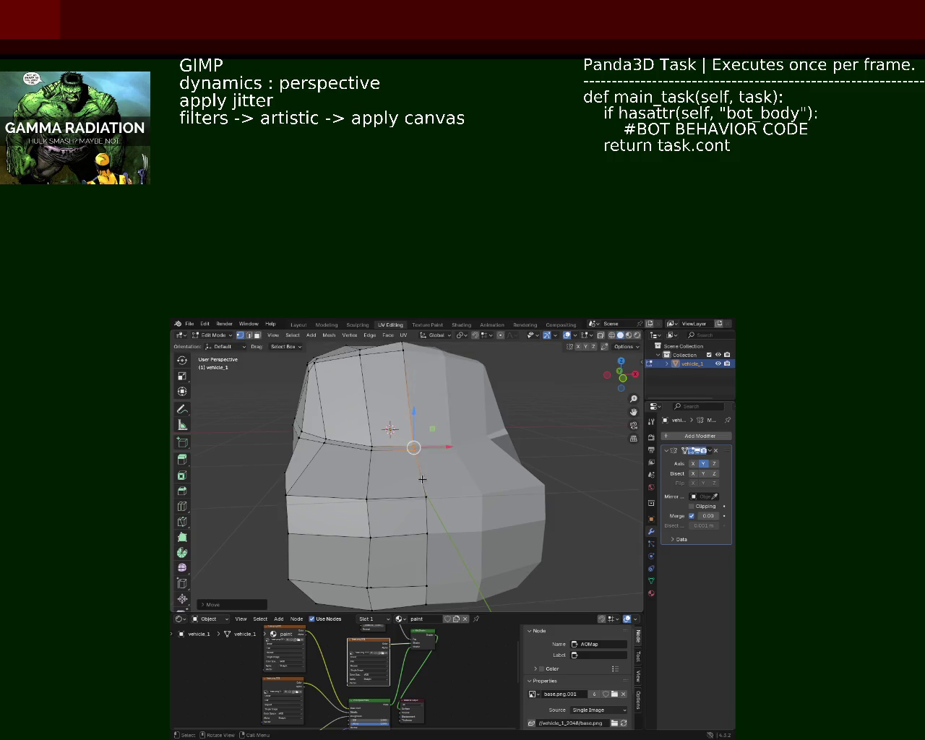
drag(422, 479, 414, 442)
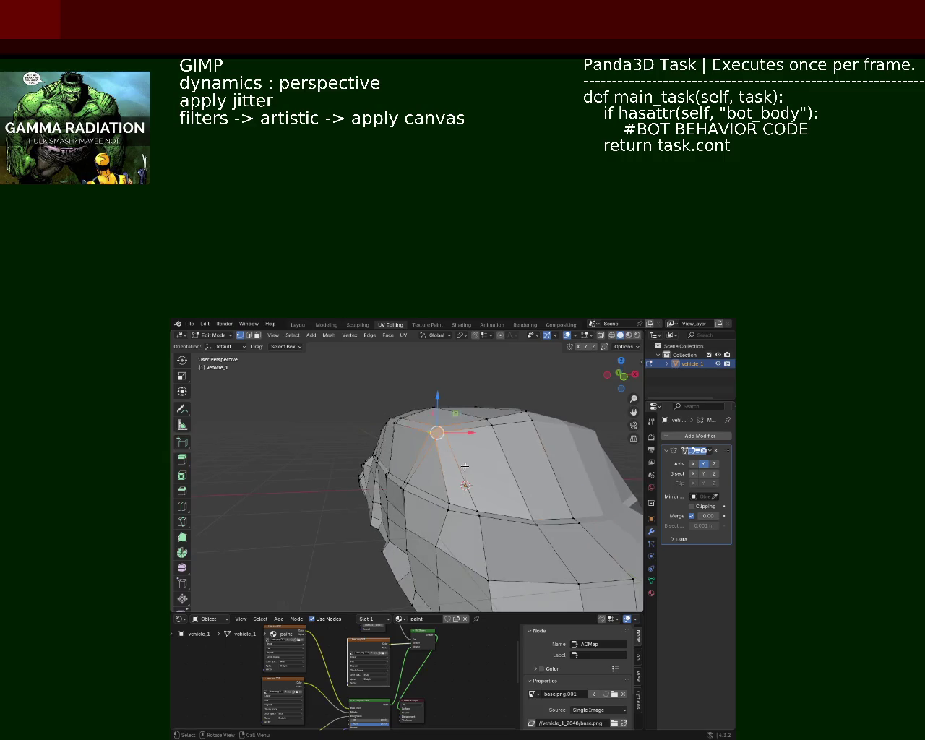
drag(353, 417, 362, 416)
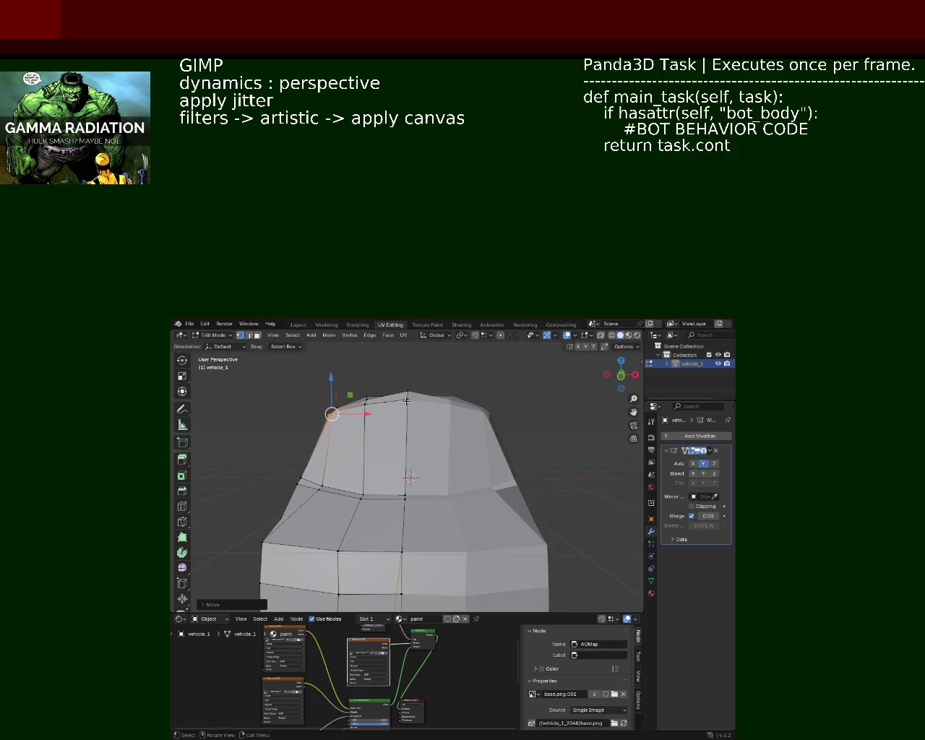
click(409, 394)
key(g)
key(z)
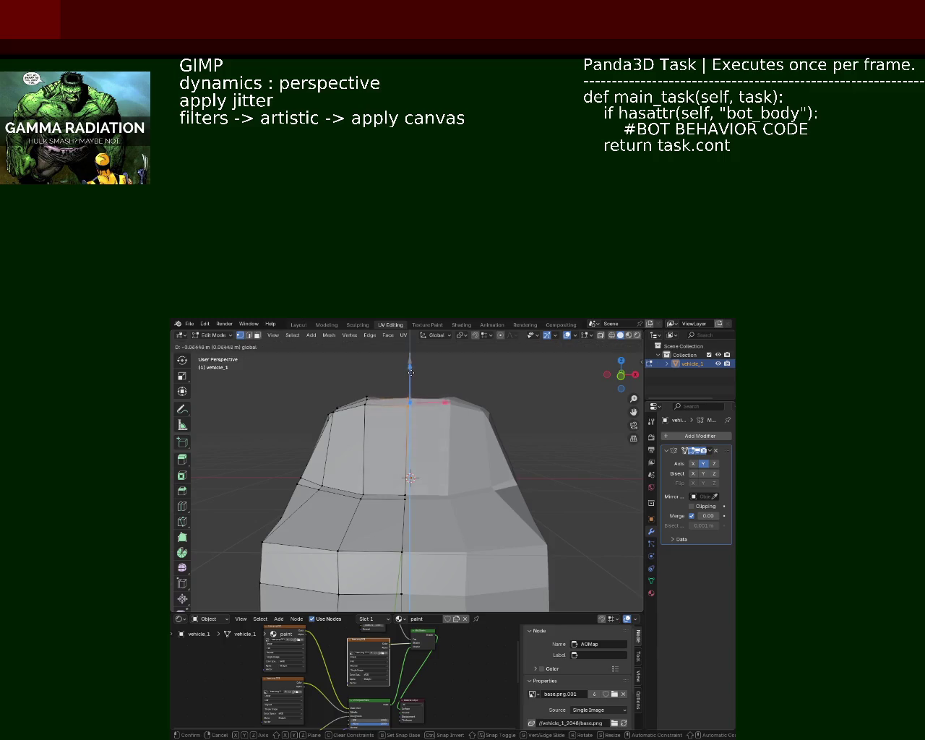
click(408, 391)
key(g)
key(z)
click(408, 394)
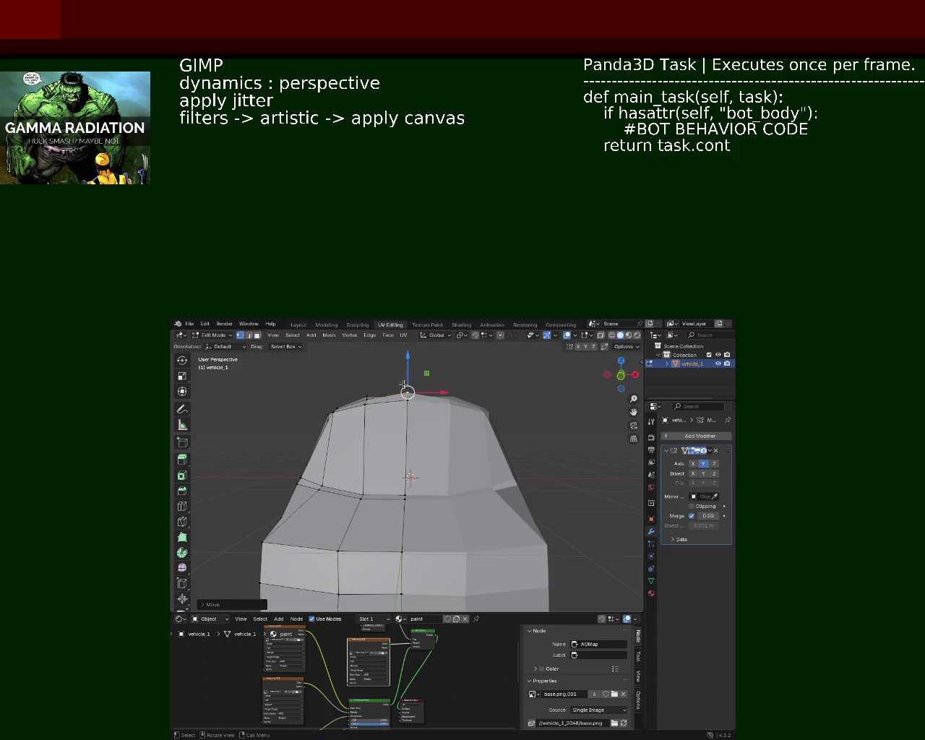
Step: Lower two left roof vertices and the top-centre vertex along Z, then move a roof vertex along Y
click(365, 399)
click(332, 412)
drag(347, 385, 348, 391)
click(407, 396)
drag(407, 375, 406, 383)
drag(406, 445, 477, 444)
click(431, 453)
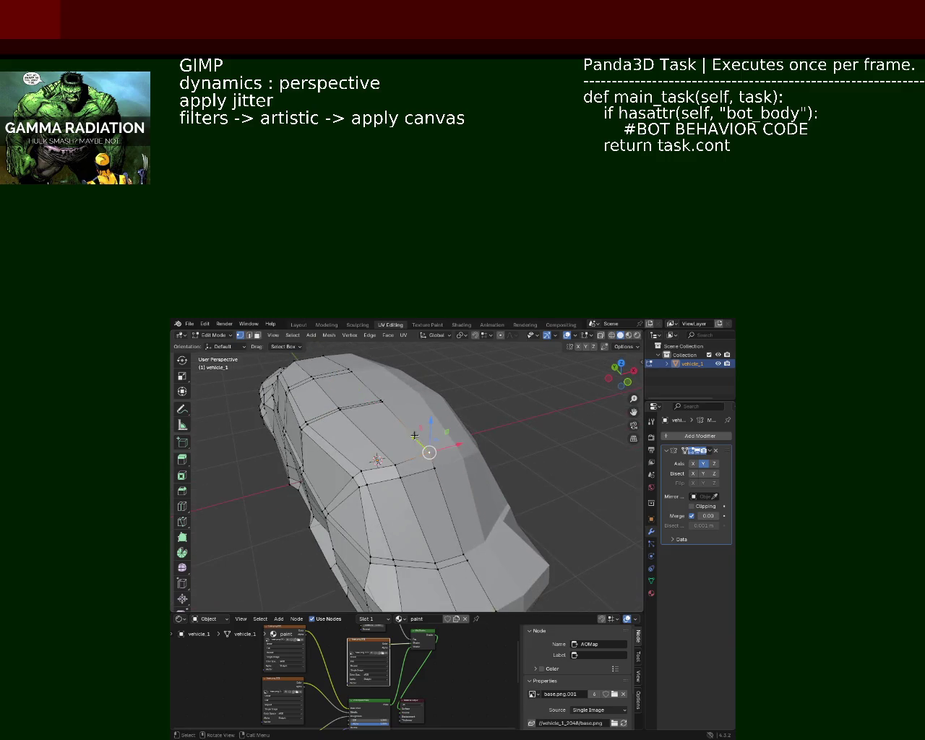
drag(419, 442, 419, 442)
click(418, 441)
drag(418, 441, 444, 427)
Step: Raise the vertex to the roof edge along Z, then dissolve it
drag(444, 427, 441, 426)
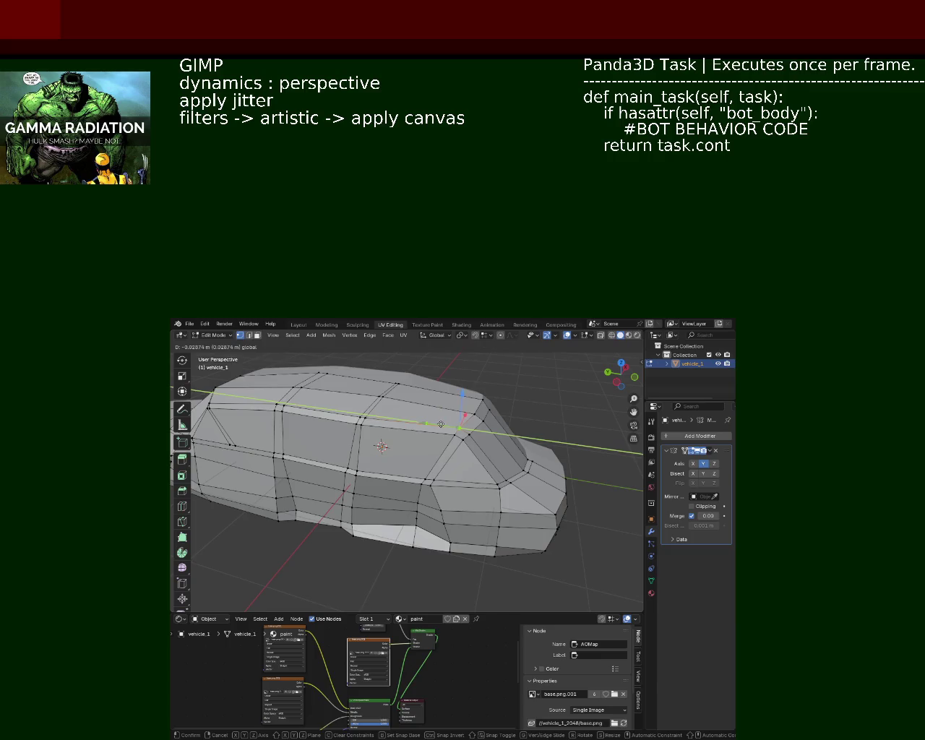
drag(477, 473, 484, 423)
key(g)
key(z)
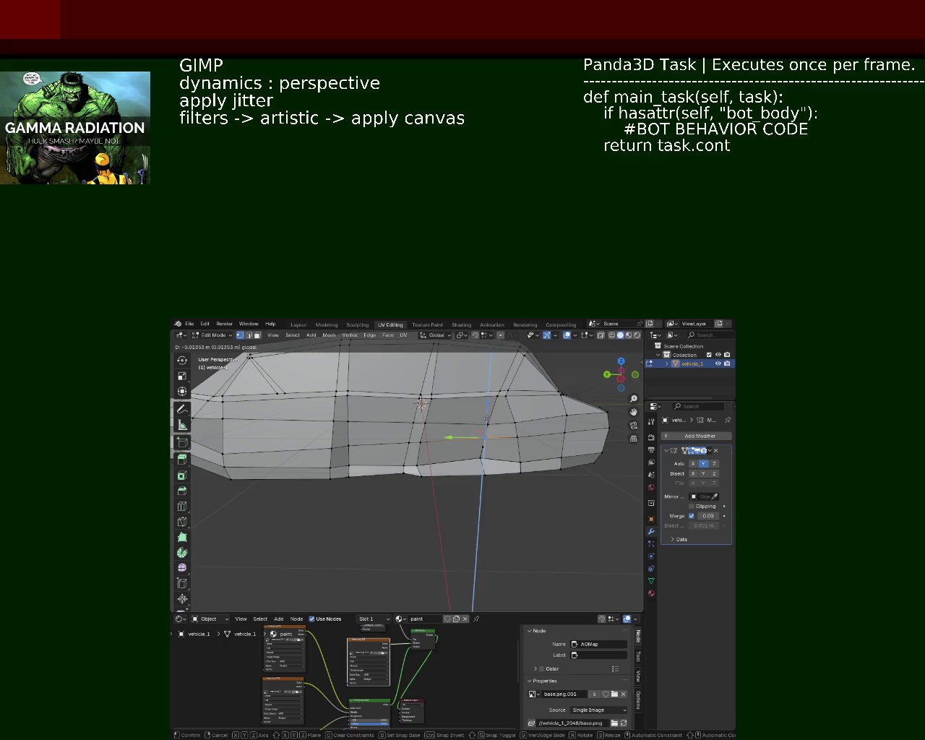
click(486, 419)
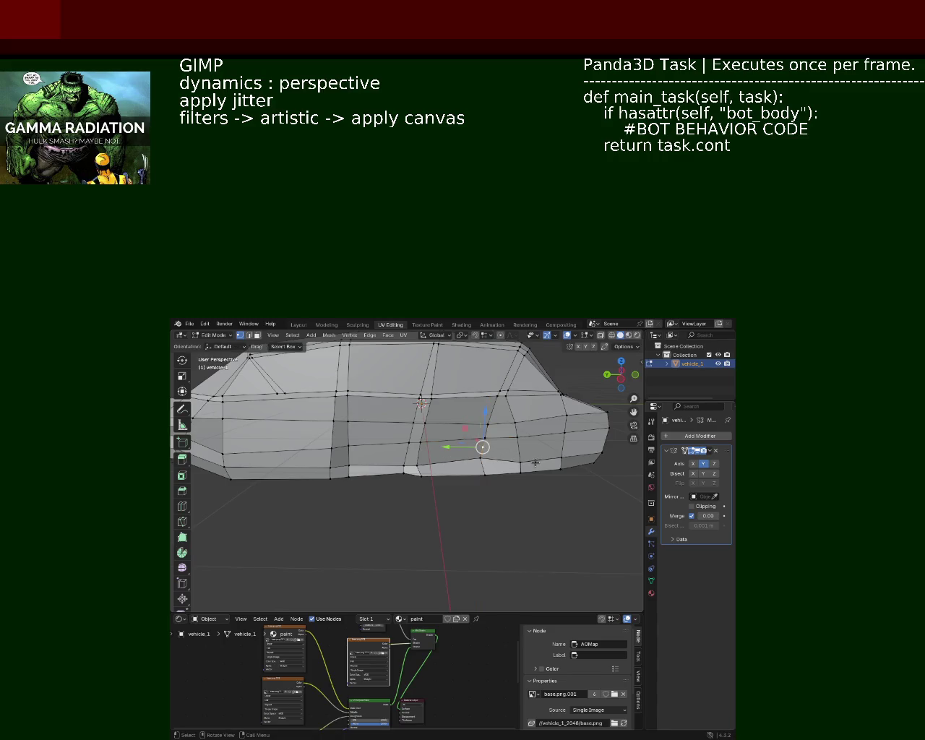
key(x)
click(522, 494)
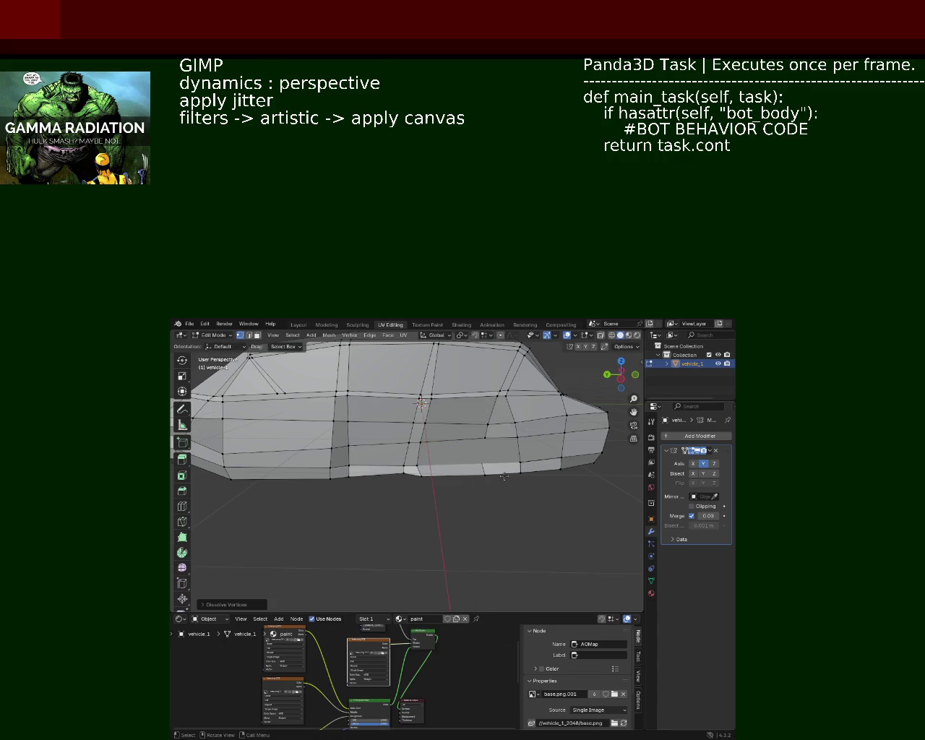
Step: Delete the lower side faces near the front of the car
click(426, 442)
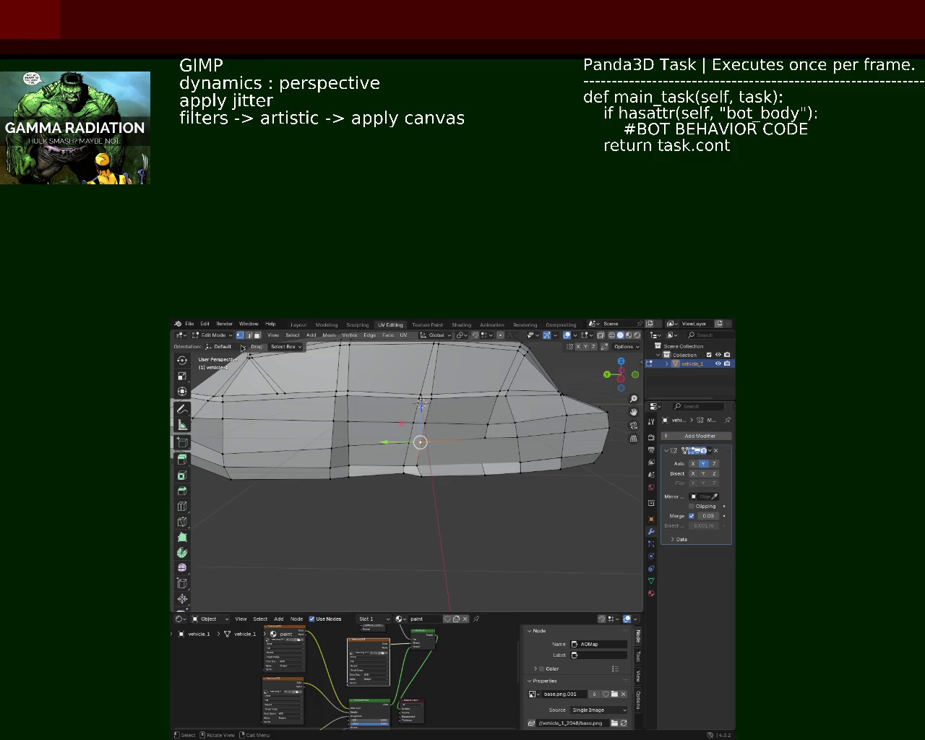
click(488, 463)
click(498, 436)
click(257, 336)
click(438, 470)
right_click(434, 466)
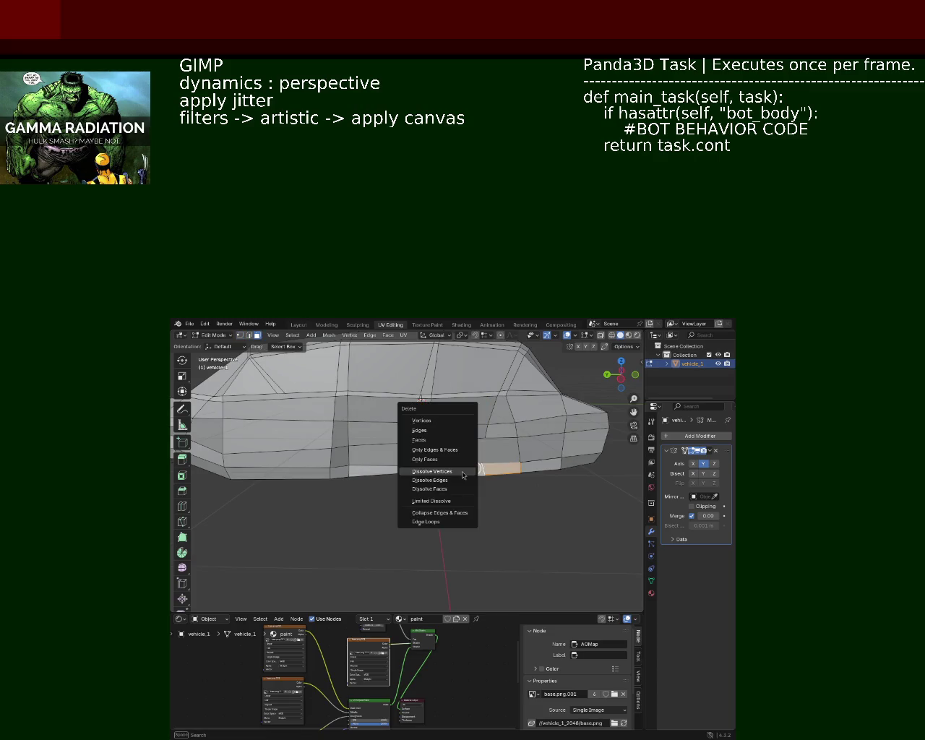
click(443, 439)
click(506, 448)
right_click(506, 448)
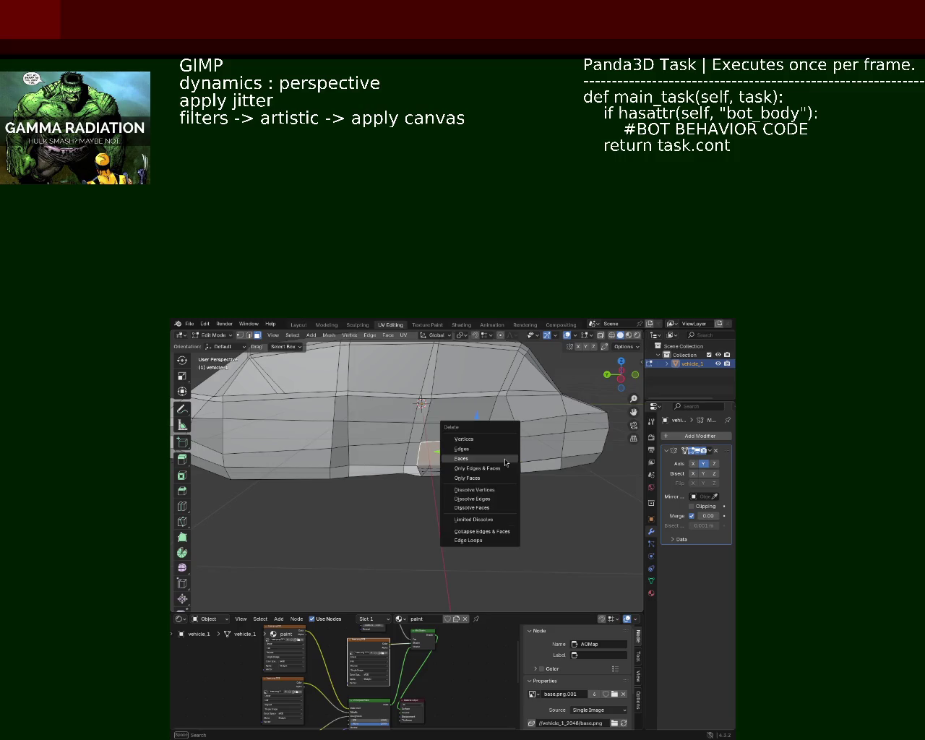
click(477, 463)
Step: Orbit and zoom around the car to inspect the new opening in the lower flank
drag(477, 462, 463, 509)
scroll(up, 3)
drag(496, 467, 446, 471)
click(707, 466)
drag(262, 445, 359, 482)
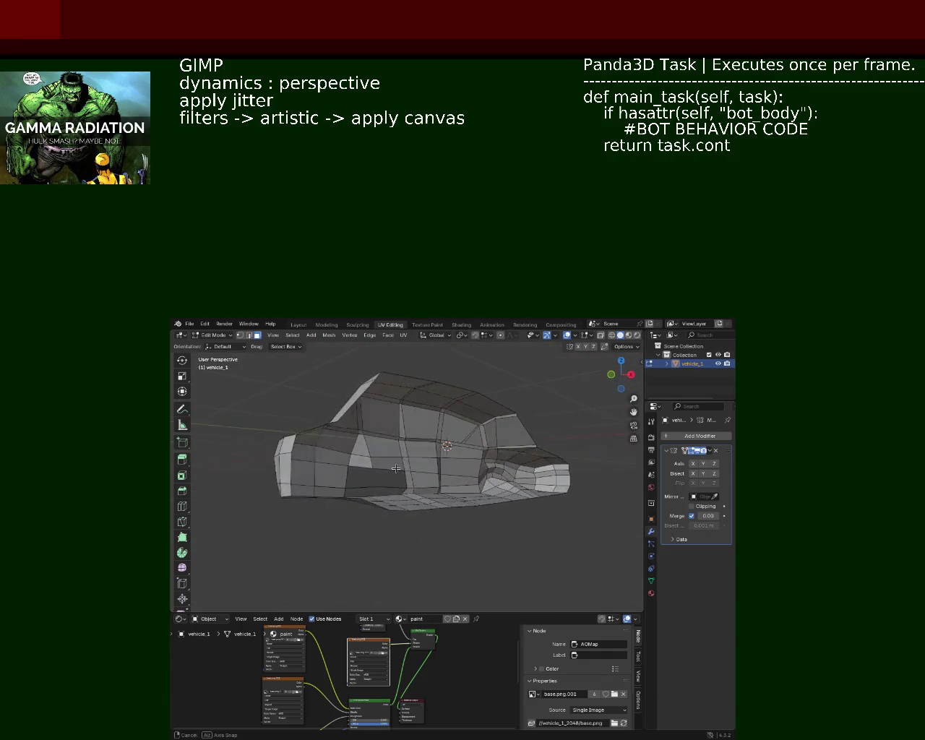
Step: Select a vertex beside the new opening and save vehicle_1.blend
key(1)
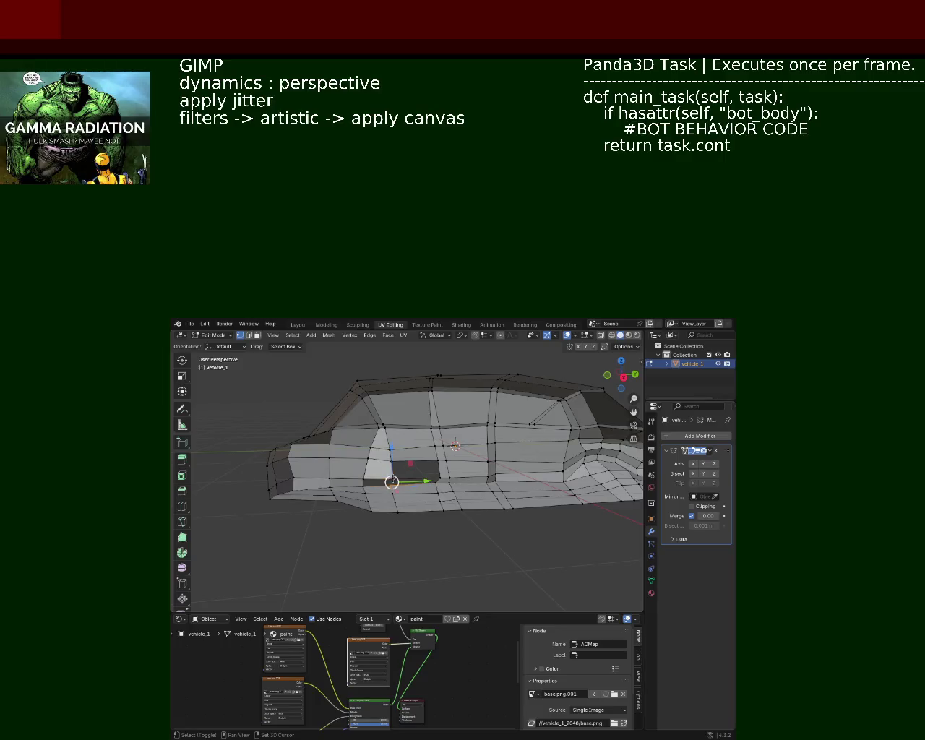
click(365, 485)
click(404, 460)
click(441, 478)
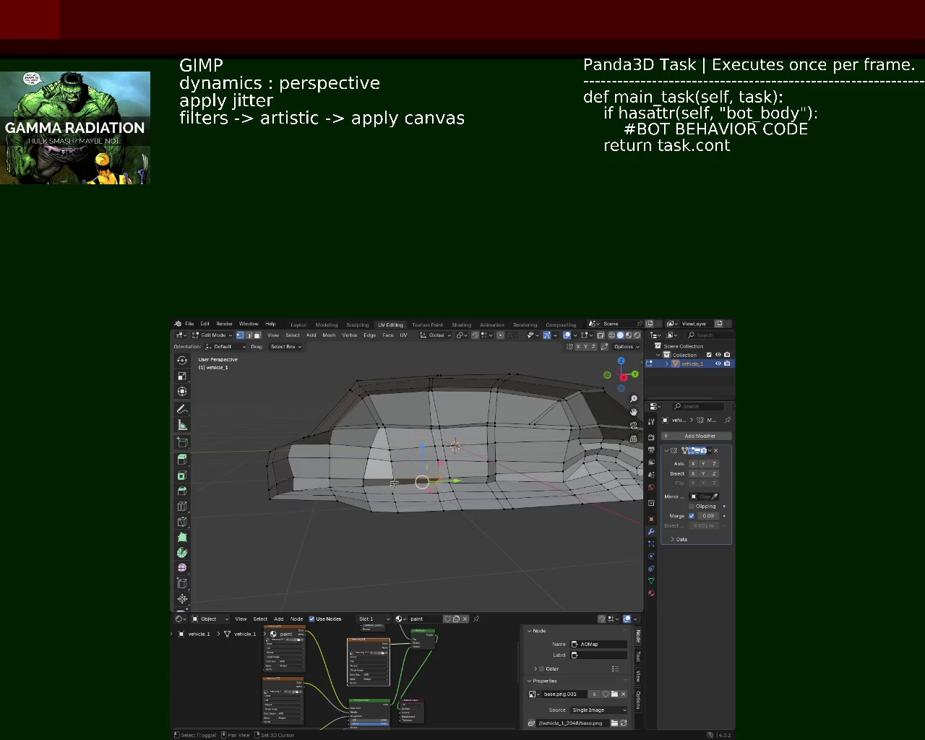
drag(394, 482, 508, 547)
drag(472, 471, 471, 489)
scroll(up, 3)
key(ctrl+s)
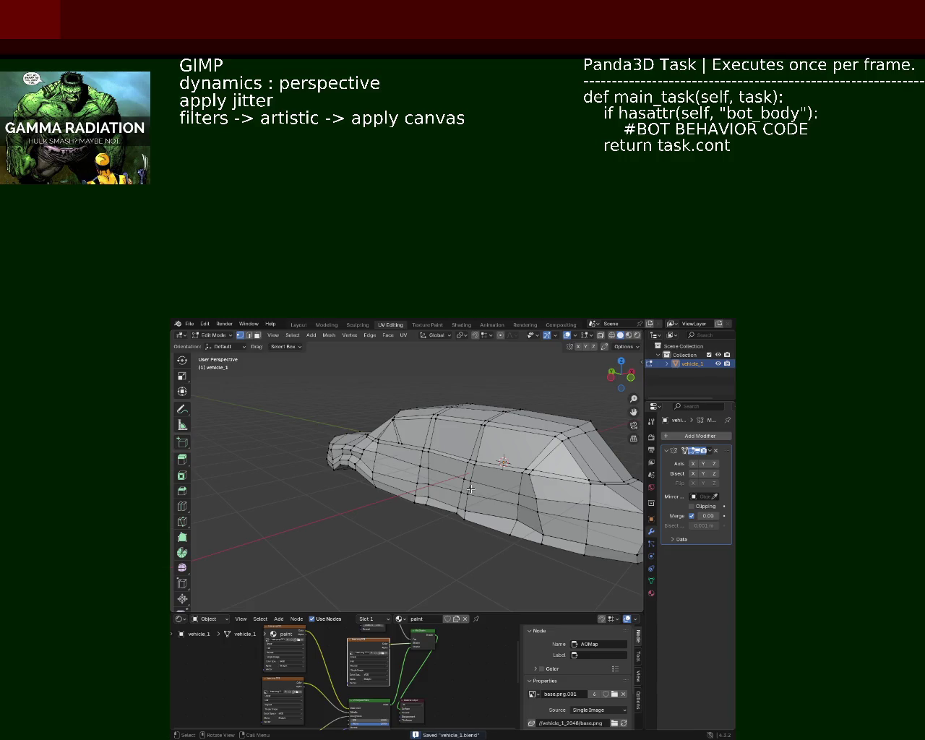
Step: Push the nose out along X, shift its upper edge lengthwise, then extend the rear faces
drag(508, 463, 334, 526)
drag(371, 521, 382, 467)
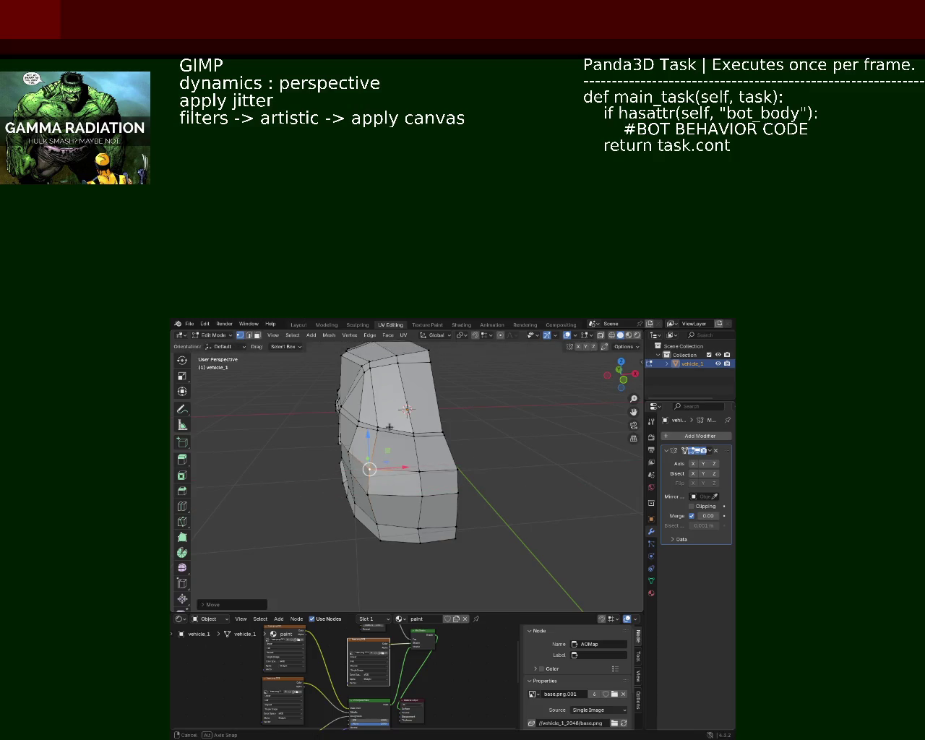
scroll(up, 3)
scroll(up, 3)
drag(359, 418, 423, 411)
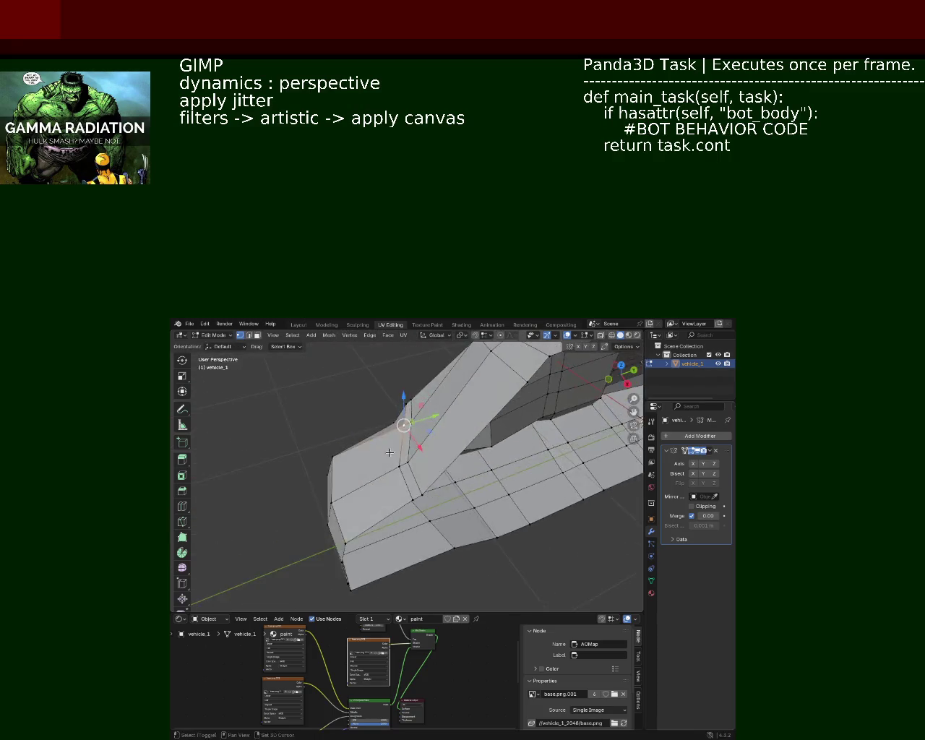
drag(428, 410, 418, 412)
drag(417, 412, 470, 555)
drag(470, 555, 418, 471)
drag(431, 477, 463, 388)
Step: Box-select the roof's front vertices and move them back along Y to soften the windshield slope
drag(465, 385, 399, 426)
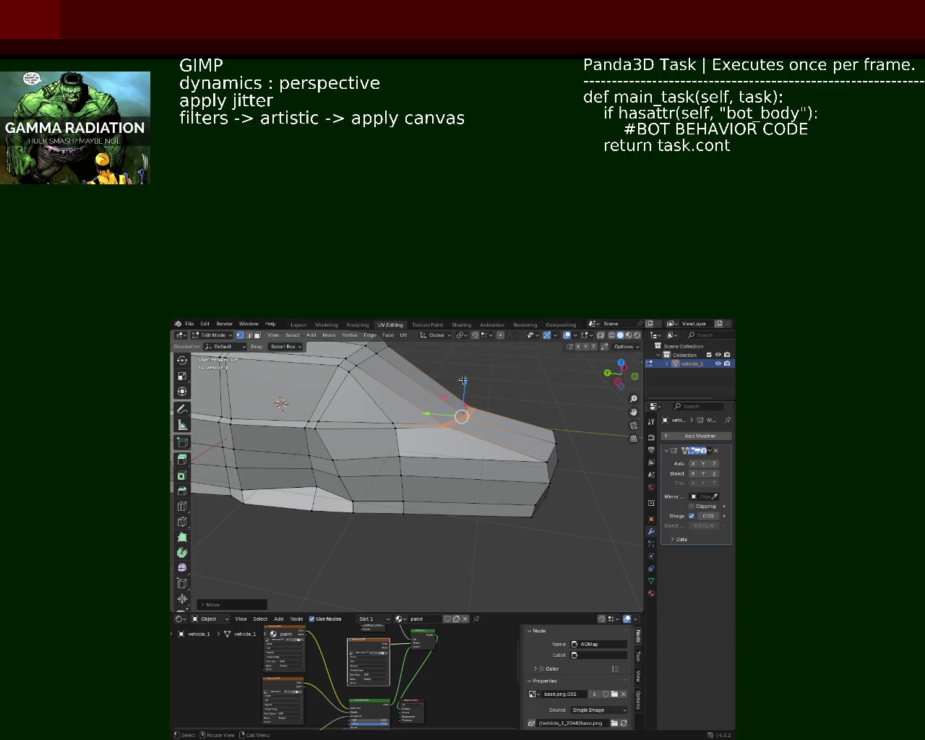
drag(464, 380, 429, 415)
drag(485, 378, 379, 426)
drag(378, 427, 470, 375)
drag(470, 375, 388, 402)
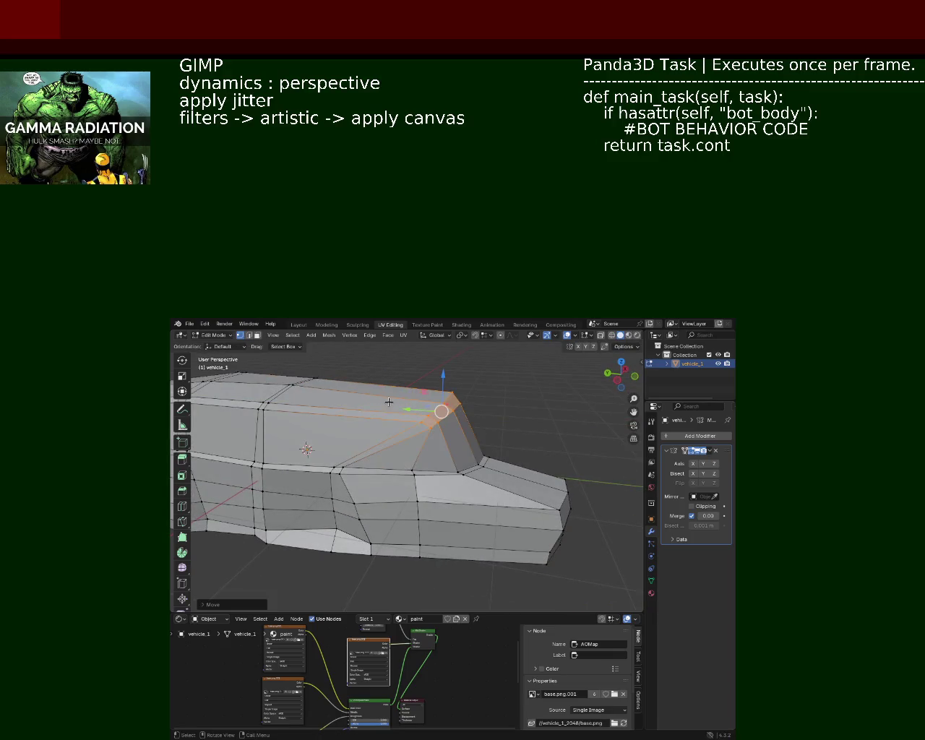
key(g)
key(y)
click(382, 418)
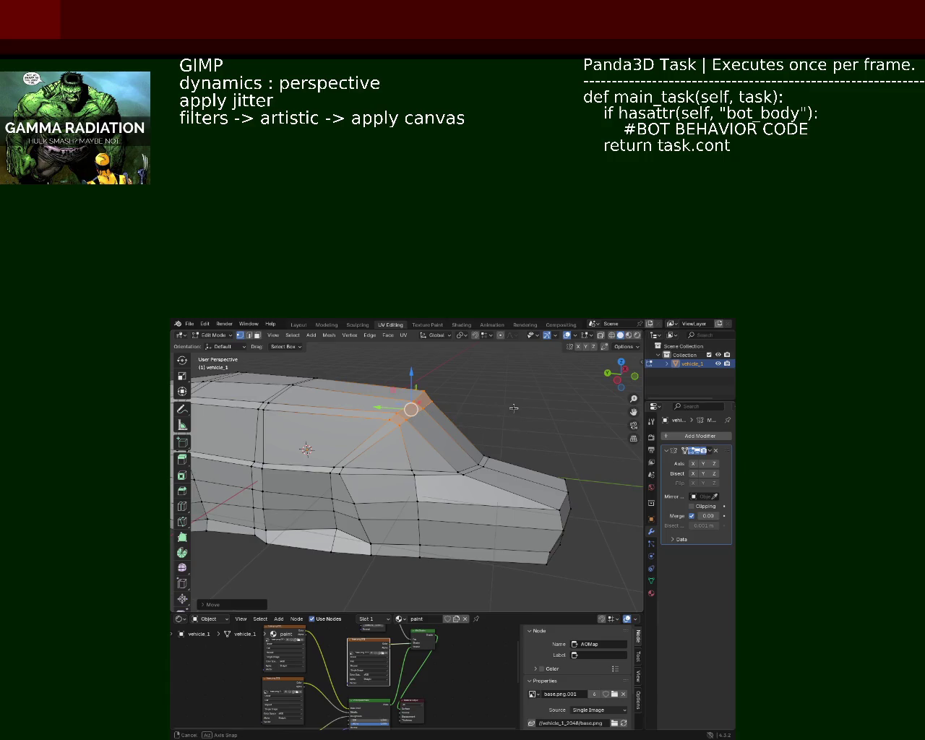
drag(383, 417, 464, 450)
key(b)
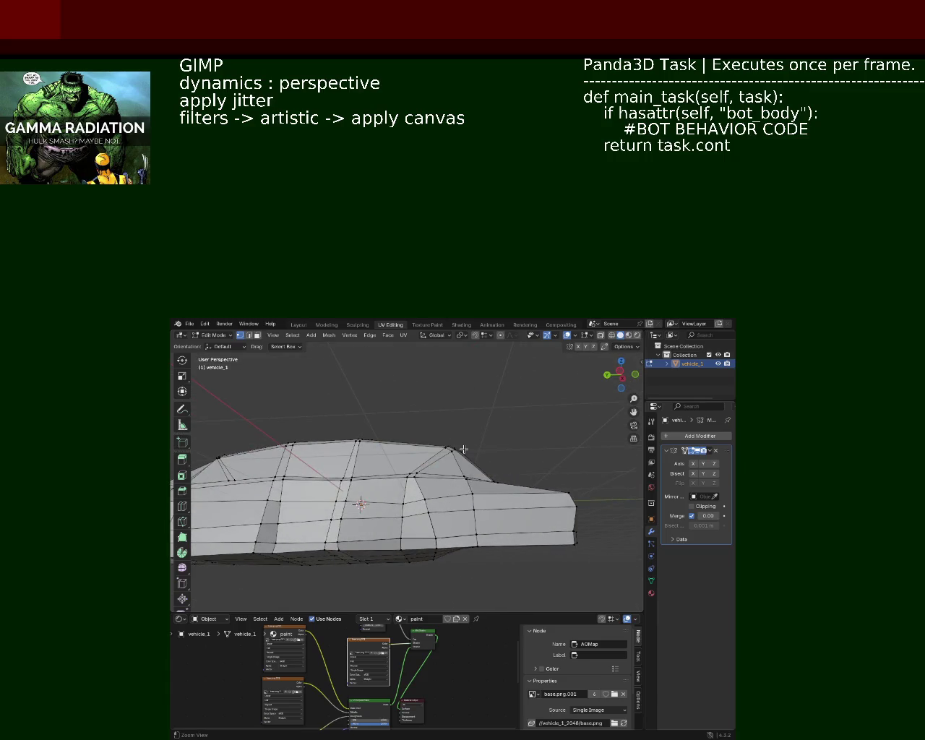
drag(485, 392, 539, 485)
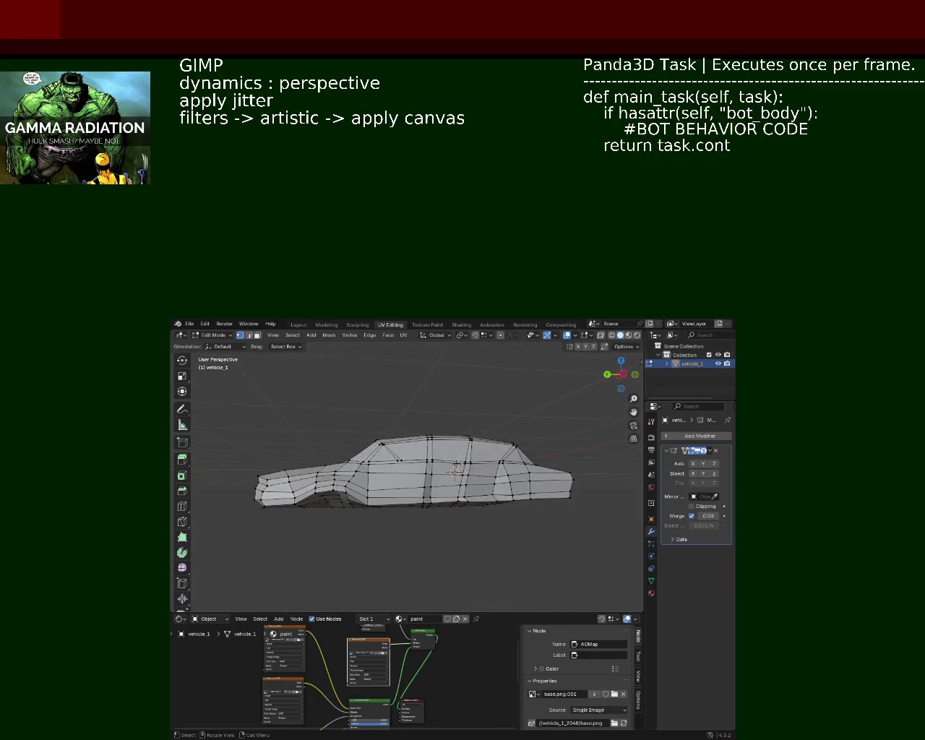
Step: Raise the vertex at the windshield base straight up along Z
scroll(up, 3)
scroll(up, 3)
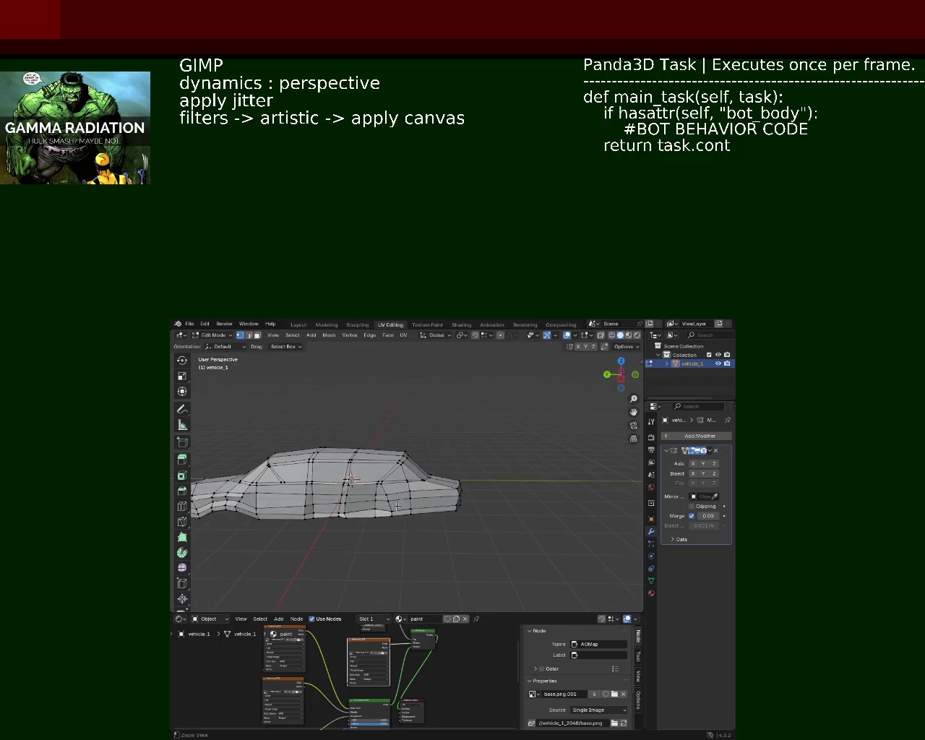
scroll(up, 3)
drag(443, 489, 444, 488)
key(g)
key(z)
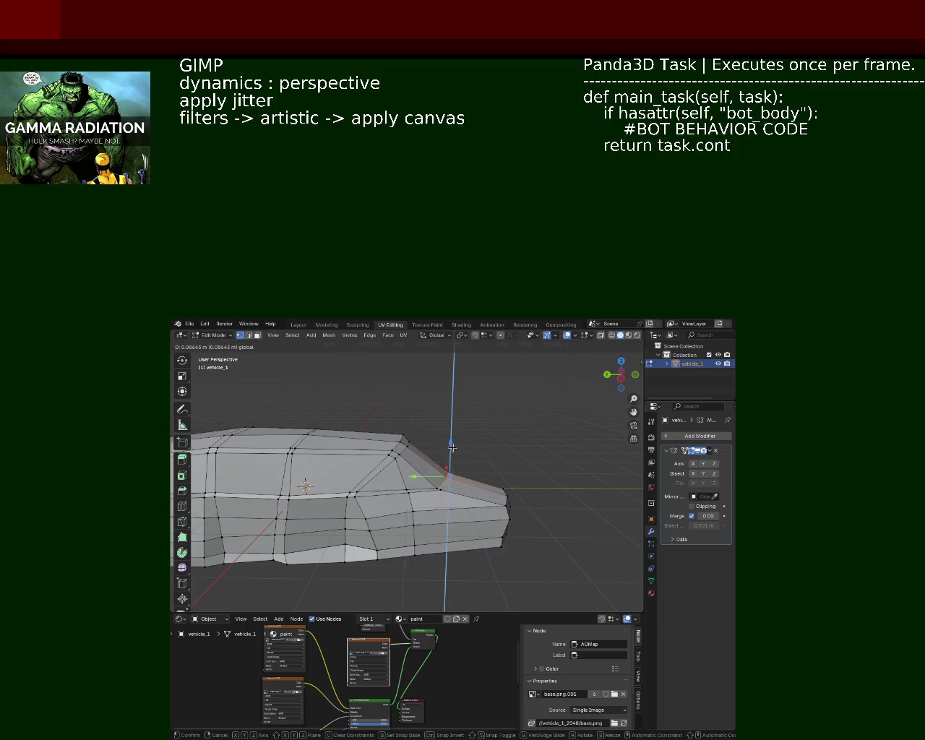
click(453, 448)
Step: Select the lower front side faces and push them inward into the body
drag(452, 448, 454, 475)
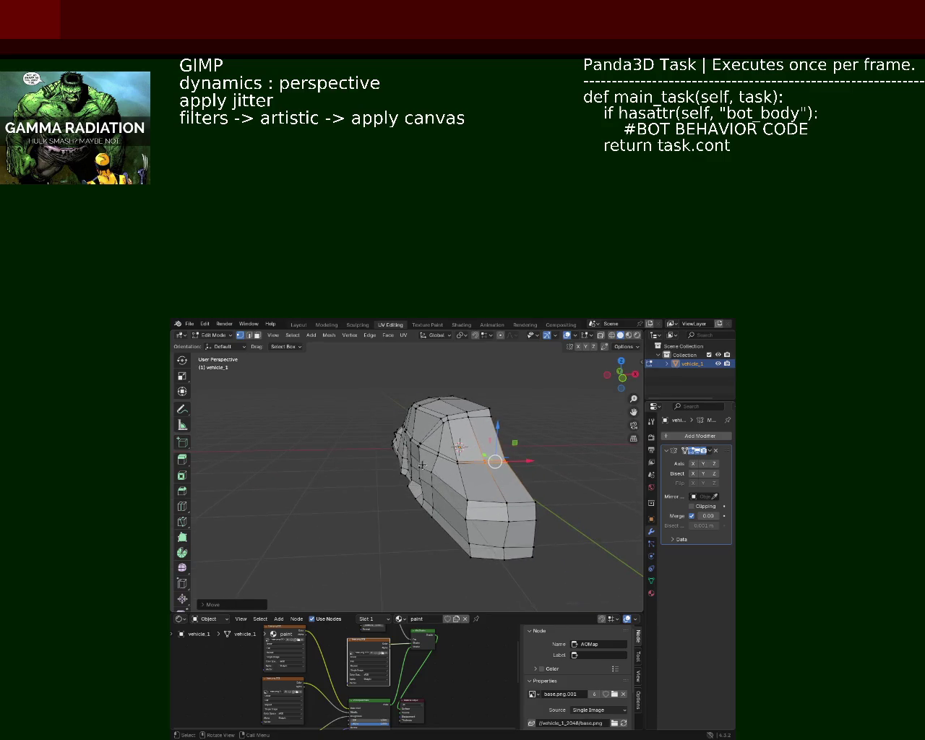
drag(446, 536, 469, 551)
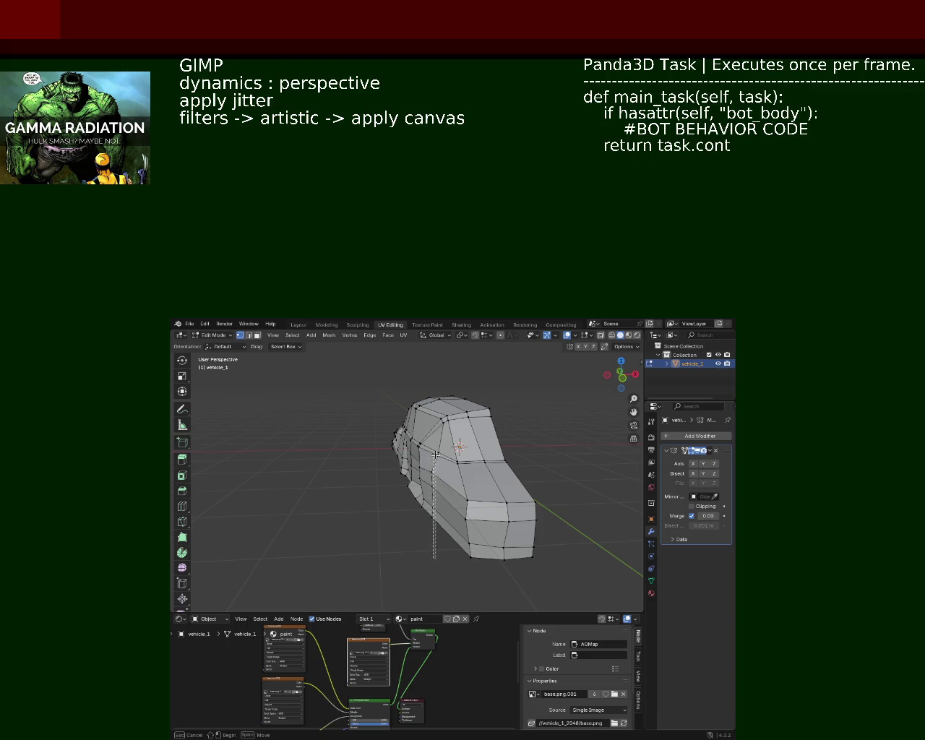
click(448, 570)
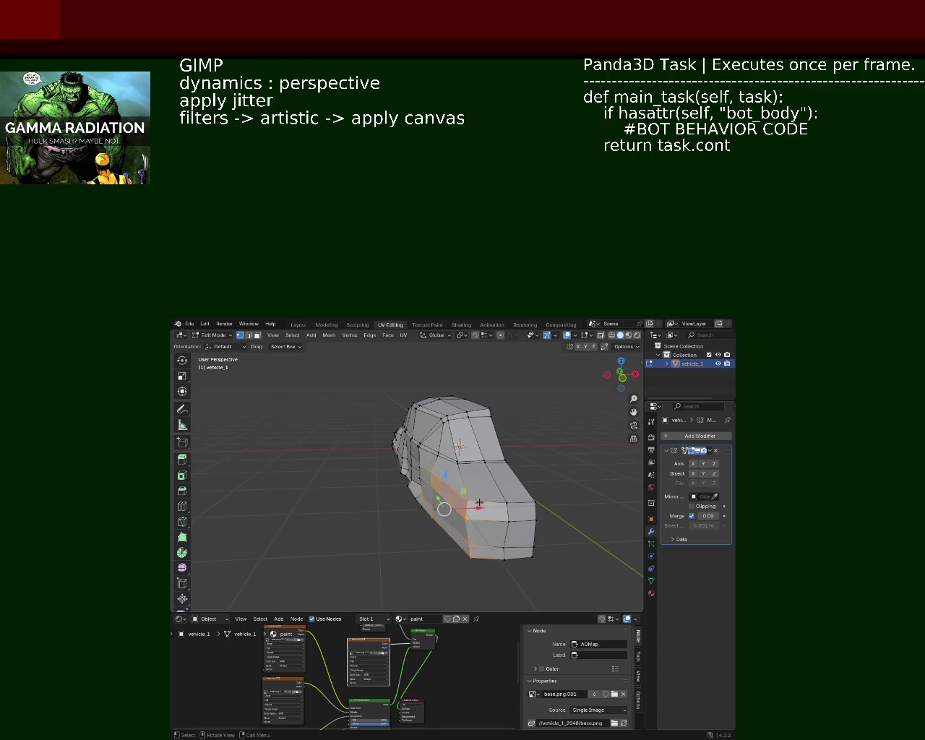
key(g)
click(443, 515)
drag(443, 517, 412, 508)
click(428, 507)
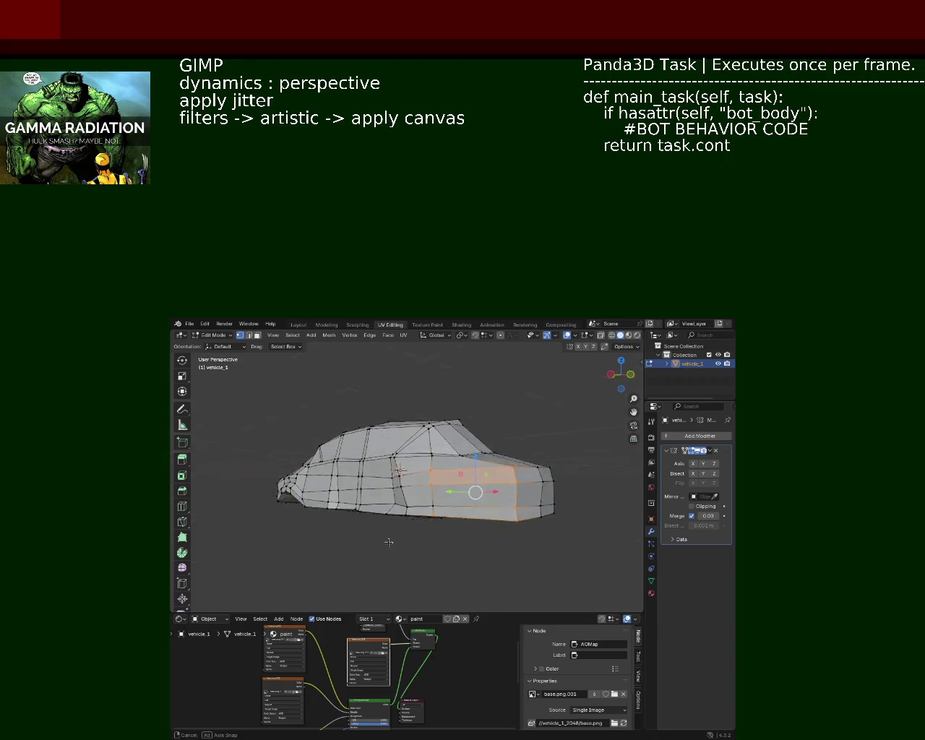
drag(474, 511, 470, 525)
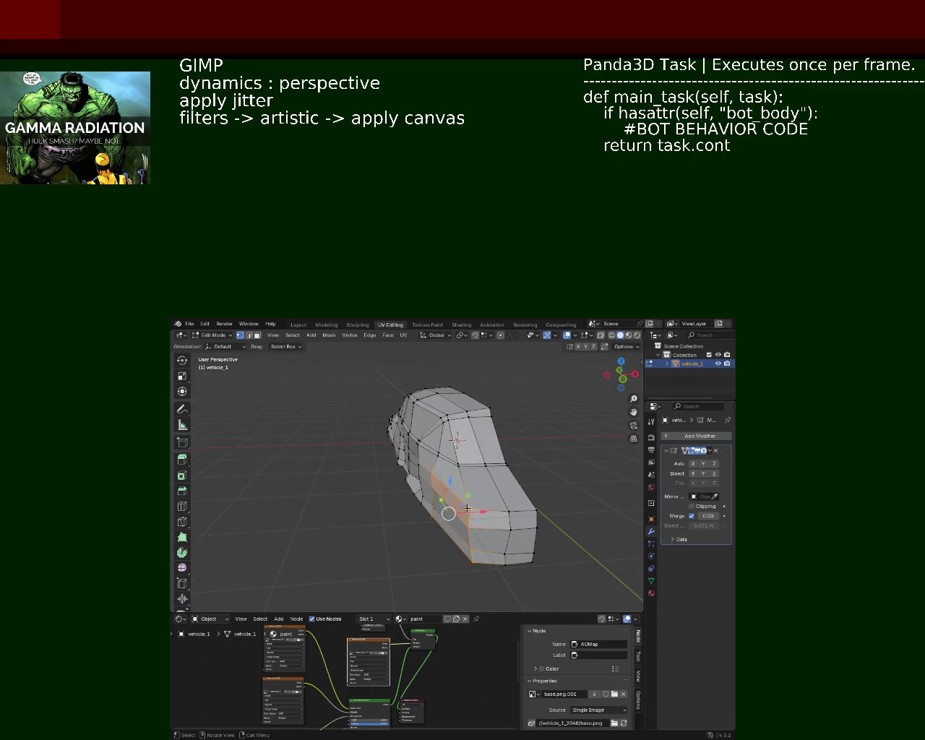
drag(506, 513, 468, 515)
key(Escape)
drag(476, 508, 460, 509)
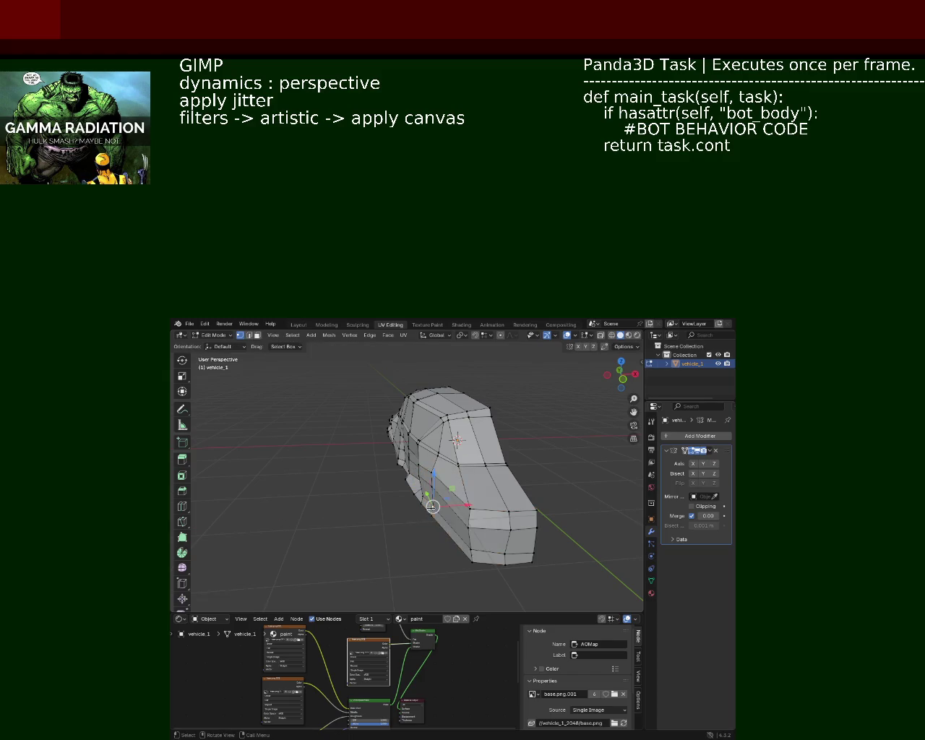
Step: Delete the selected lower front side faces, leaving the wheel-arch gap open
key(x)
click(433, 512)
key(x)
click(433, 506)
drag(433, 506, 332, 457)
drag(431, 473, 442, 461)
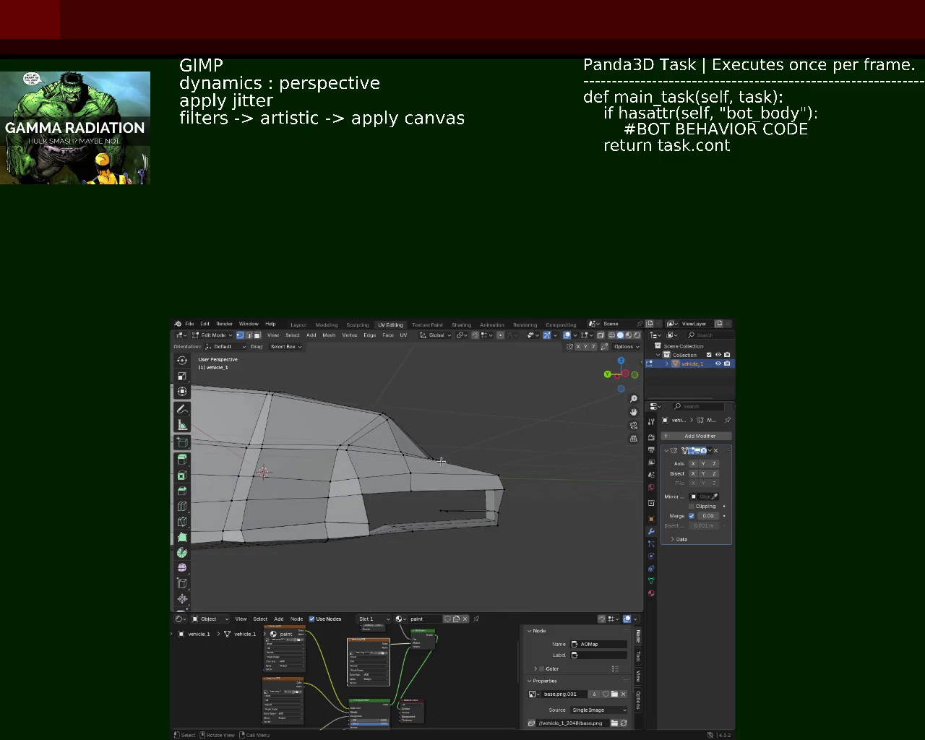
Step: In face select mode, fill the opening with a new face using F
click(258, 335)
drag(415, 529, 322, 444)
right_click(434, 489)
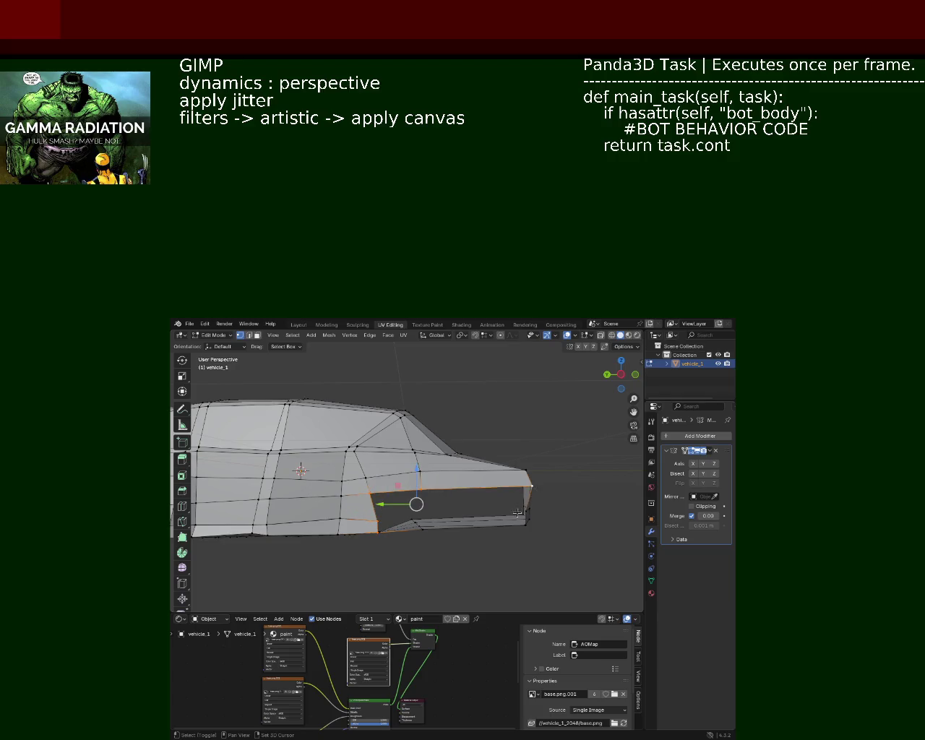
click(527, 525)
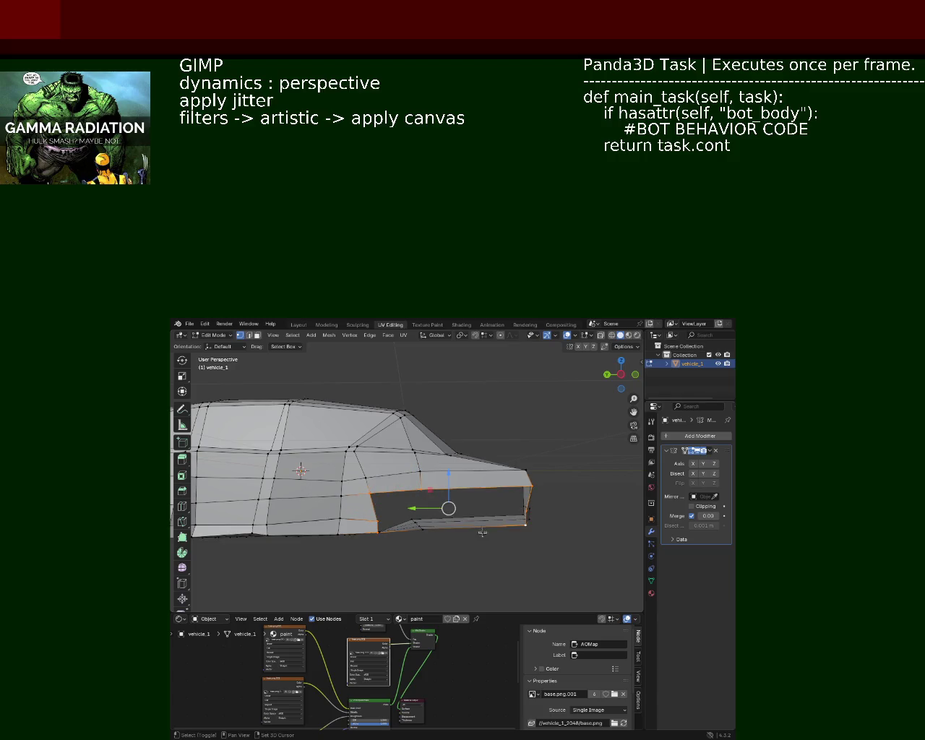
key(f)
drag(421, 528, 419, 525)
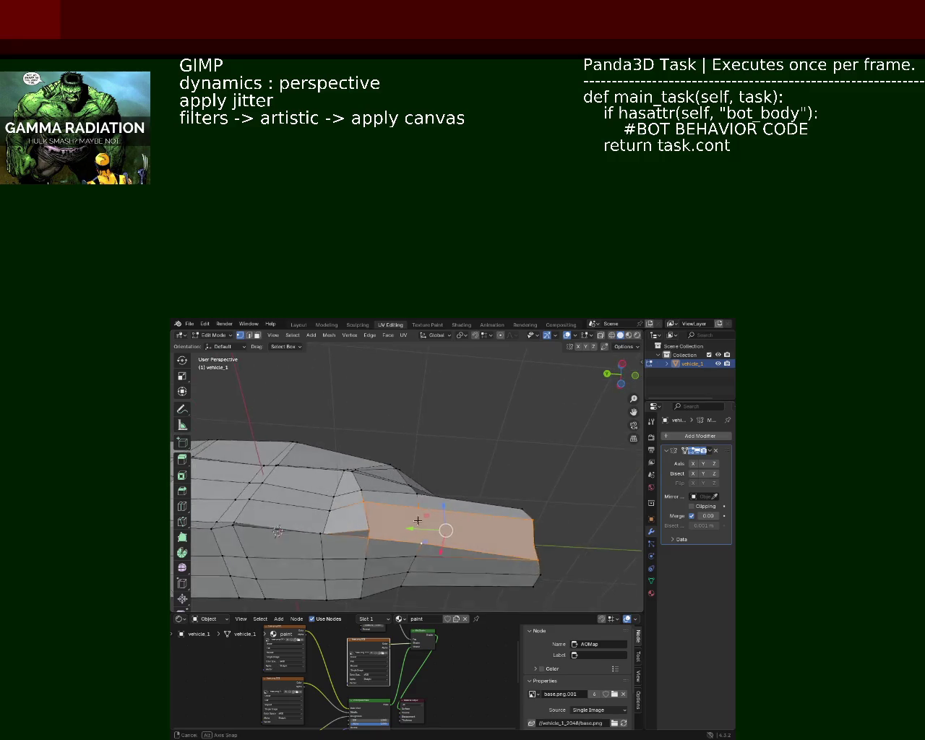
Step: Push the front-end vertex column back along the car's length
click(419, 493)
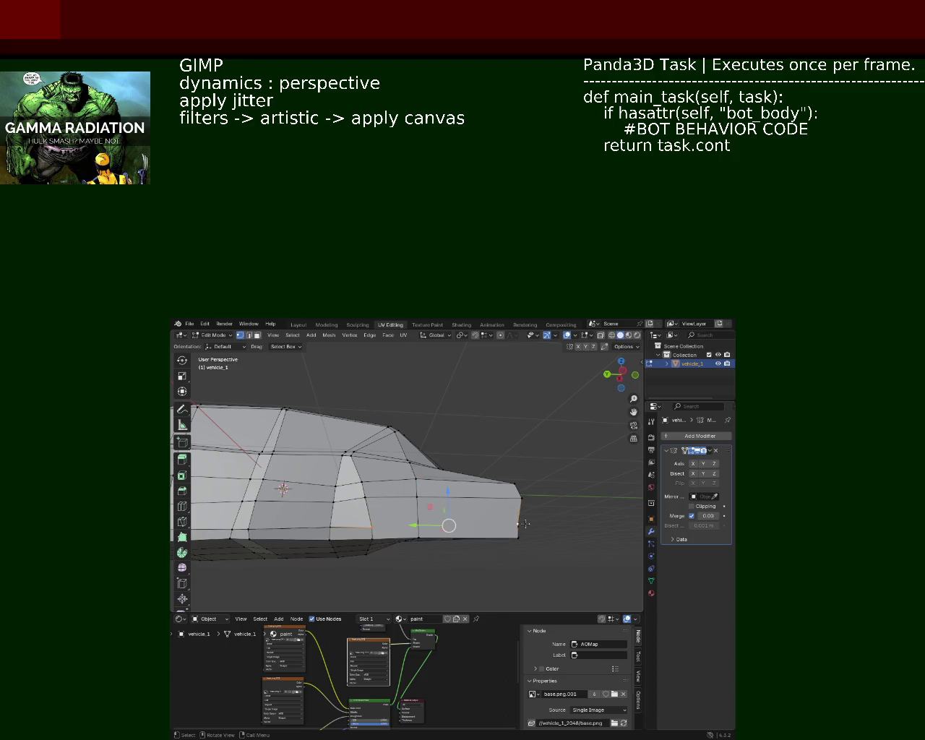
drag(525, 524, 463, 453)
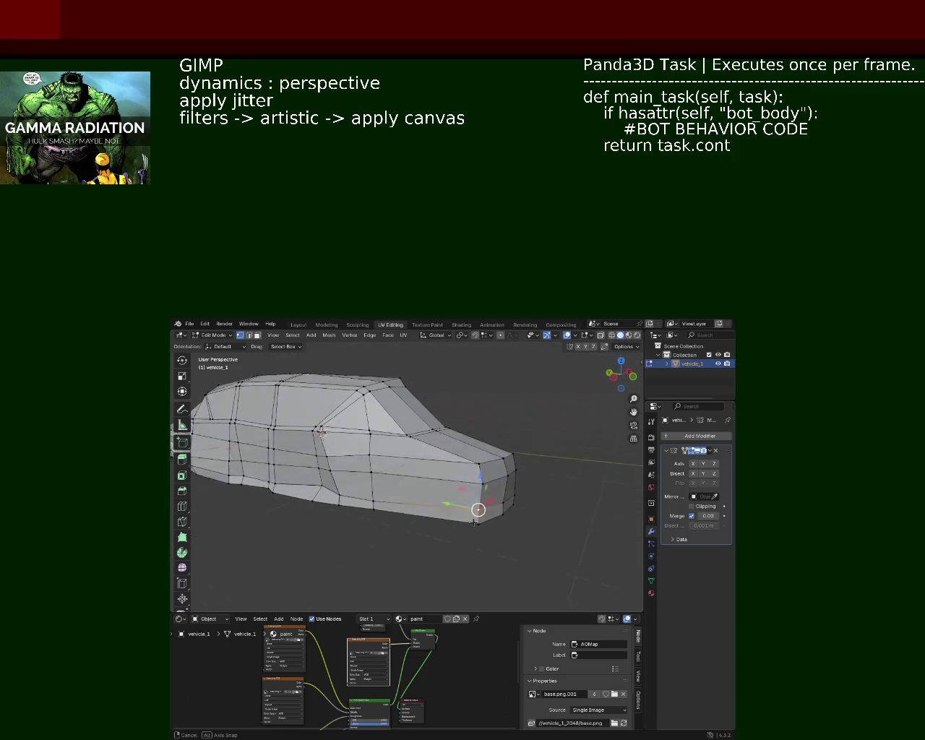
drag(466, 486, 426, 491)
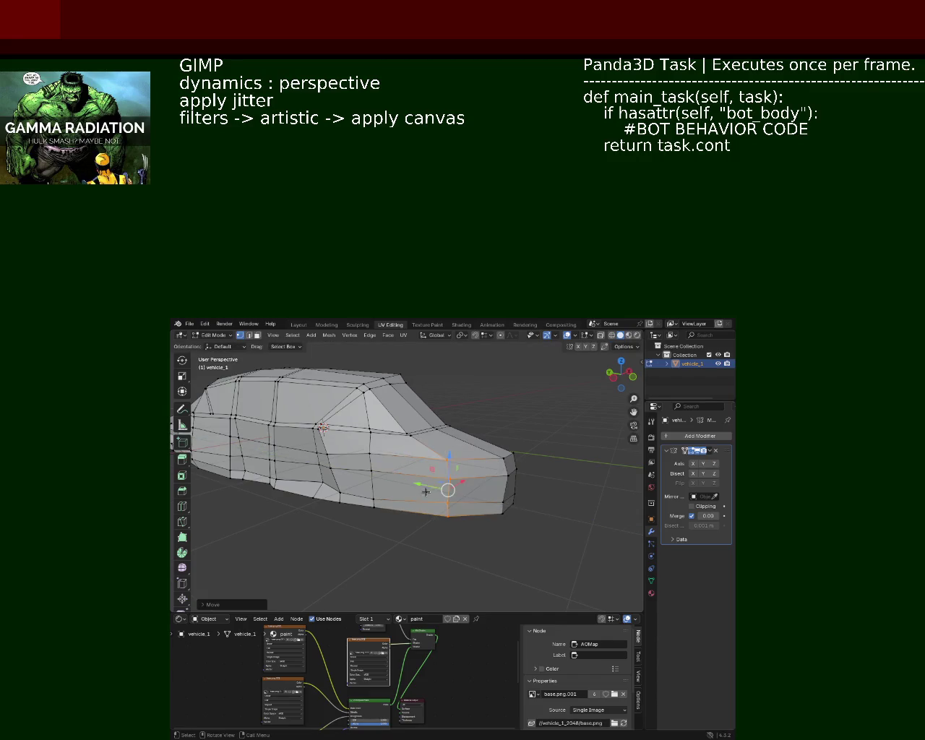
drag(498, 493, 472, 547)
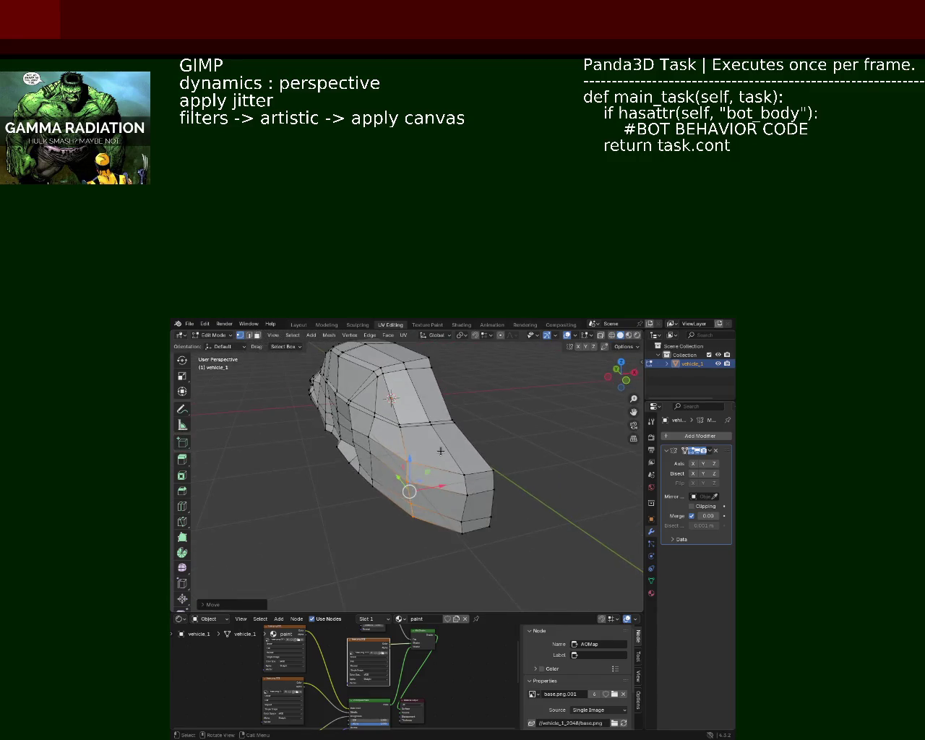
drag(470, 498, 483, 504)
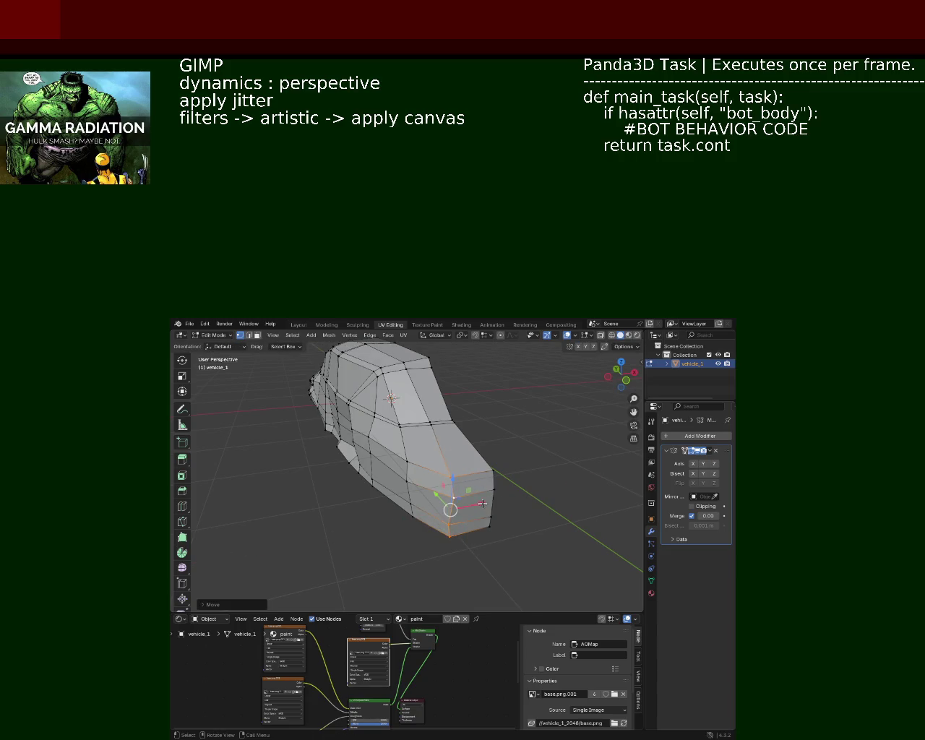
drag(435, 486, 438, 508)
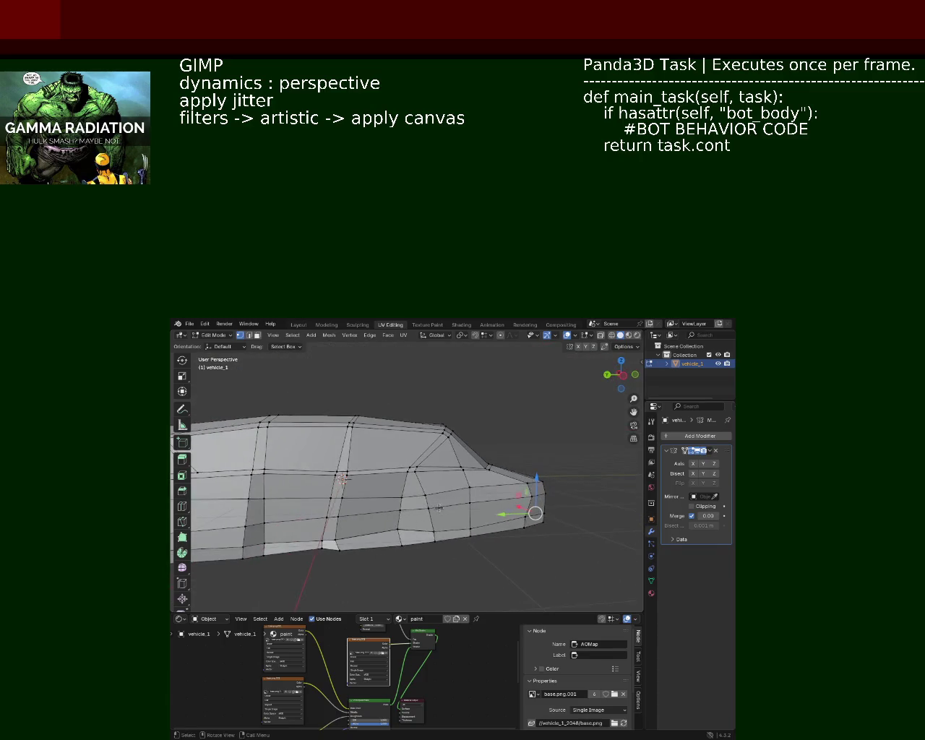
Step: Slide the vertices by the front wheel arch lengthwise, about 0.2356 m along Y
click(428, 499)
drag(401, 504, 388, 506)
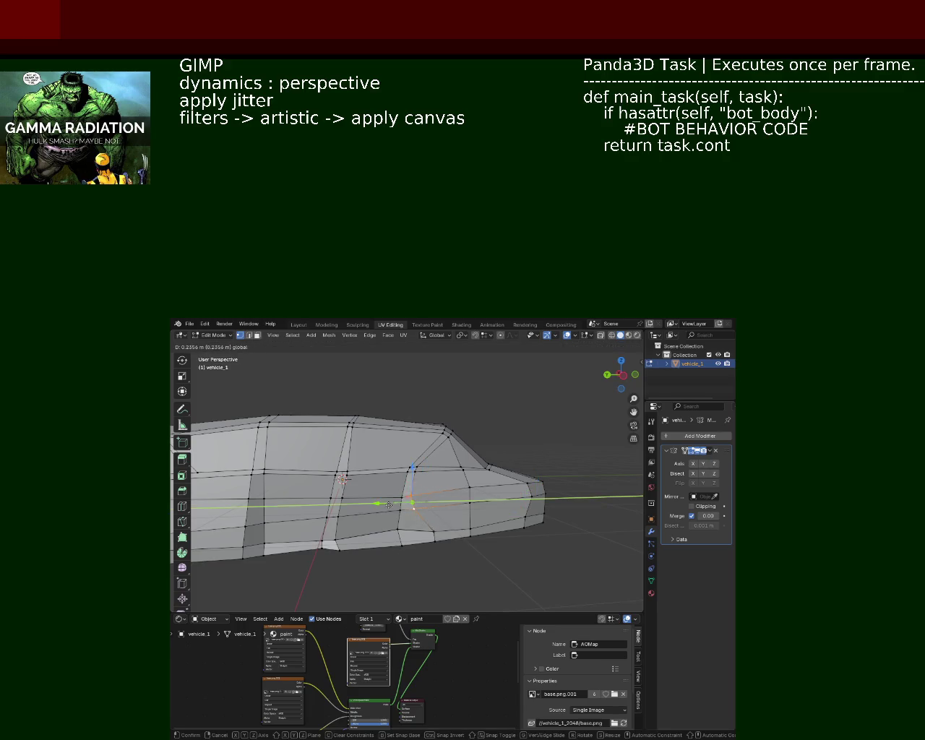
click(388, 505)
click(432, 532)
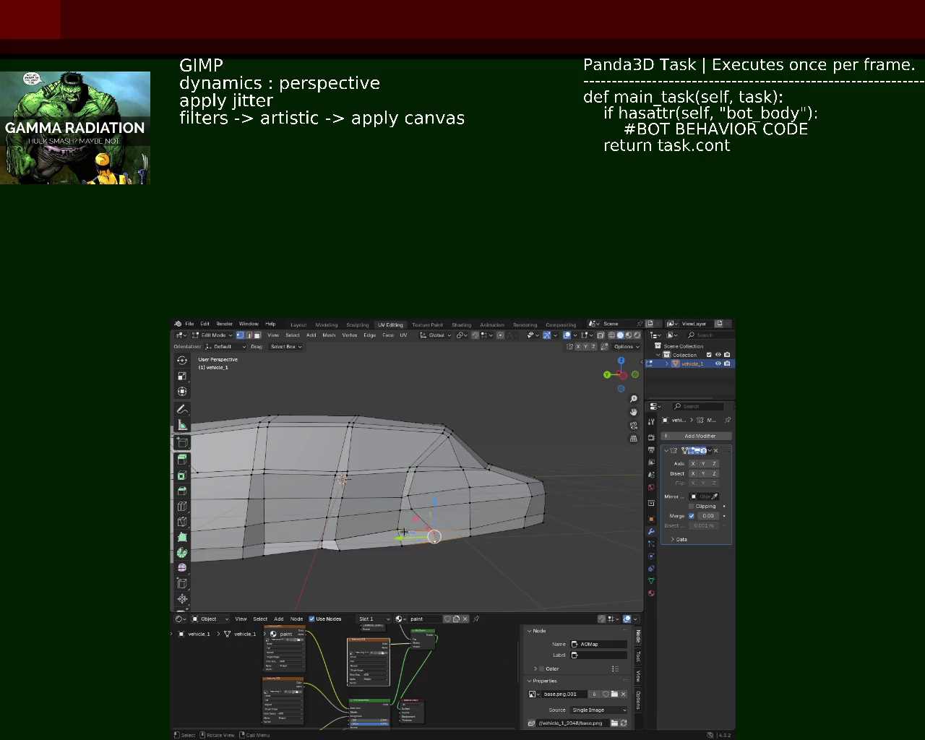
drag(402, 533, 436, 536)
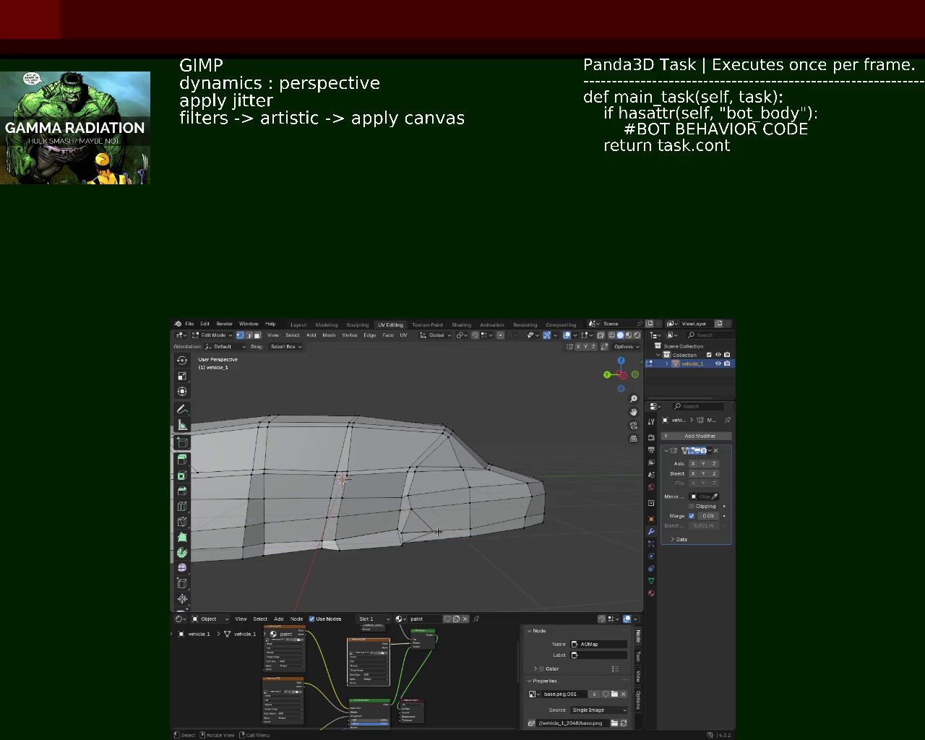
Step: Dissolve the wheel-arch vertex, then nudge the arch vertex along Y in three small moves
key(x)
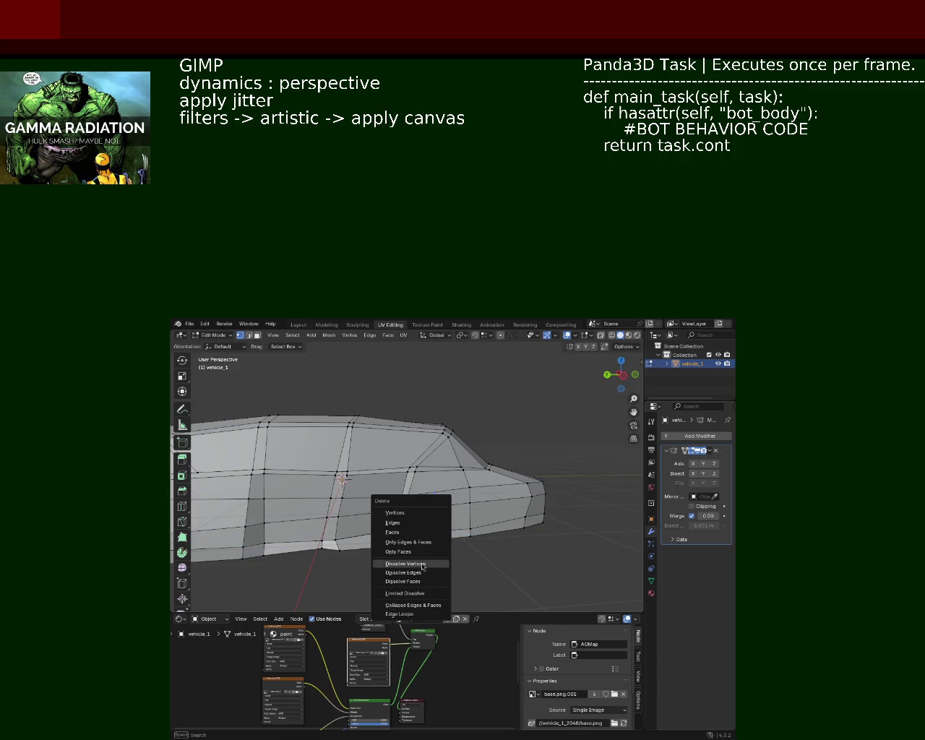
click(423, 566)
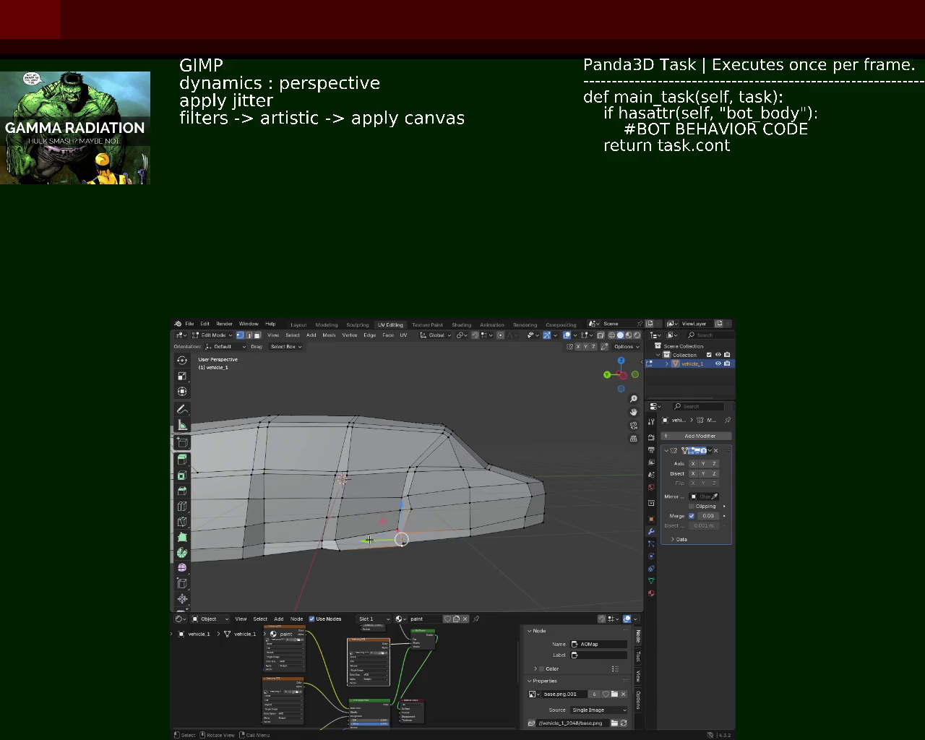
drag(369, 540, 376, 535)
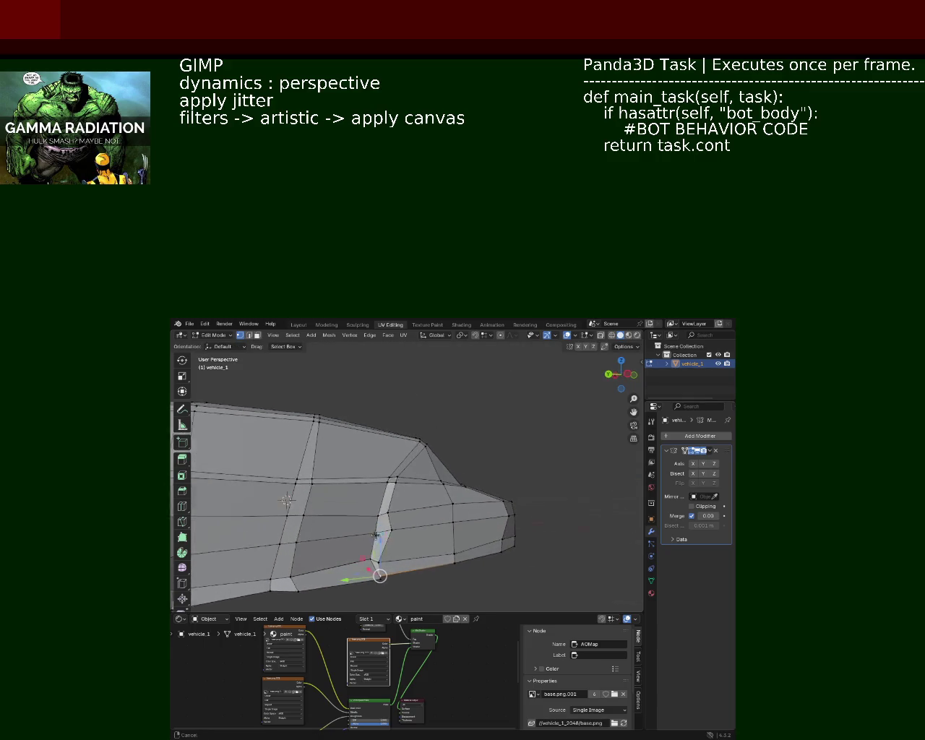
key(g)
key(y)
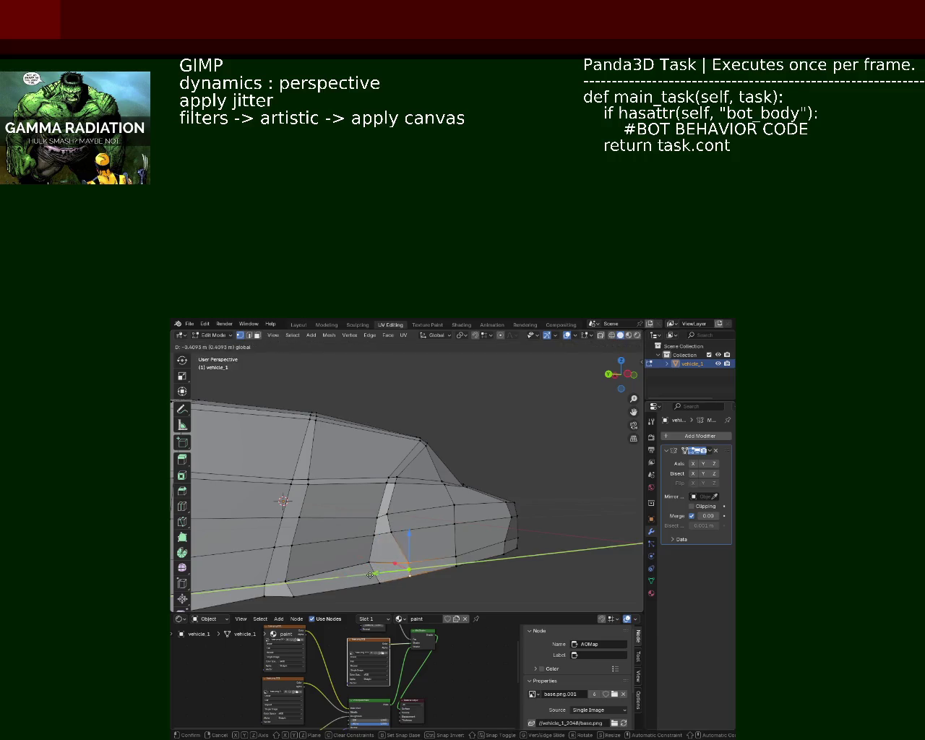
click(370, 574)
key(g)
key(y)
click(369, 541)
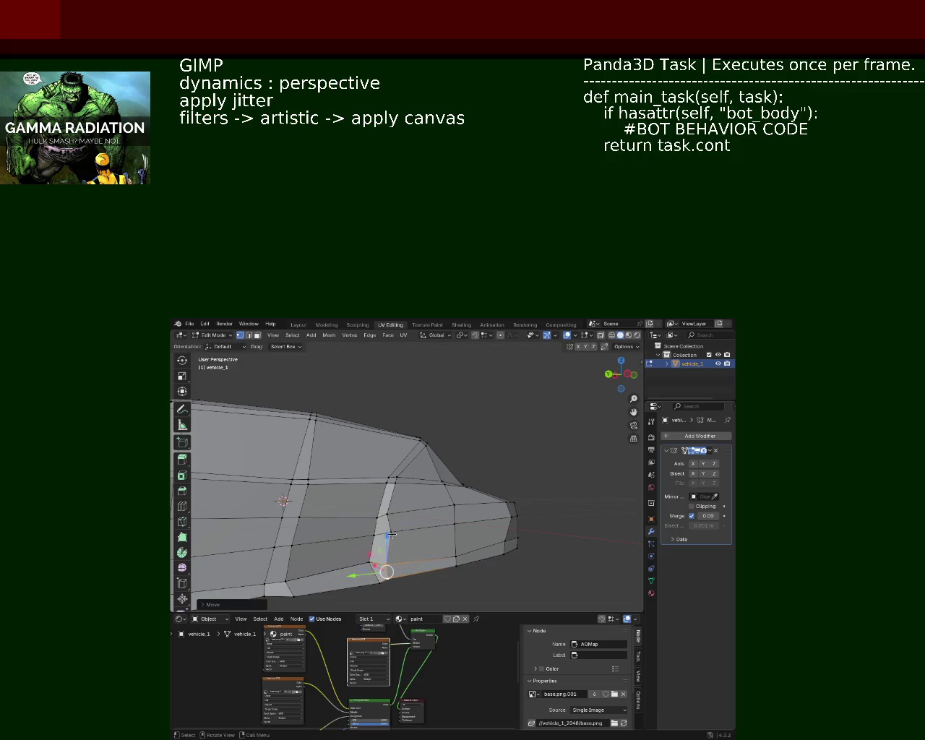
key(g)
key(y)
click(357, 540)
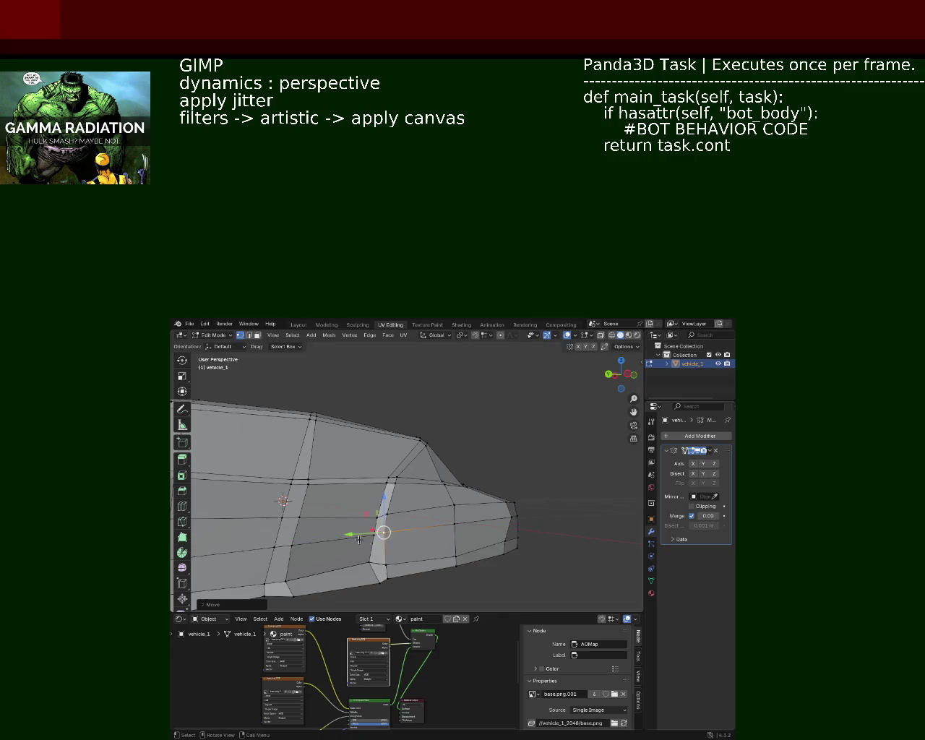
Step: Slide the lower front edges back about 0.3736 m along the car's length
drag(401, 542, 450, 471)
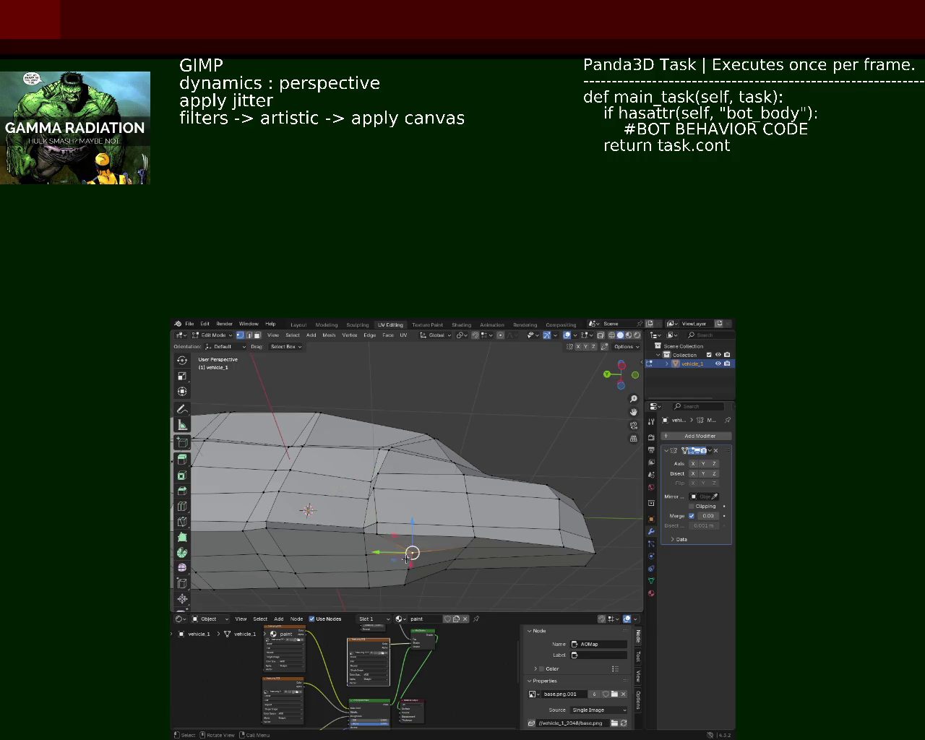
click(409, 584)
drag(393, 570, 363, 577)
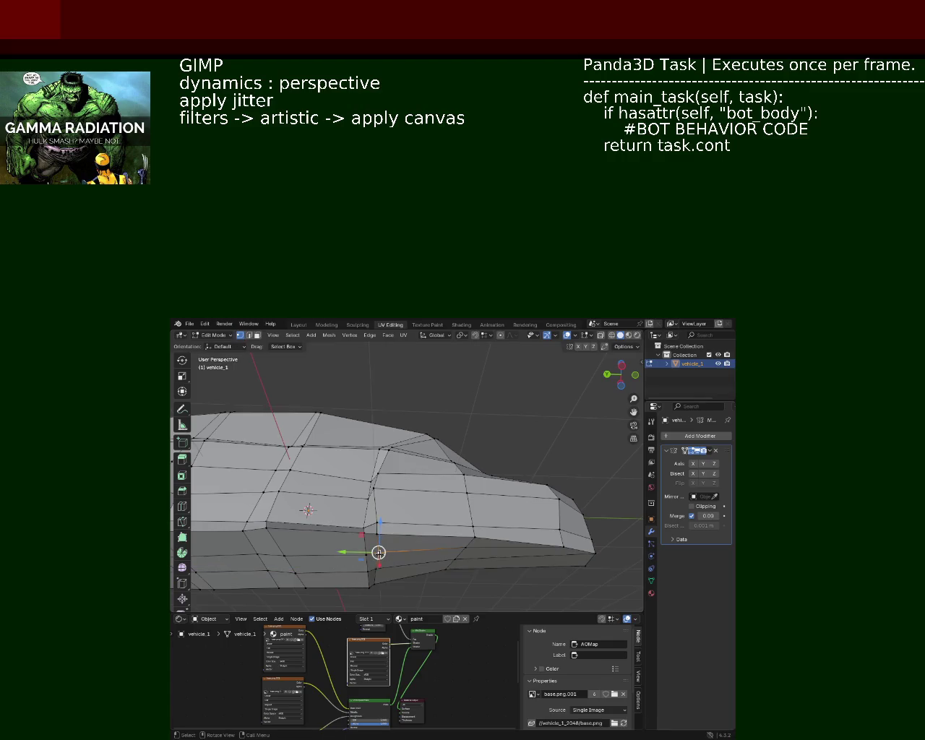
drag(365, 553, 363, 552)
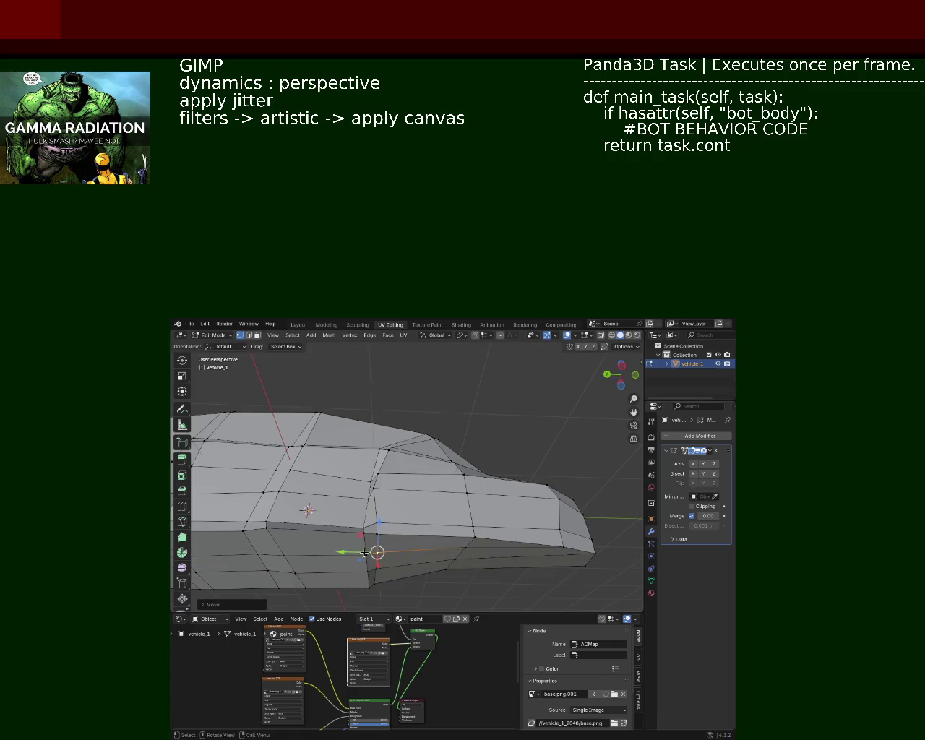
drag(363, 553, 386, 562)
Step: Nudge the side vertex lengthwise twice with Y-constrained moves to line it up
drag(386, 513, 371, 495)
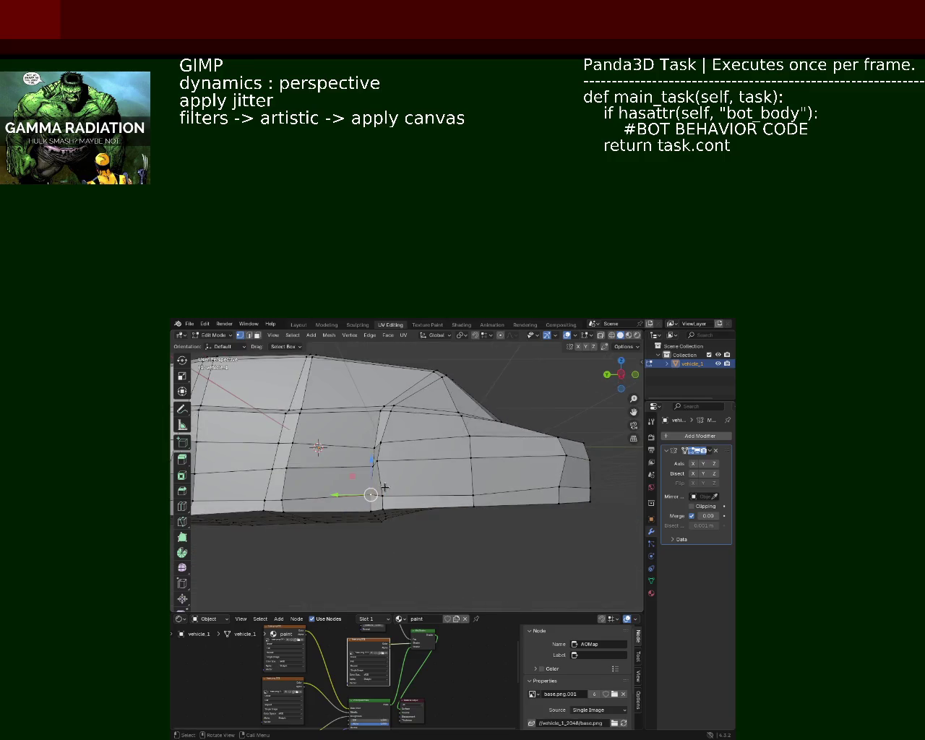
key(g)
key(y)
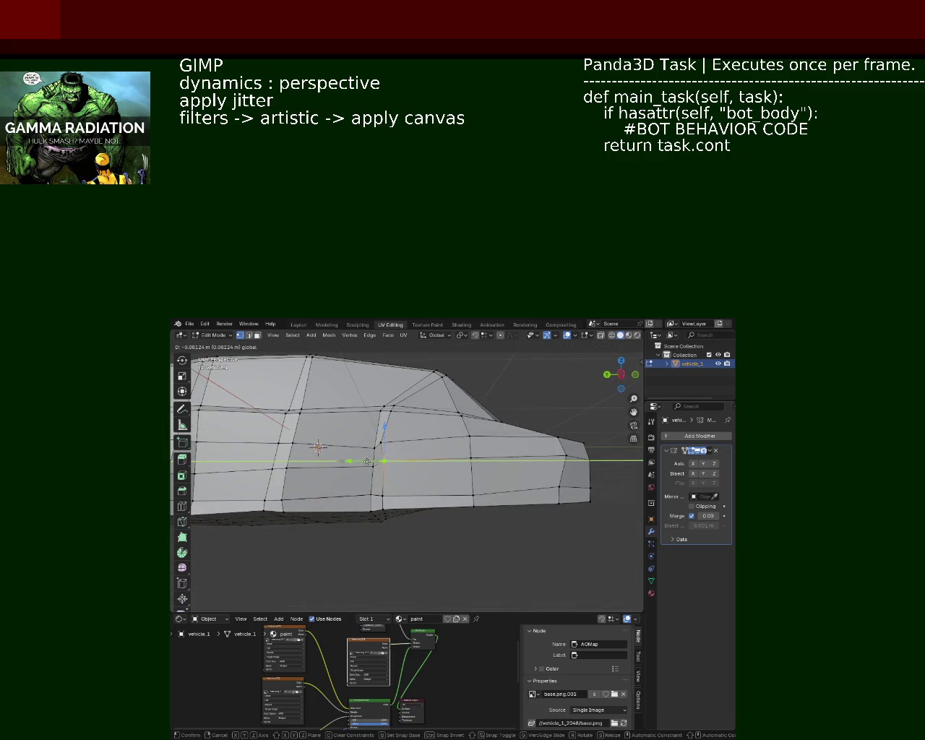
click(364, 462)
drag(375, 451, 368, 439)
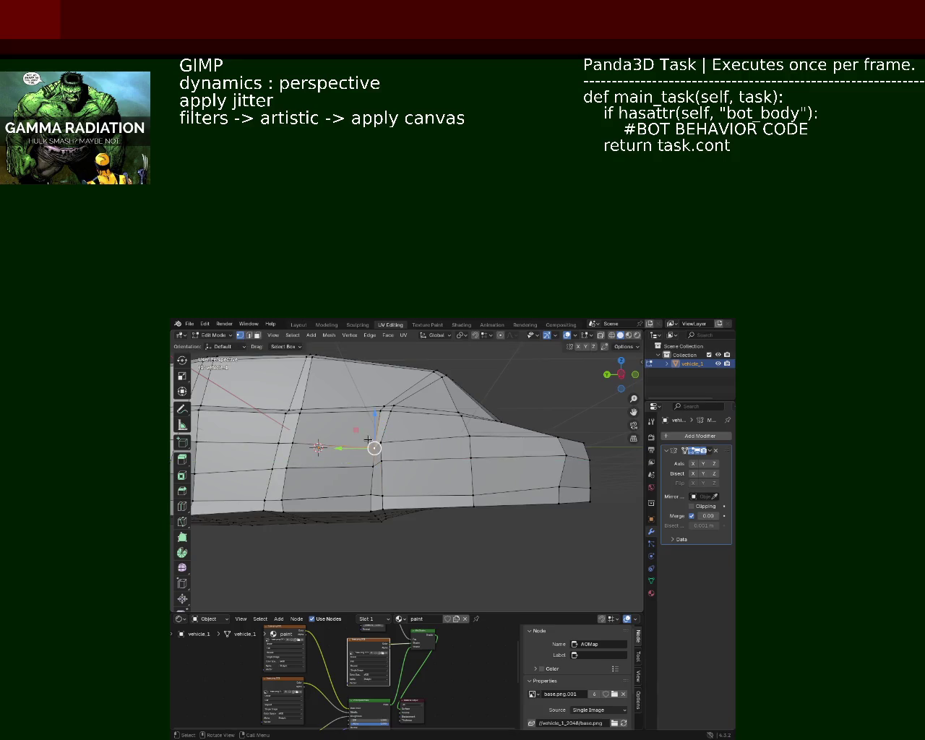
key(g)
key(y)
click(381, 443)
Step: Lower the same vertex slightly with two Z-constrained moves
key(g)
key(z)
click(382, 445)
key(g)
key(z)
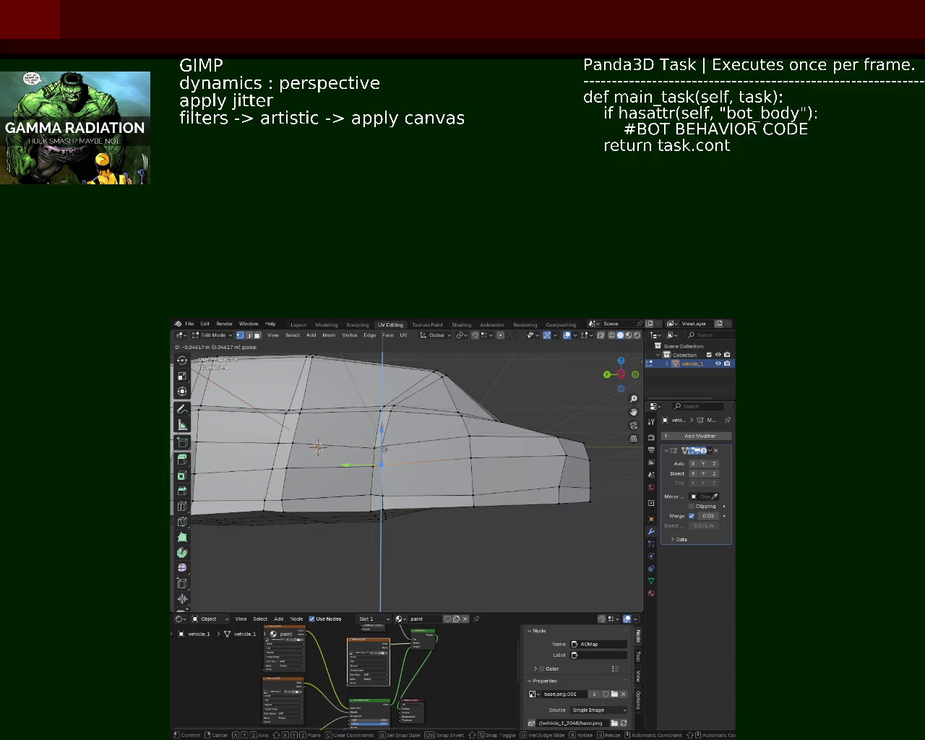
click(383, 450)
Step: Move the vertex beneath it along the X axis
click(385, 481)
key(g)
key(z)
key(x)
click(504, 496)
Step: Shift the edge loop at the car's end along X
drag(505, 495, 438, 489)
click(438, 490)
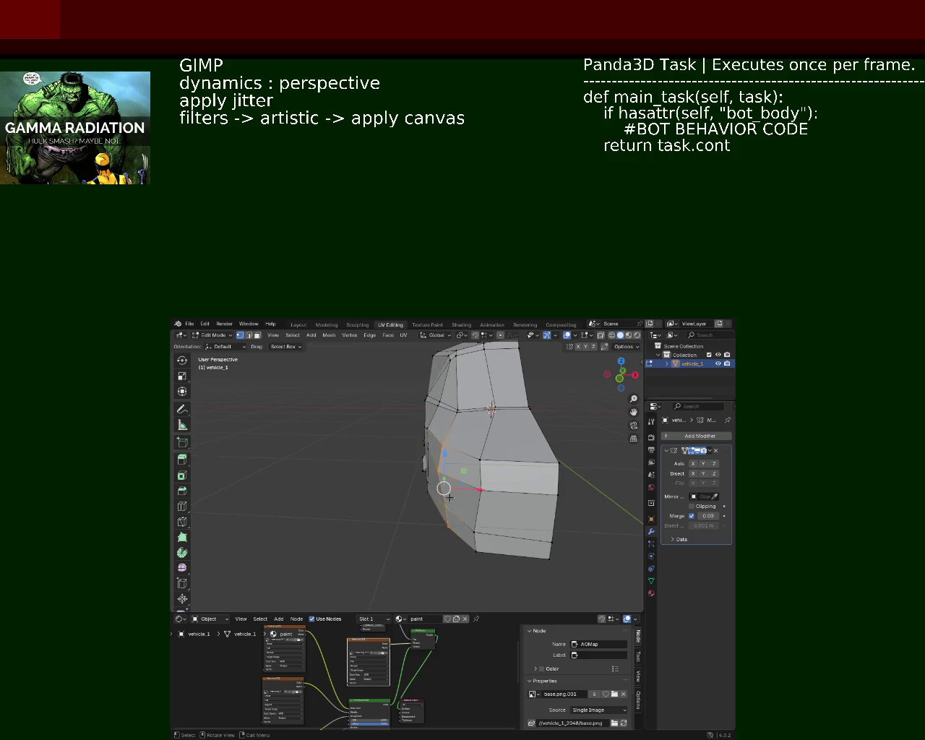
key(g)
key(x)
click(440, 494)
Step: Move the front-end faces along Y, then save vehicle_1.blend
drag(456, 453, 527, 405)
drag(532, 399, 417, 558)
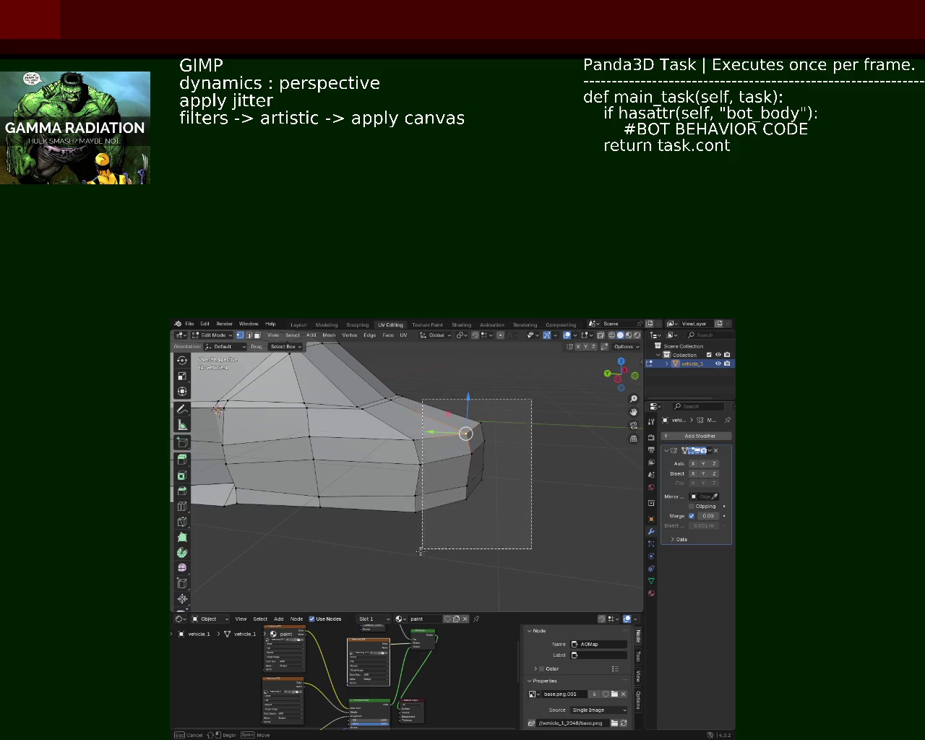
key(g)
key(y)
click(405, 451)
click(332, 467)
drag(332, 467, 396, 485)
key(ctrl+s)
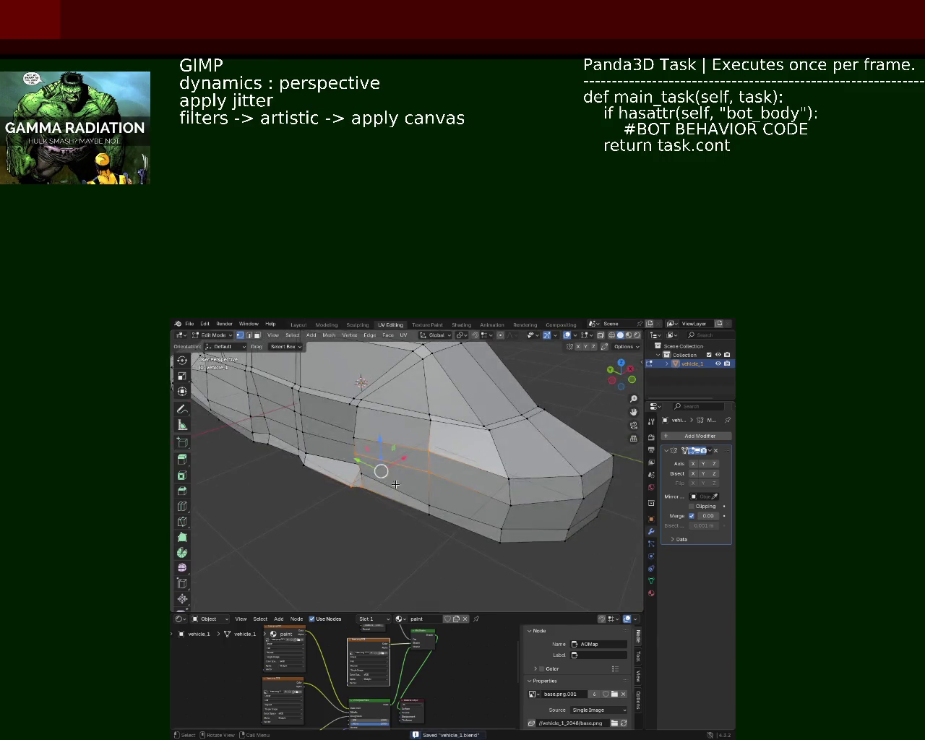
Step: Move an edge on the car's side along X
drag(414, 572, 439, 509)
drag(429, 490, 468, 489)
key(g)
key(x)
click(462, 490)
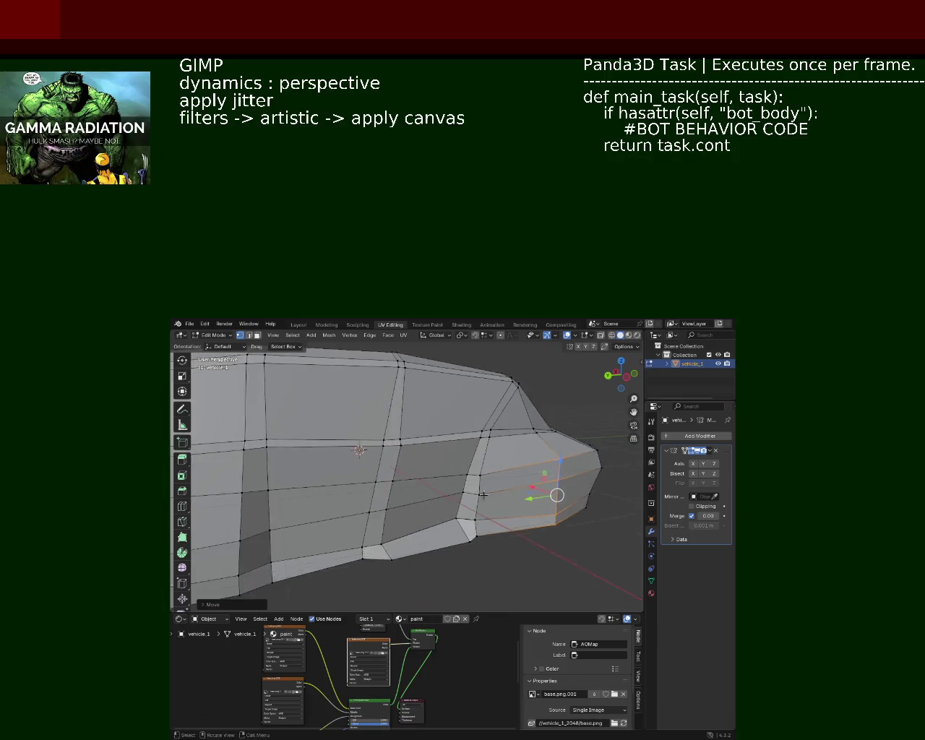
Step: Move the box-selected side faces along X and save vehicle_1.blend
drag(467, 488, 468, 483)
drag(468, 483, 384, 438)
key(g)
key(x)
click(445, 492)
key(ctrl+s)
Step: Reshape the lower body by sliding a vertex along X, then save
drag(411, 444, 344, 492)
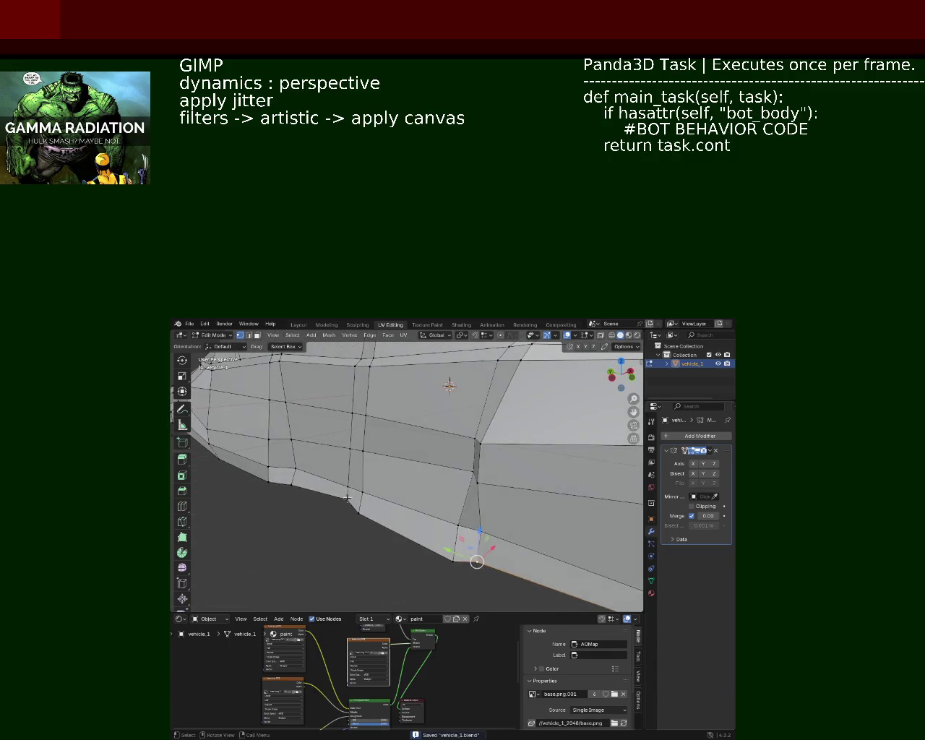
drag(353, 465, 353, 470)
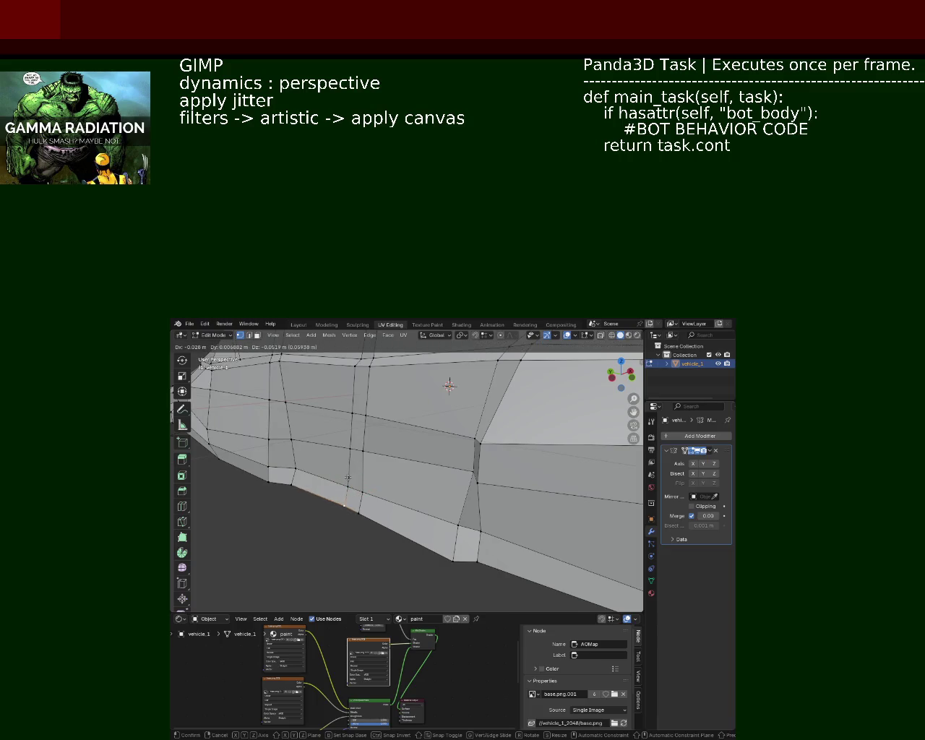
drag(353, 470, 331, 488)
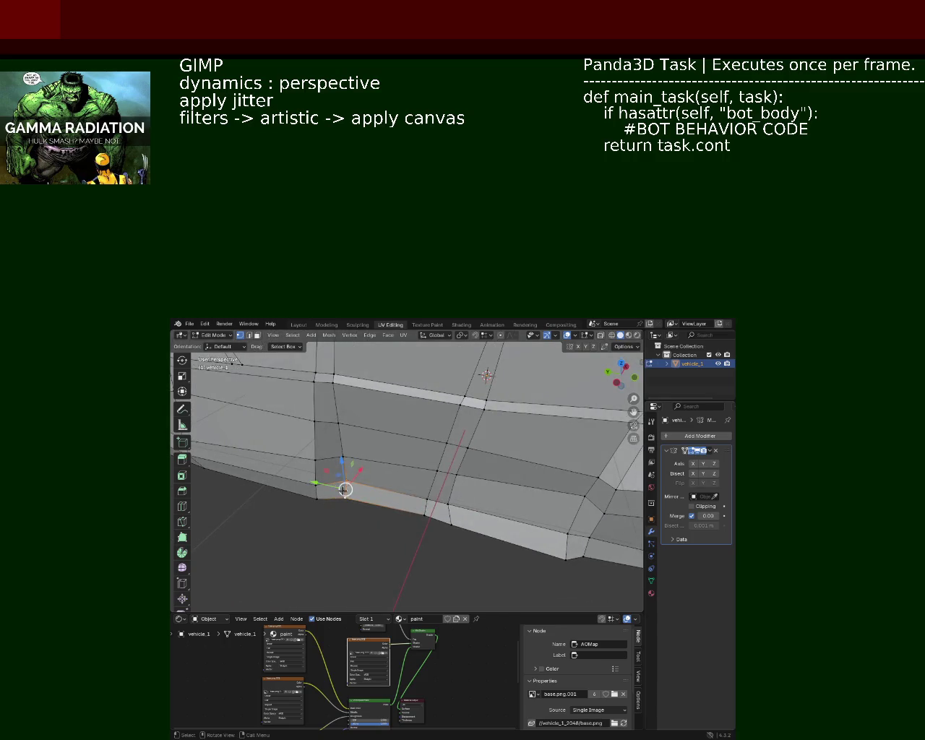
drag(361, 468, 361, 464)
click(361, 464)
drag(360, 464, 366, 483)
scroll(down, 3)
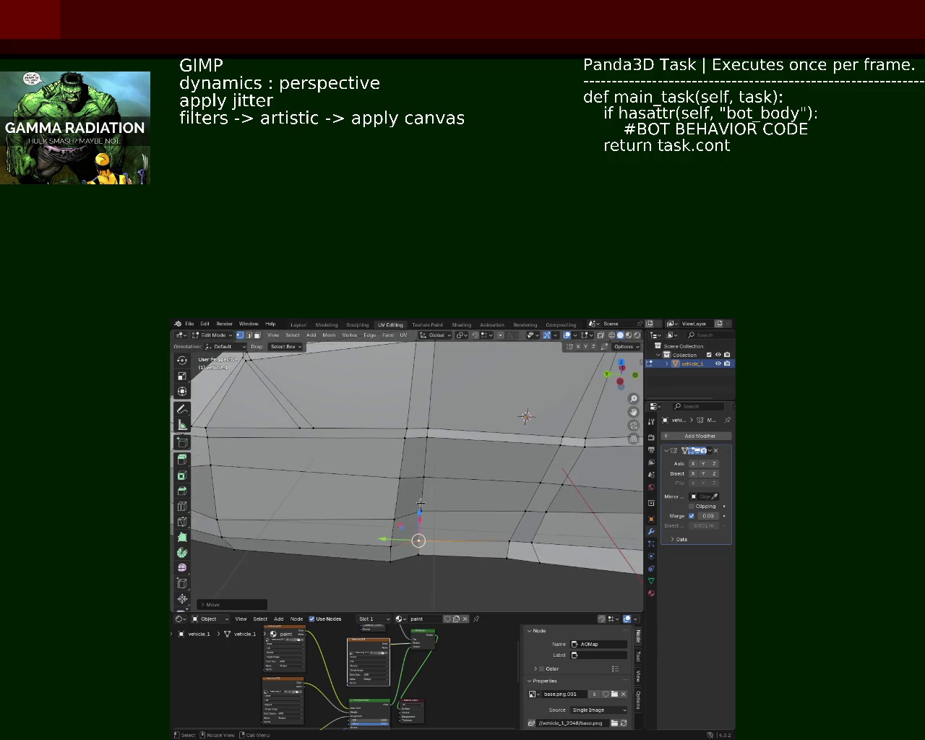
scroll(down, 3)
key(ctrl+s)
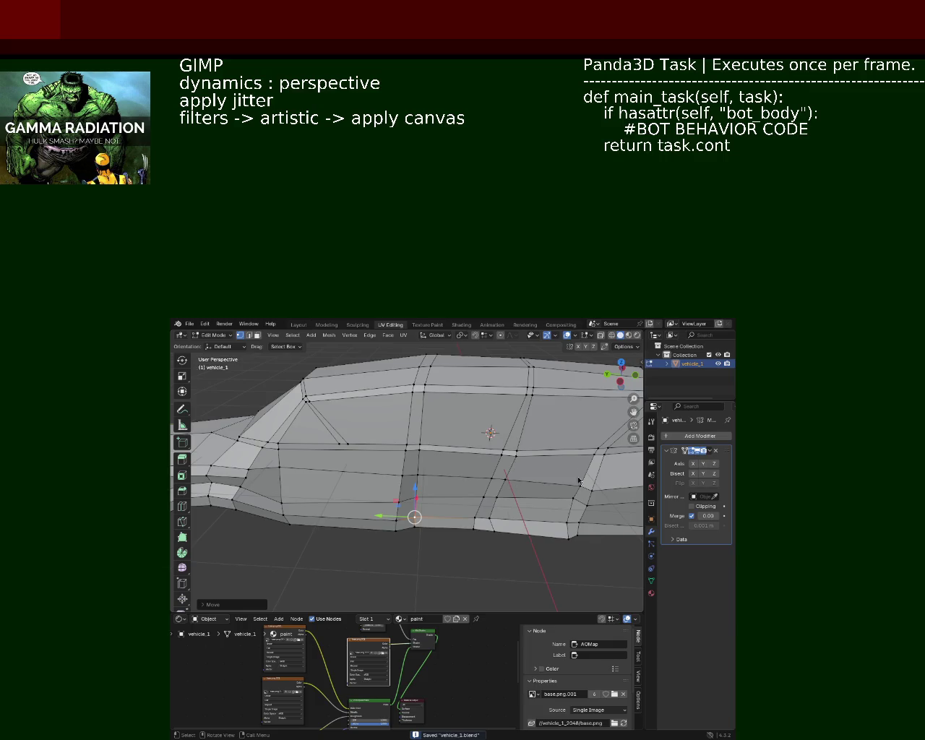
Step: Select the four vertices of the vertical door-edge column
drag(470, 448, 414, 504)
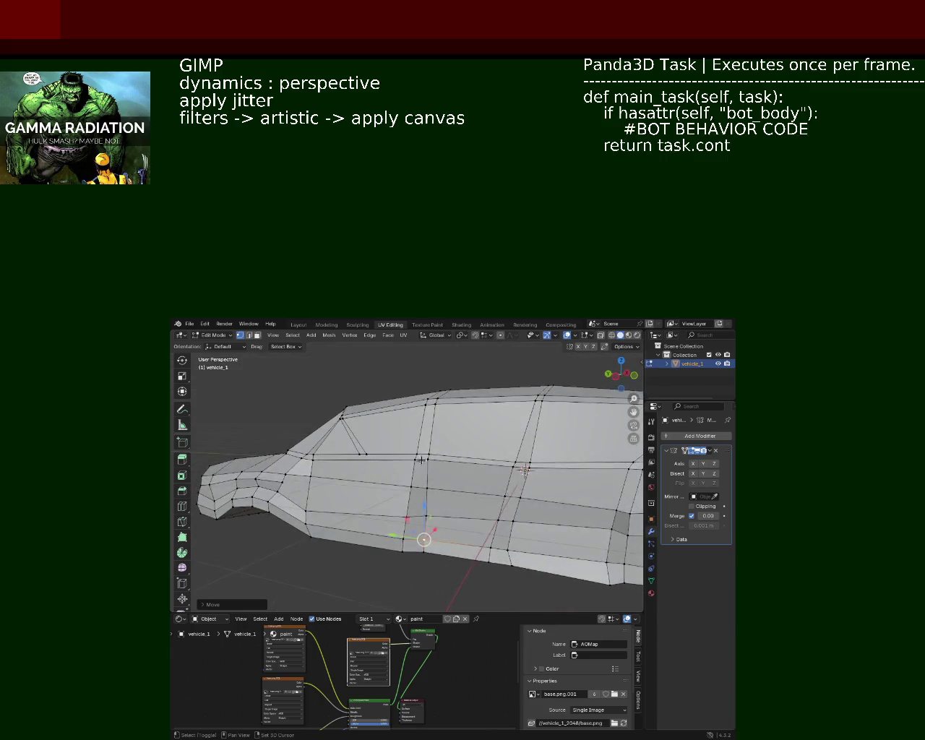
scroll(up, 3)
click(443, 438)
click(443, 503)
click(436, 554)
click(435, 581)
Step: Shift the door-edge column along Y into alignment
key(g)
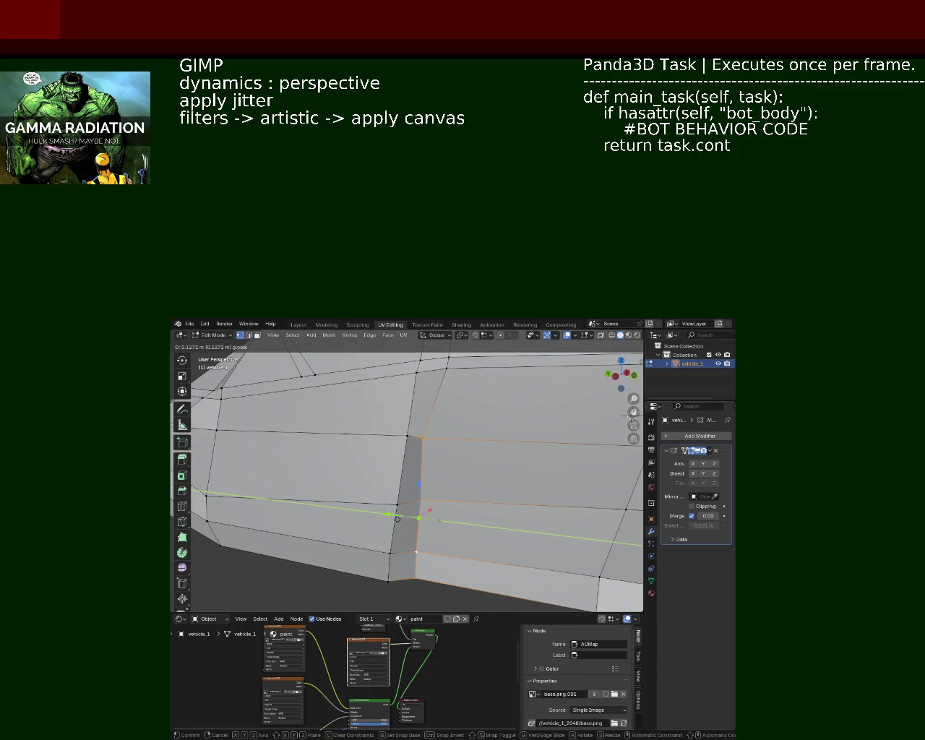
click(419, 539)
key(g)
key(x)
key(Escape)
key(g)
key(y)
click(403, 519)
Step: Raise the single lower vertex vertically along Z
click(425, 436)
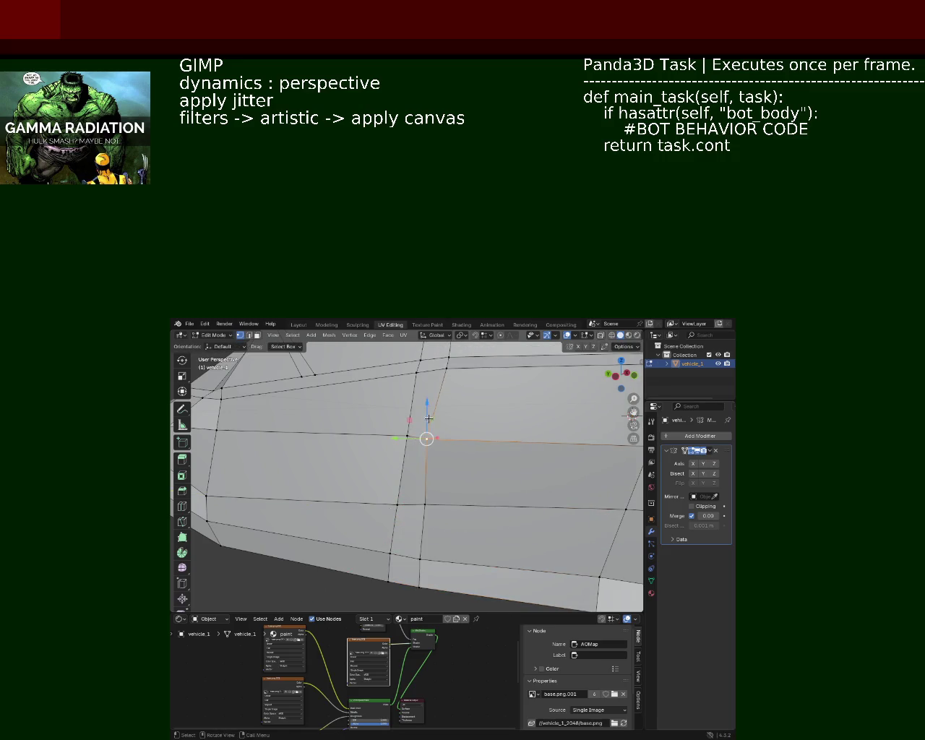
key(g)
key(z)
click(435, 412)
Step: Align the two door-line vertices and the upper seam vertex along Y
drag(470, 435, 414, 467)
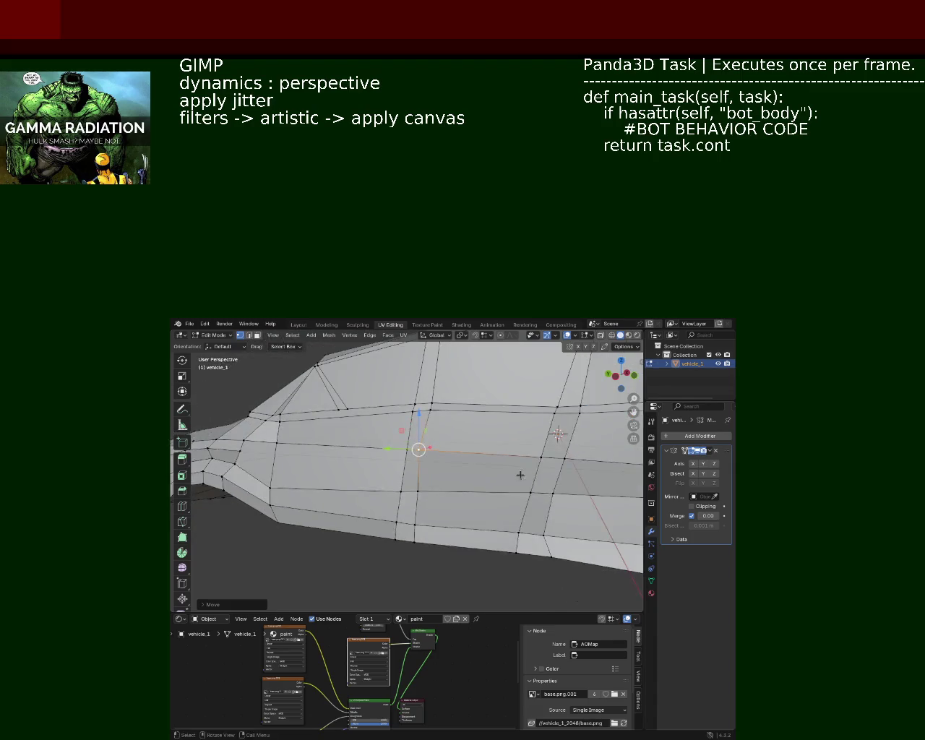
click(425, 441)
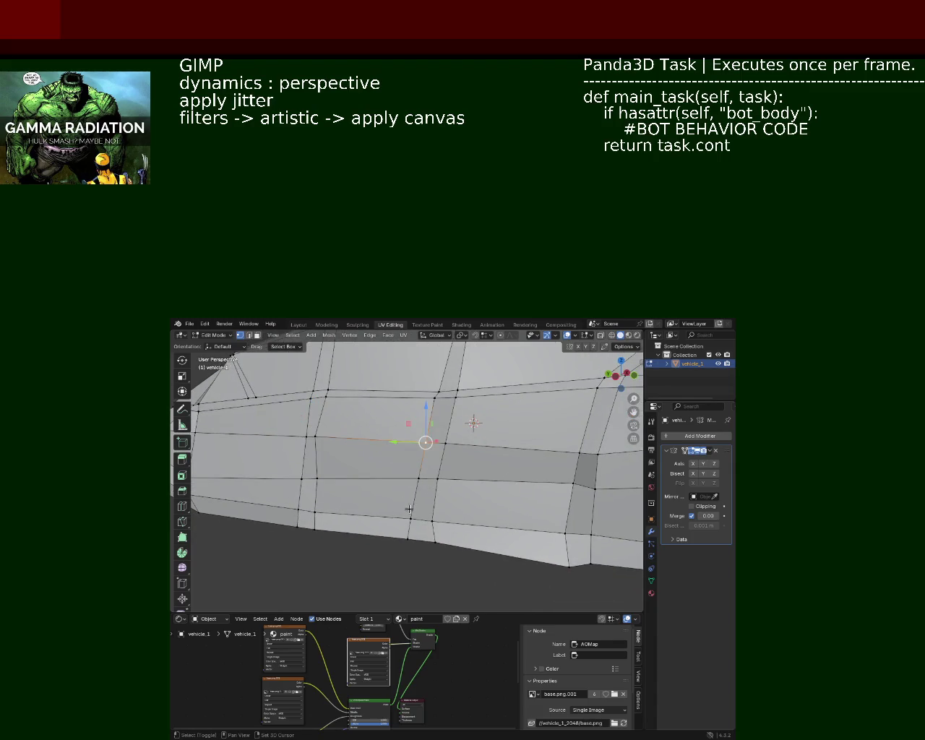
click(410, 519)
key(g)
key(y)
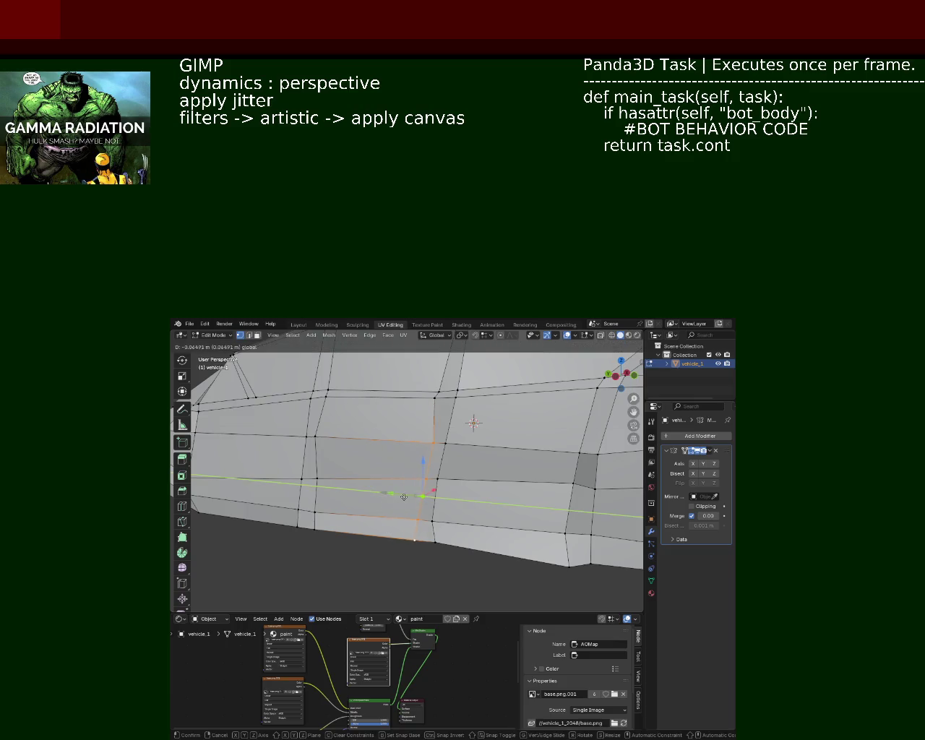
click(406, 497)
click(435, 398)
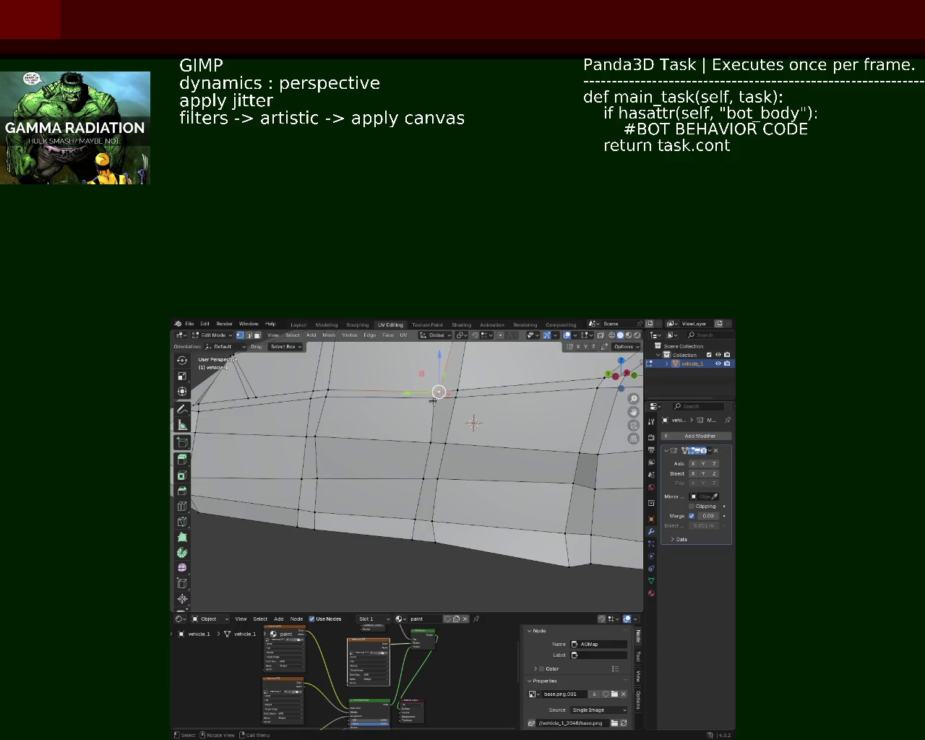
key(g)
key(y)
click(423, 401)
Step: Select the vertices along the front door edge
scroll(down, 3)
drag(433, 434, 457, 503)
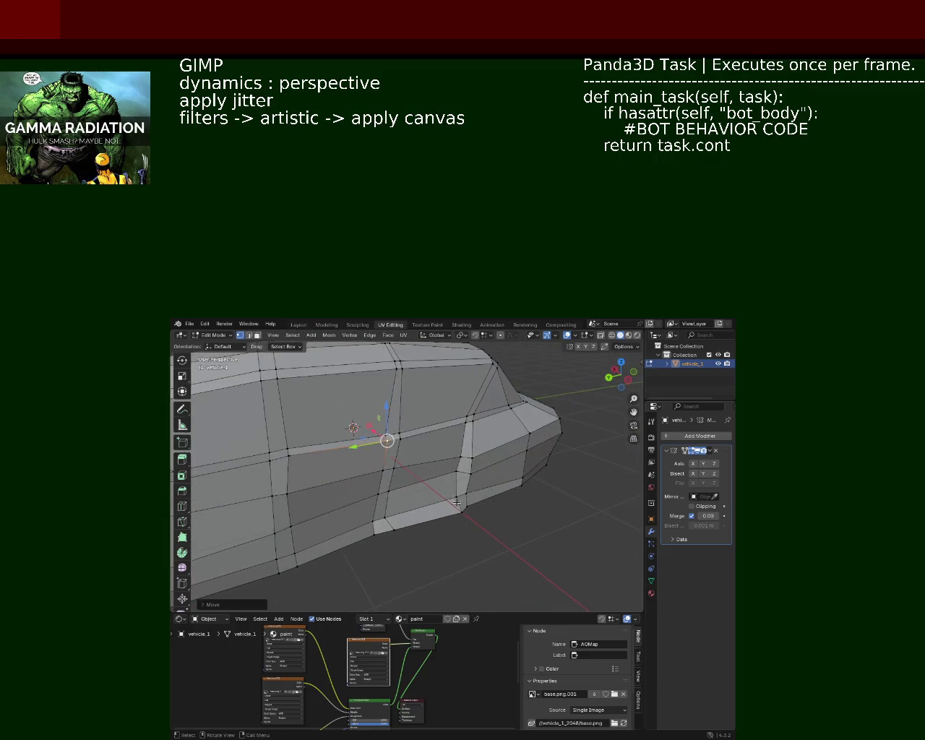
click(459, 456)
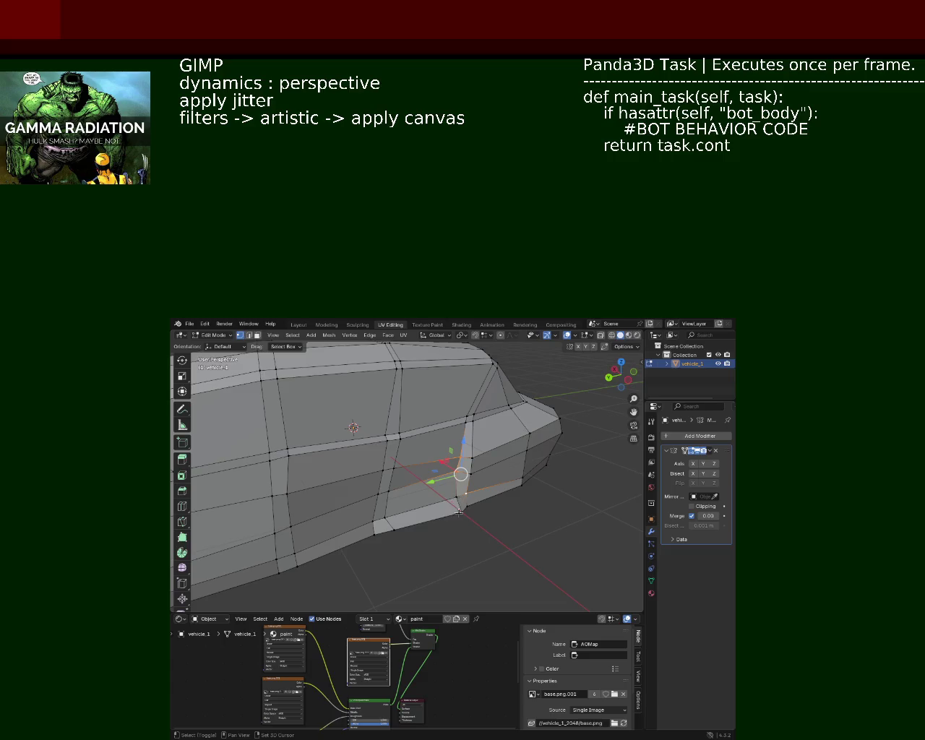
click(460, 508)
click(459, 508)
Step: Dissolve the door-edge vertices, then delete the faces and a stray vertex, leaving a hole
key(x)
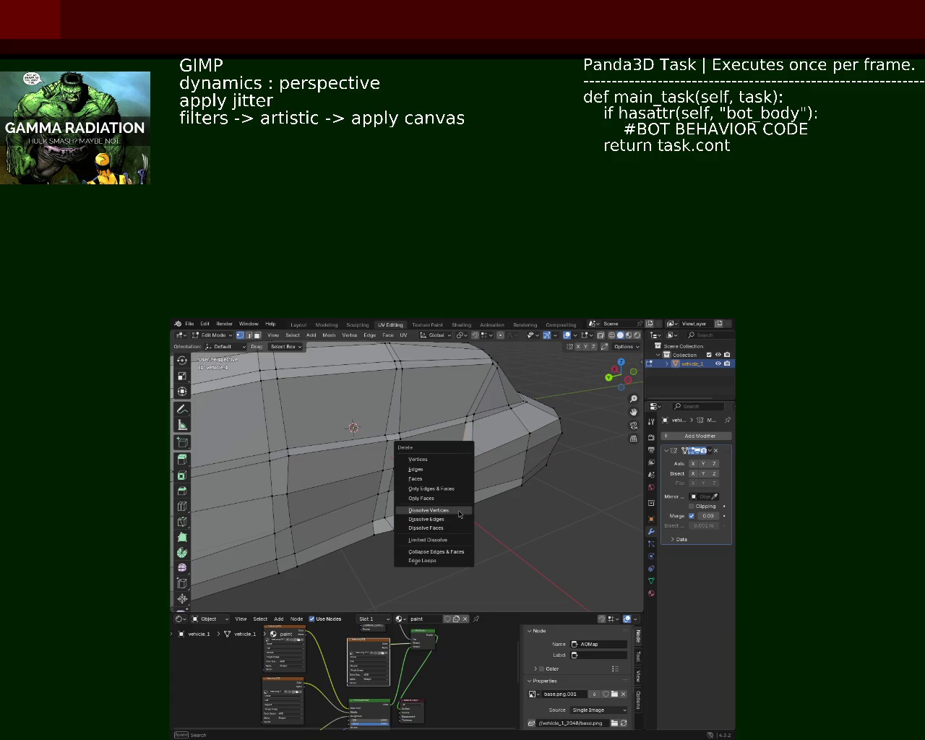
click(456, 511)
drag(456, 511, 440, 475)
key(x)
click(405, 440)
drag(404, 440, 407, 431)
click(450, 490)
key(x)
click(444, 488)
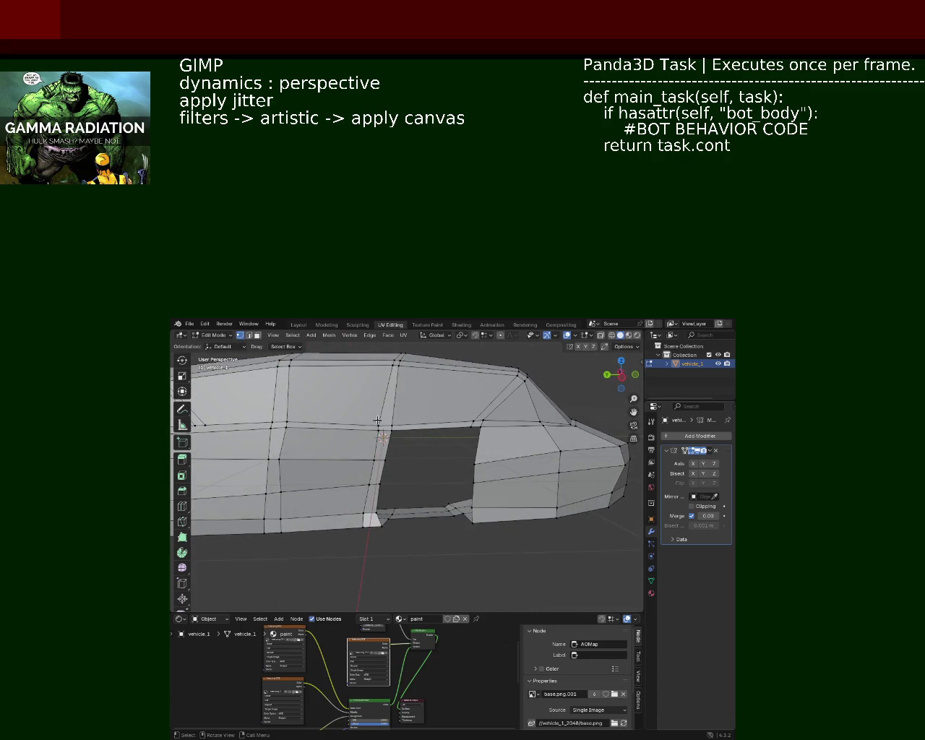
Step: Select the opening's eleven border vertices and fill it with a single face
drag(386, 527, 432, 533)
click(395, 530)
click(466, 506)
click(468, 493)
click(469, 473)
click(470, 456)
click(469, 425)
click(423, 433)
click(399, 437)
click(393, 471)
click(389, 494)
click(386, 518)
key(f)
key(alt+a)
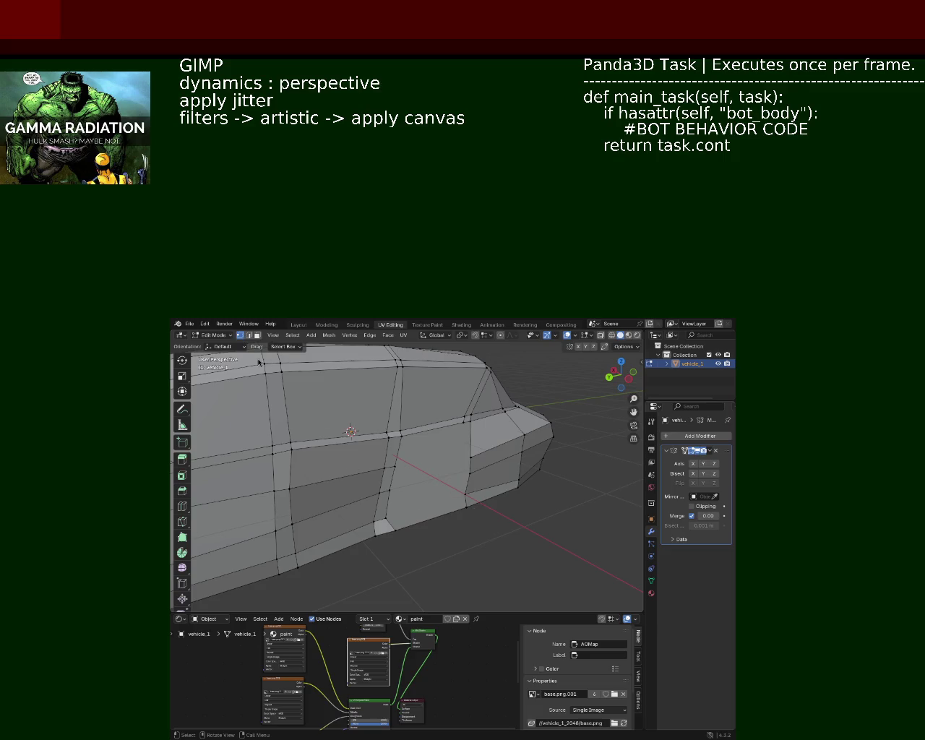
Step: Subdivide the new face's bottom edge and slide the added vertex along it
click(464, 500)
click(433, 517)
right_click(433, 517)
click(433, 517)
key(shift+v)
click(477, 516)
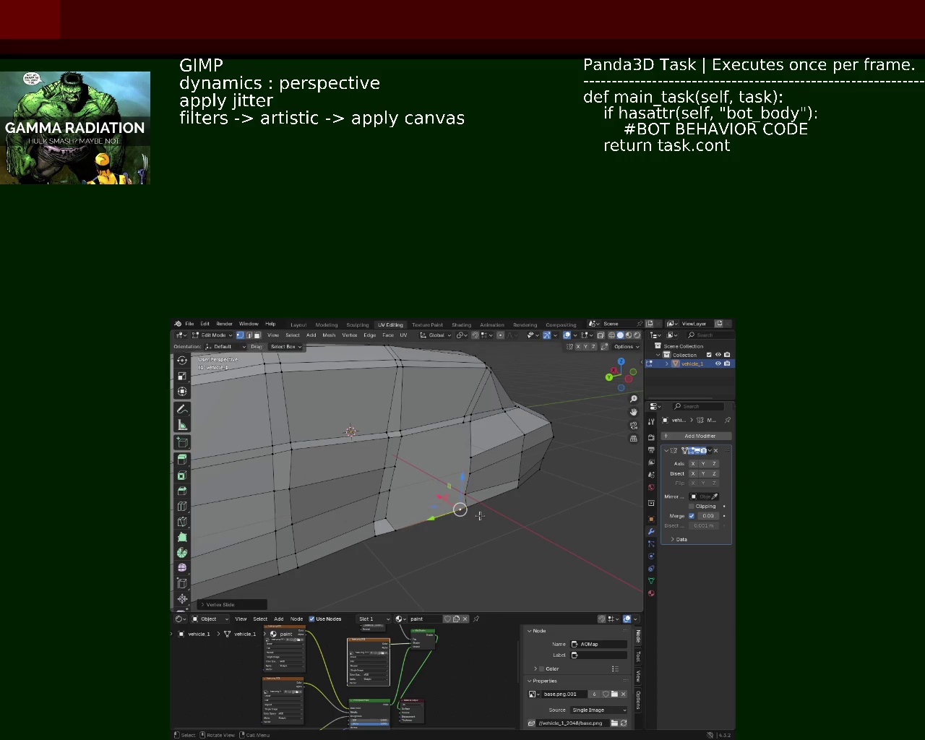
Step: Select the vertices along the door line, from top to lower door edge
click(463, 421)
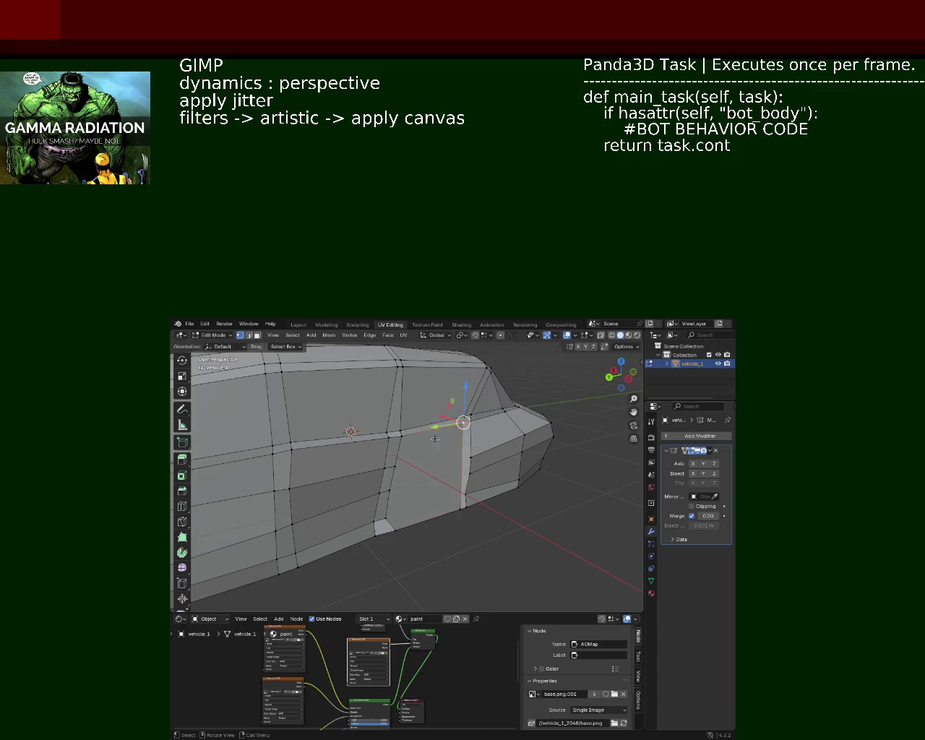
click(396, 461)
click(463, 459)
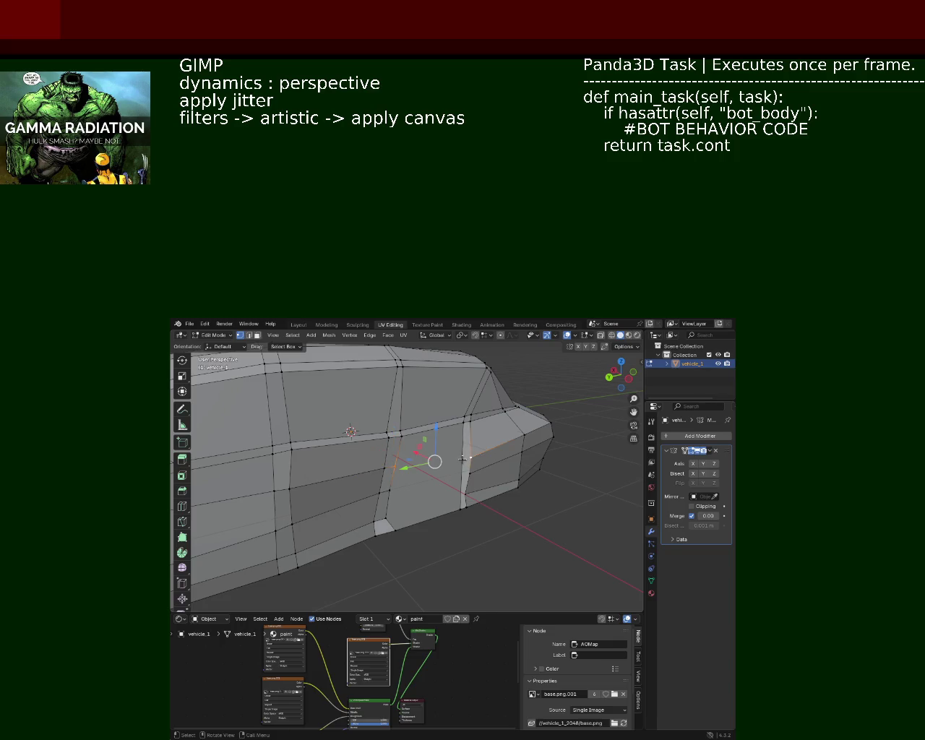
click(413, 493)
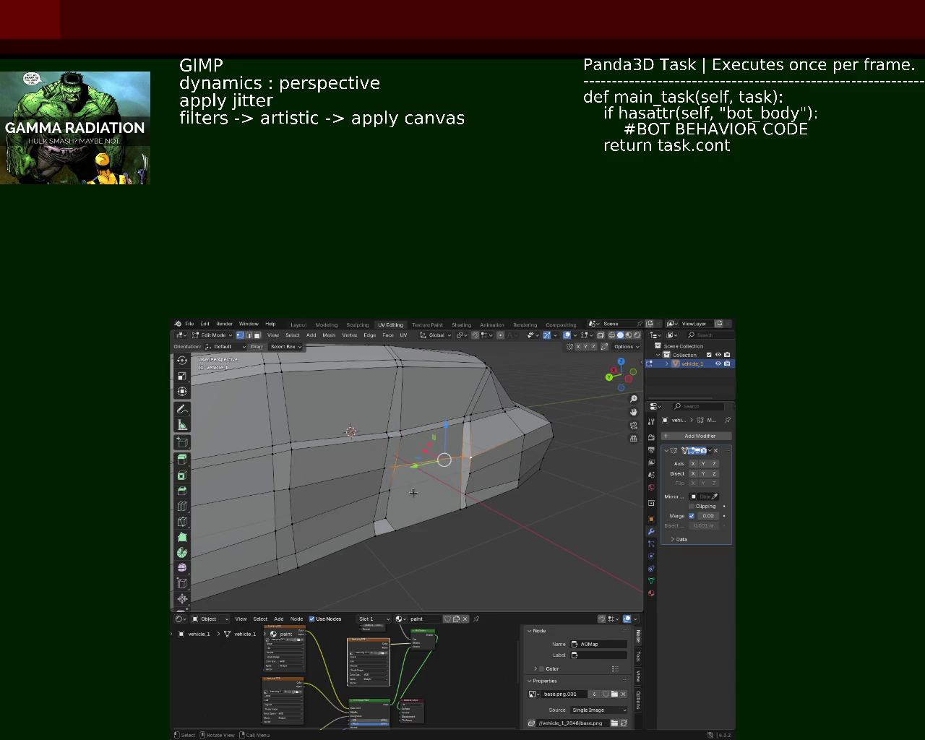
click(385, 495)
click(472, 467)
click(423, 496)
click(383, 517)
click(470, 497)
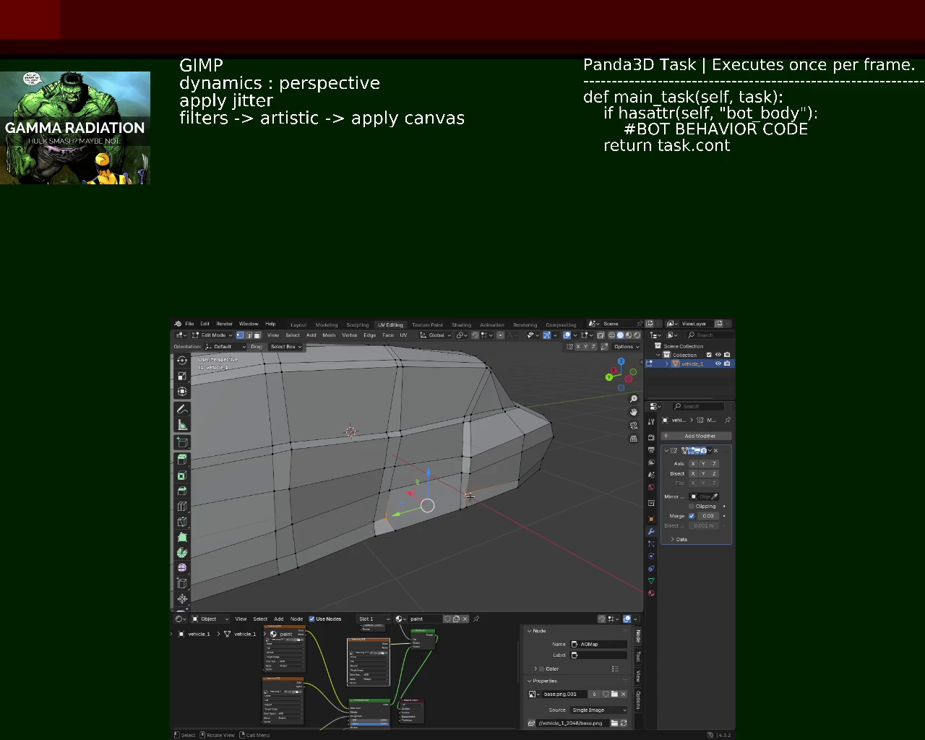
Step: Move the selected door-line vertices along the Y axis
drag(470, 497, 446, 459)
scroll(up, 3)
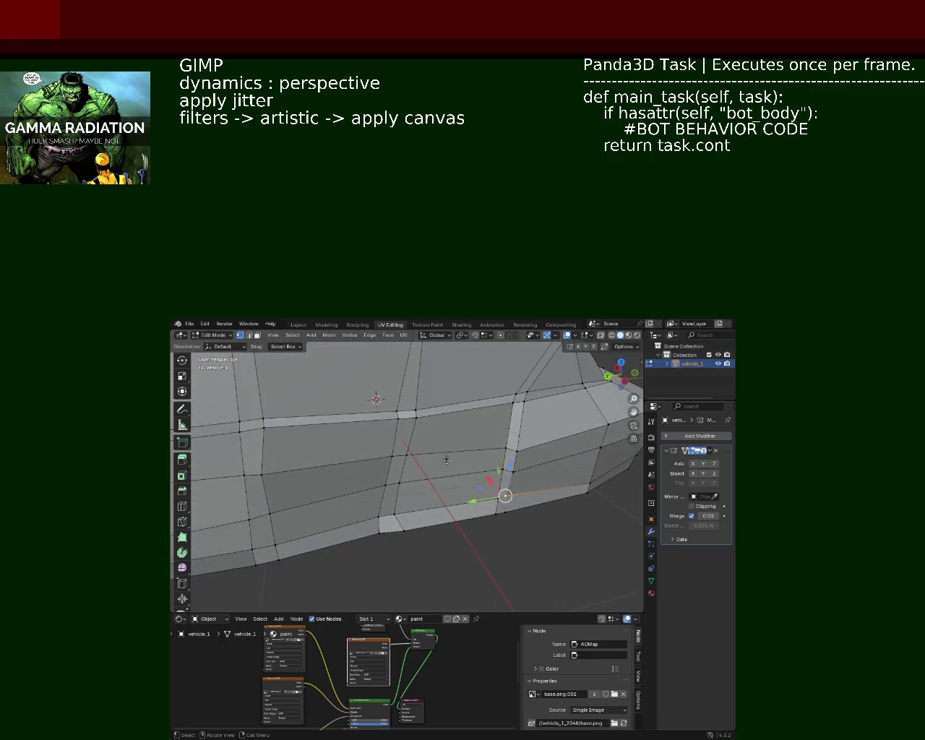
drag(506, 452, 301, 462)
key(g)
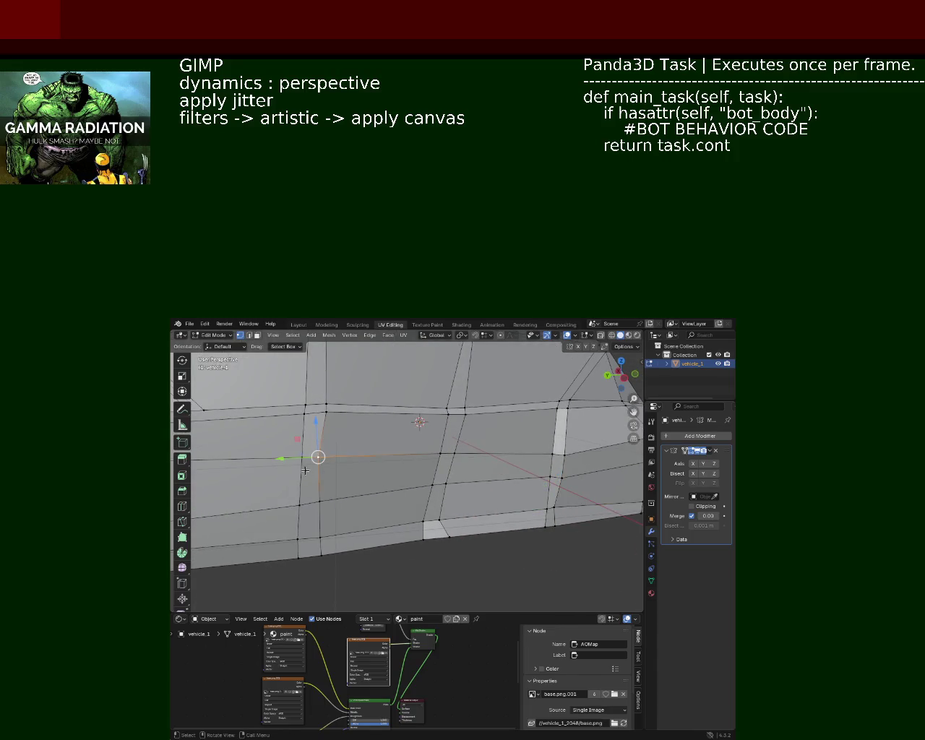
key(y)
click(305, 460)
Step: Move the bottom door vertices along the Y axis to align with the door line
click(320, 500)
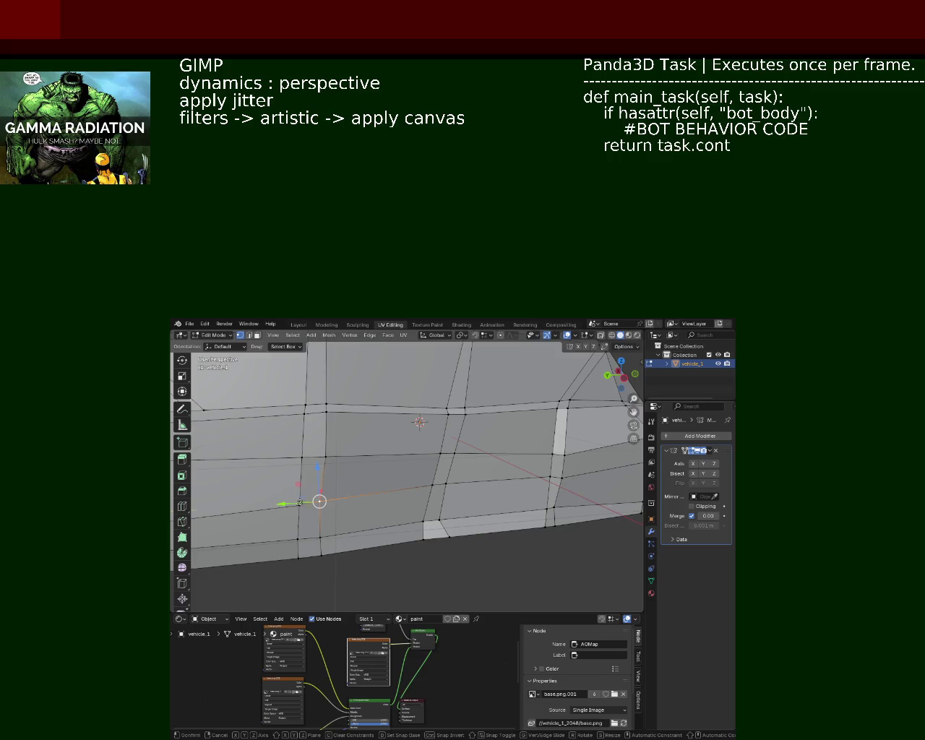
click(305, 540)
key(g)
key(y)
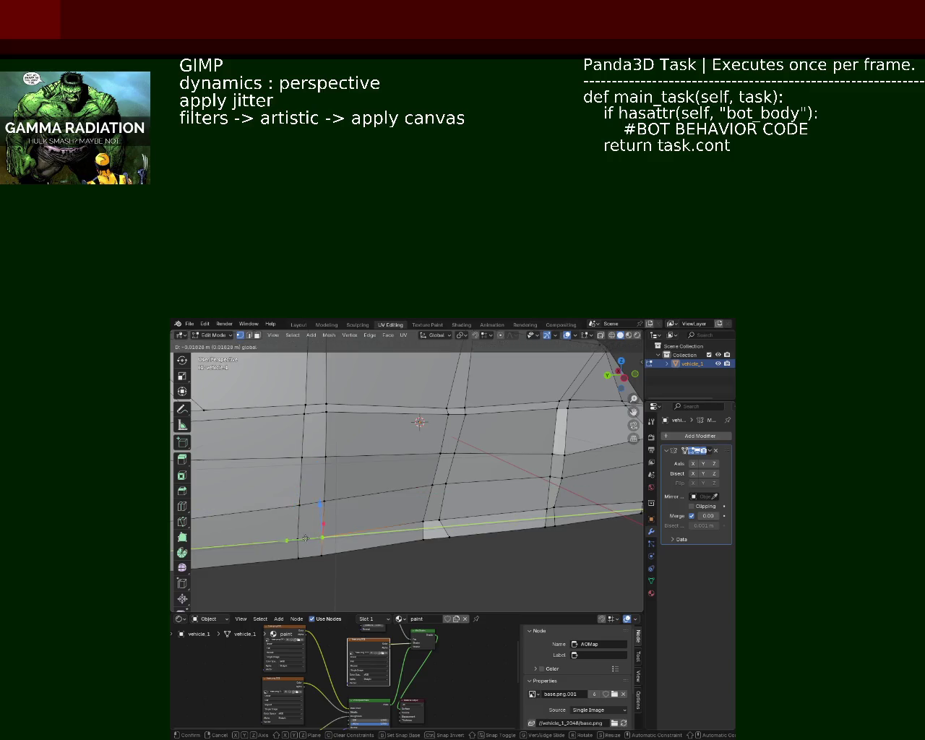
click(320, 500)
drag(326, 499, 324, 500)
click(442, 537)
key(g)
key(y)
click(433, 537)
Step: Delete the front side panel vertices, leaving an opening between door and nose
drag(434, 537, 417, 453)
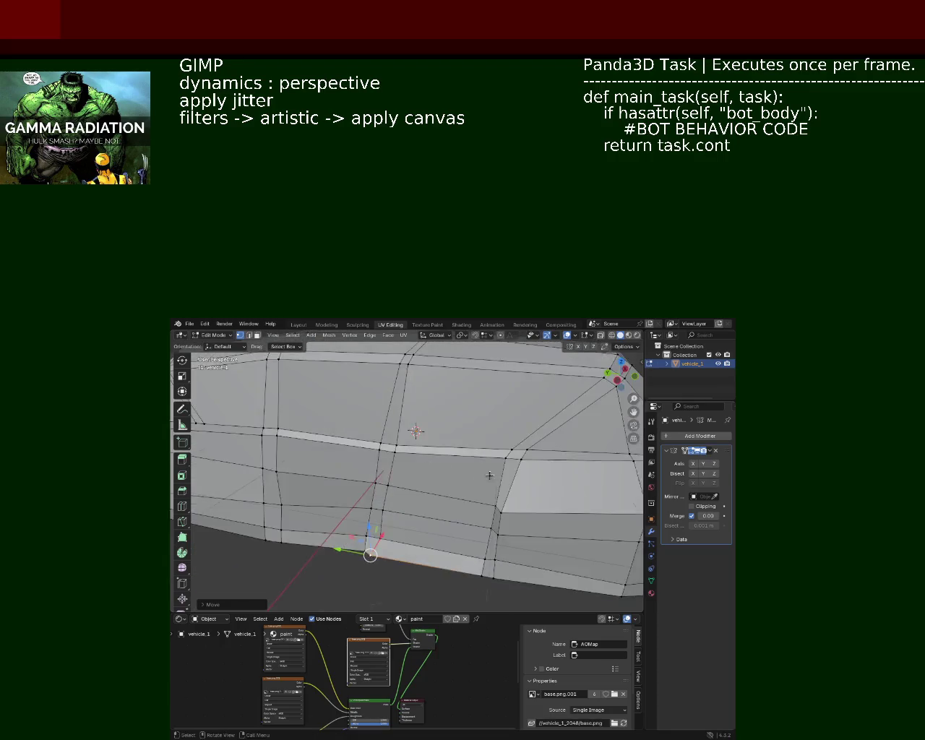
click(417, 453)
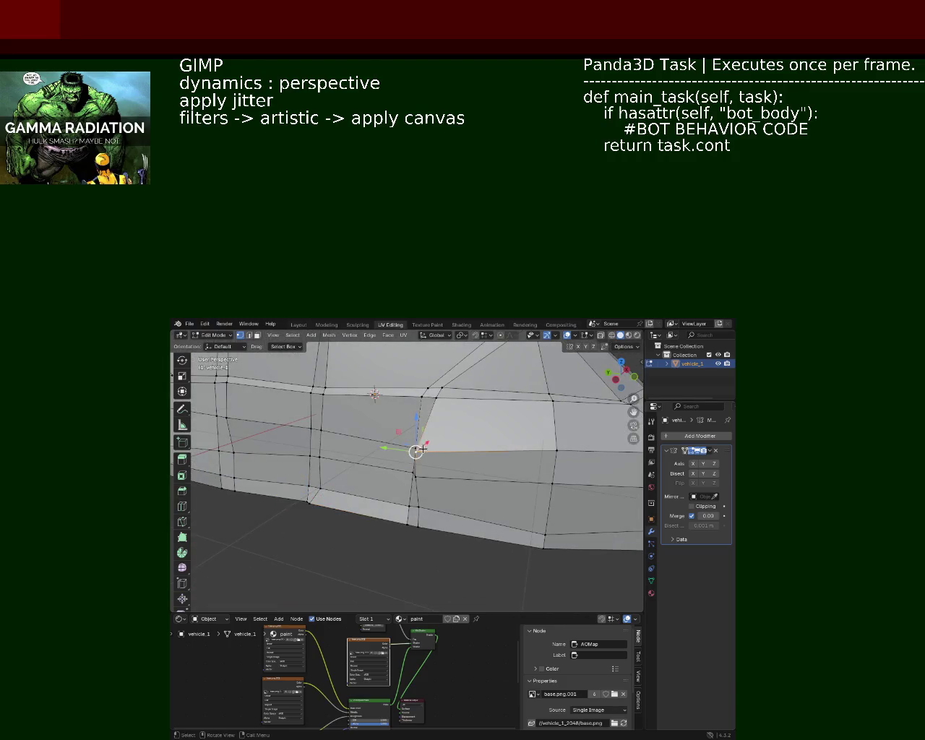
click(419, 502)
key(x)
click(425, 506)
drag(425, 508, 331, 411)
Step: Select the vertices around the side opening and fill it with a face
click(391, 401)
click(380, 539)
click(369, 536)
click(371, 479)
click(374, 452)
click(375, 405)
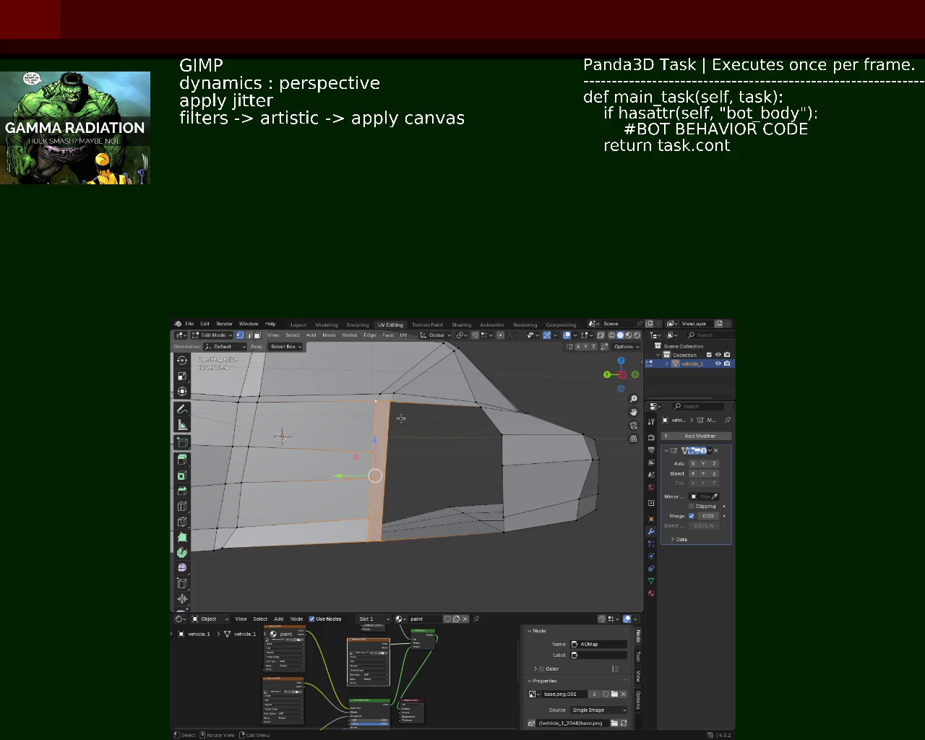
click(394, 408)
click(380, 544)
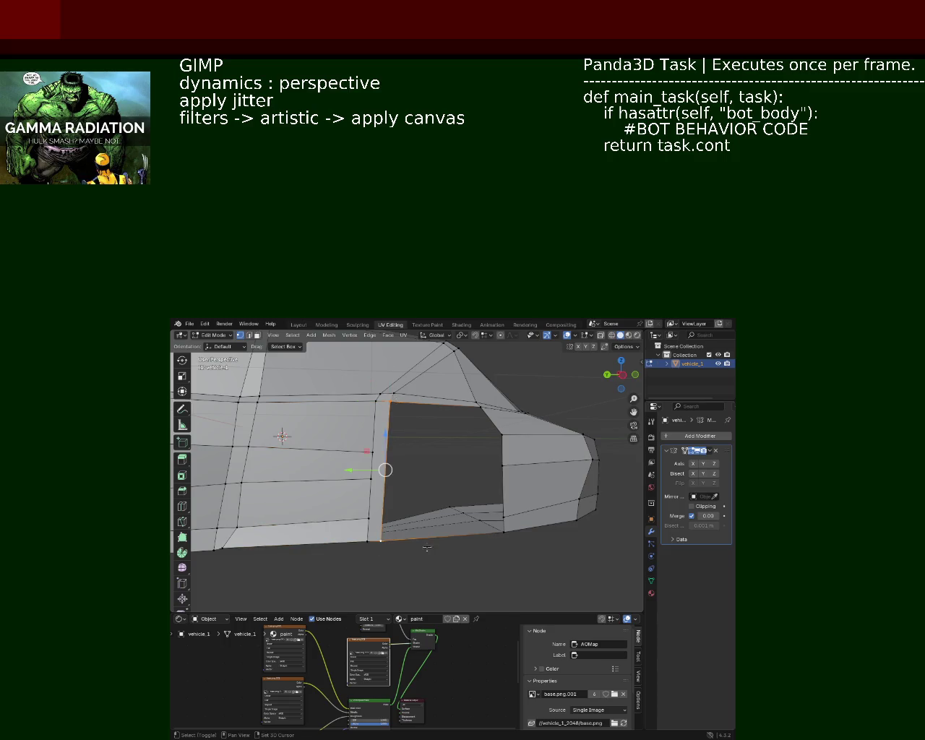
click(506, 532)
click(505, 500)
click(506, 462)
click(501, 435)
key(f)
Step: Select matching vertex pairs across the new face's left and right edges
click(391, 439)
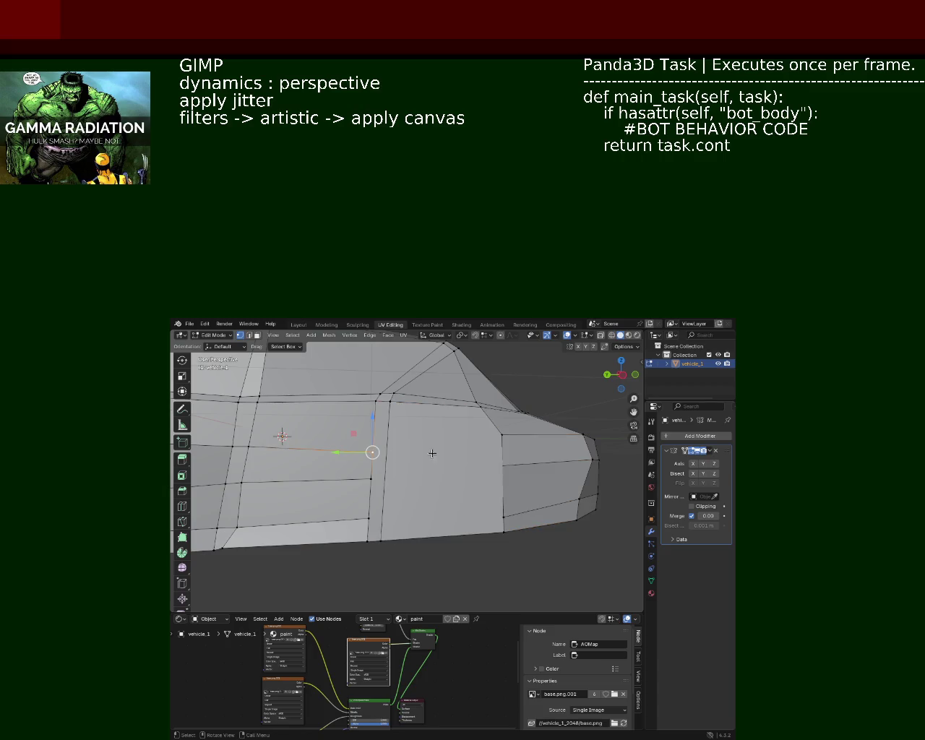
click(500, 436)
click(370, 478)
click(500, 467)
click(494, 470)
click(370, 512)
click(500, 511)
drag(500, 511, 413, 506)
Step: Shift the lower side-panel edge vertices along the X axis
drag(413, 506, 413, 502)
drag(413, 502, 504, 493)
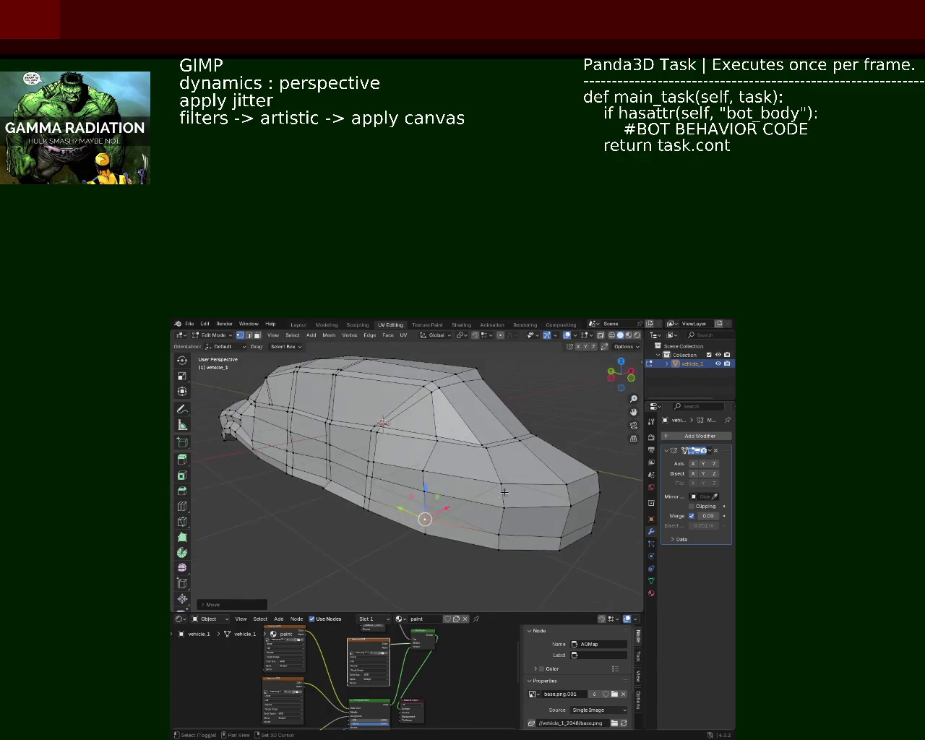
click(397, 466)
drag(397, 467, 384, 465)
drag(385, 466, 409, 467)
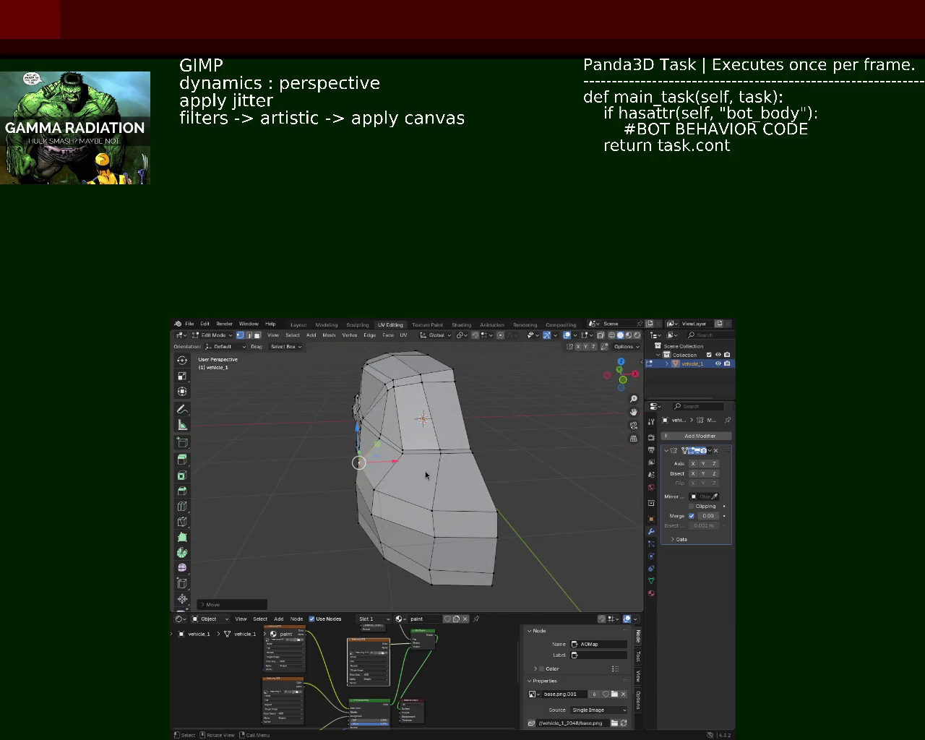
drag(529, 395, 453, 392)
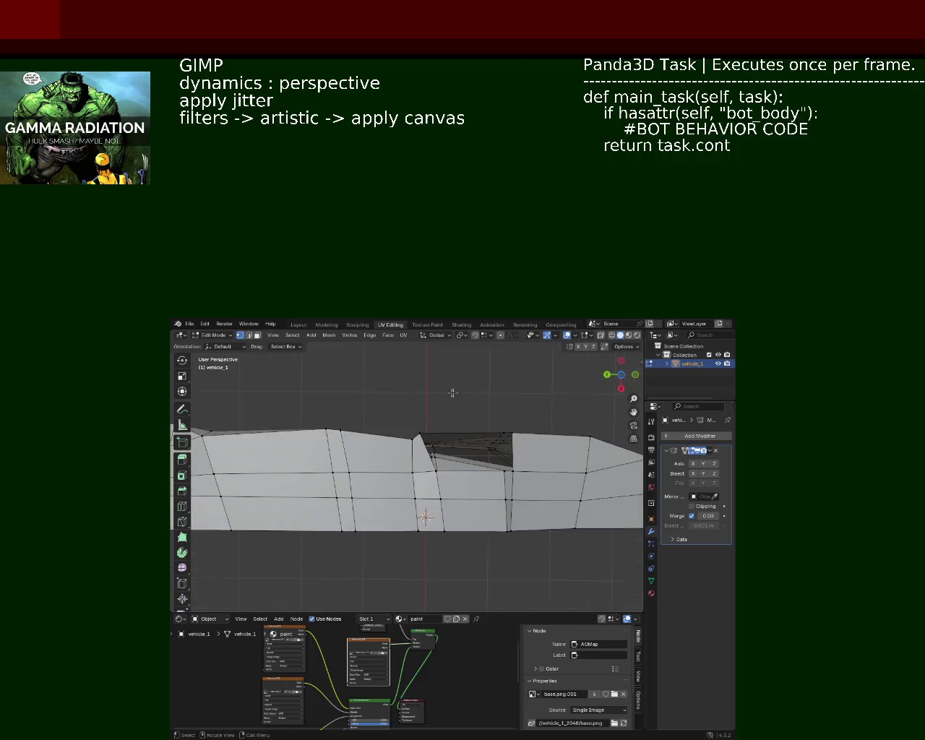
Step: Reposition the door-line vertices to even out the seam, then save vehicle_1.blend
click(421, 433)
click(422, 469)
click(419, 434)
drag(421, 465, 433, 474)
click(436, 477)
click(442, 534)
drag(415, 504, 427, 506)
drag(427, 506, 382, 500)
drag(406, 493, 408, 491)
drag(407, 491, 428, 463)
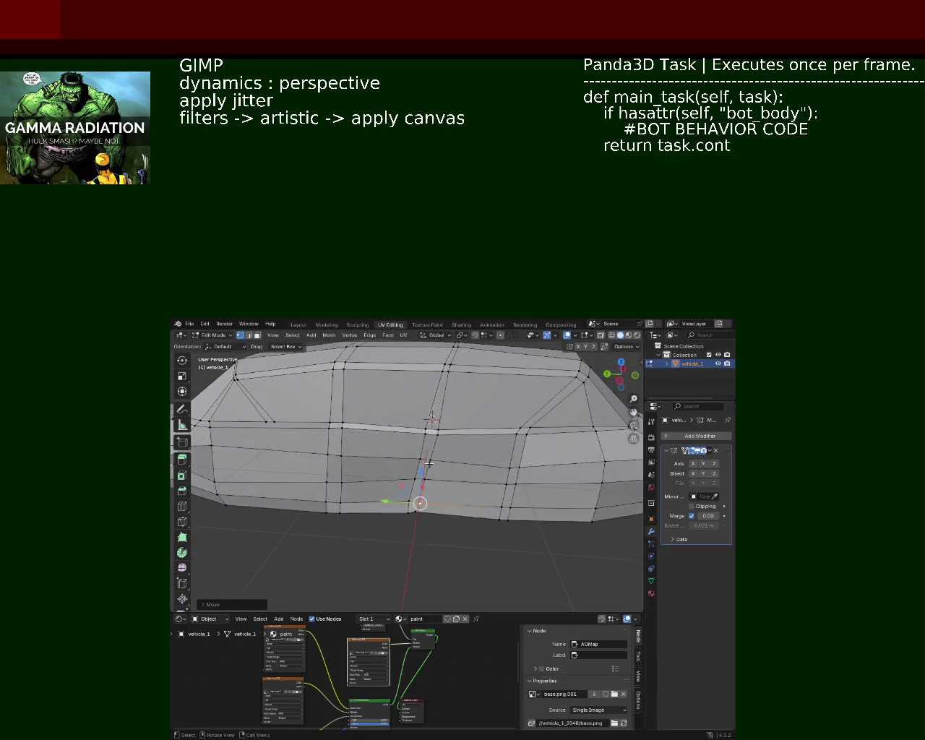
key(ctrl+s)
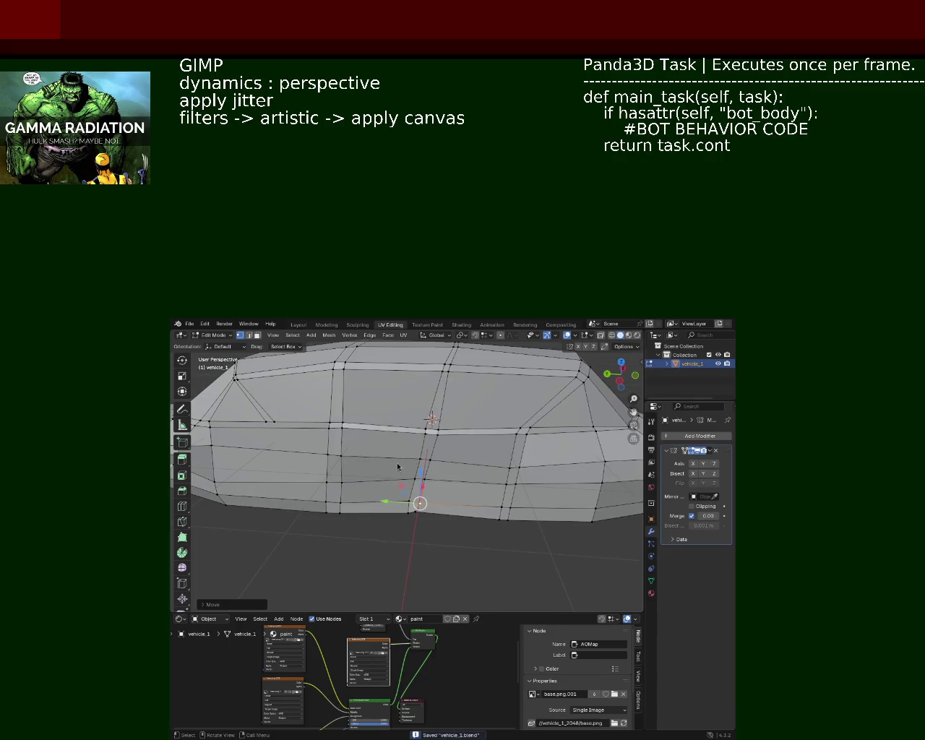
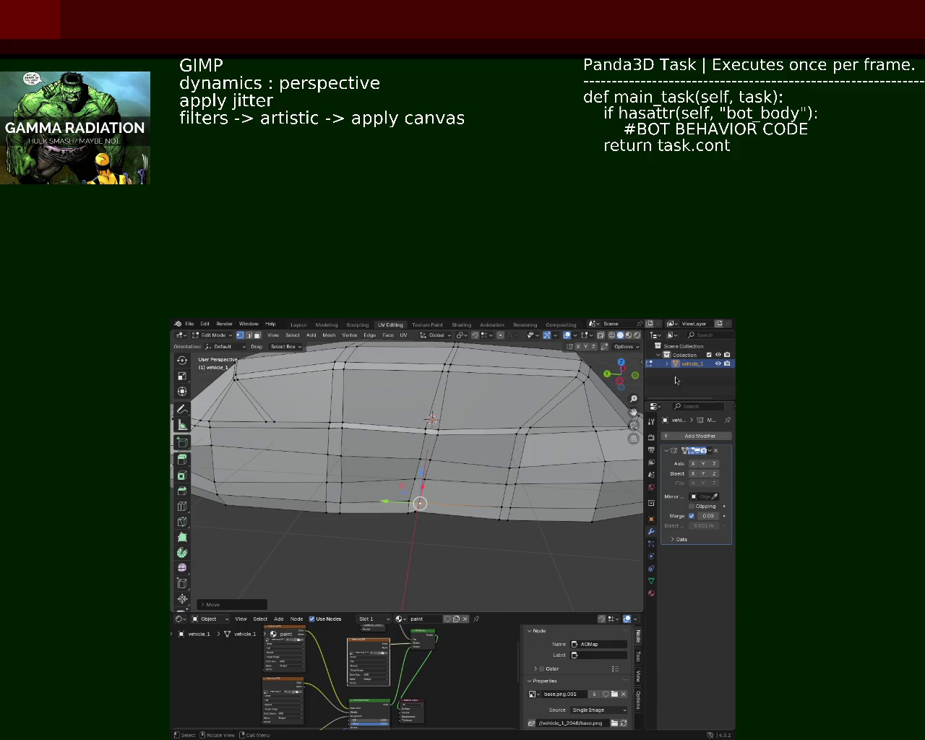
Step: Delete the narrow strip of faces on the vehicle's side to open a hole
drag(565, 442, 442, 511)
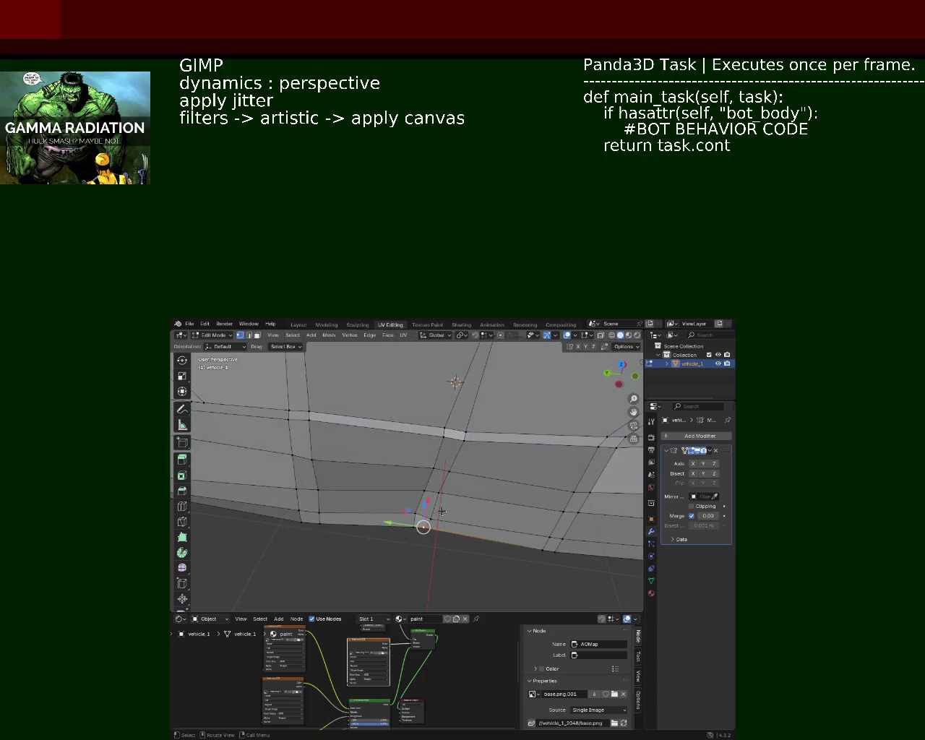
click(249, 335)
click(439, 543)
click(432, 498)
key(x)
click(421, 496)
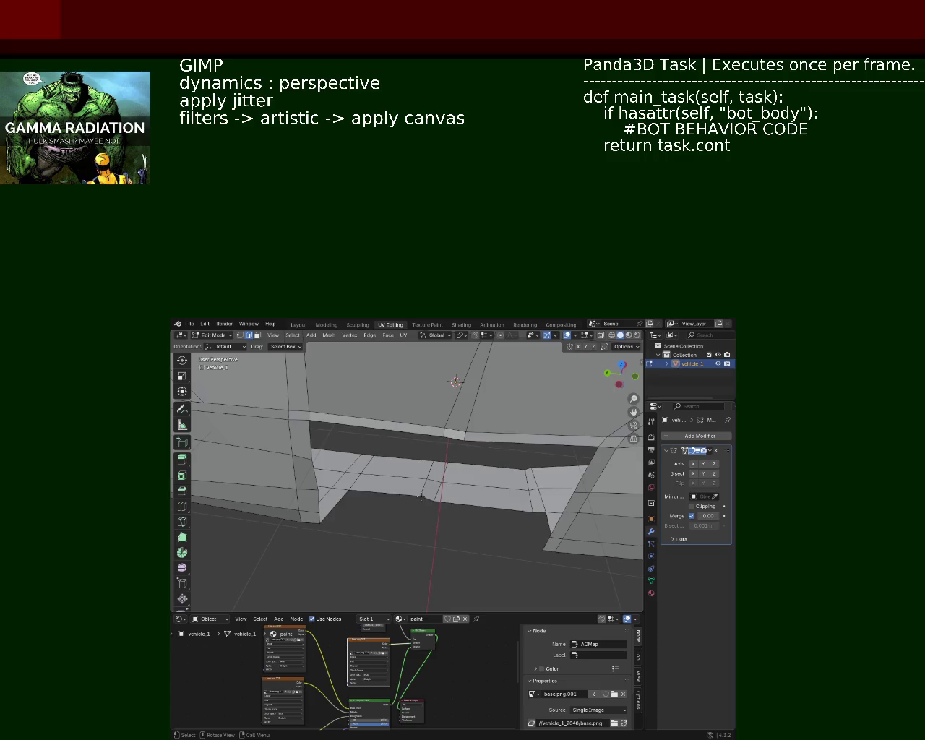
Step: Select the hole's border vertices, try filling it with a face, then undo the fill
drag(438, 498, 438, 458)
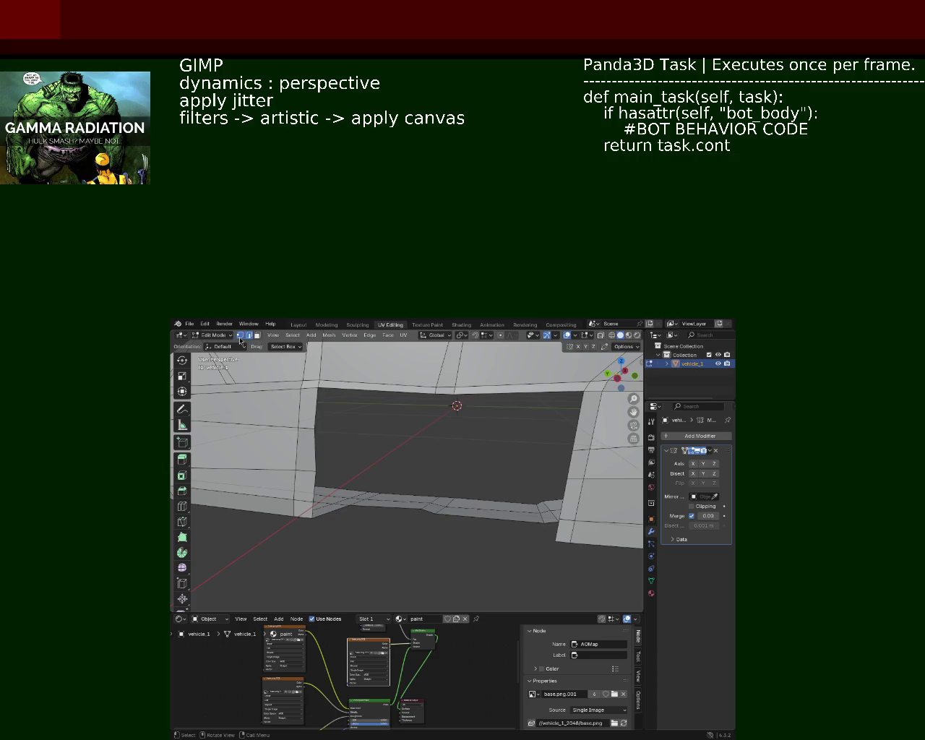
click(313, 517)
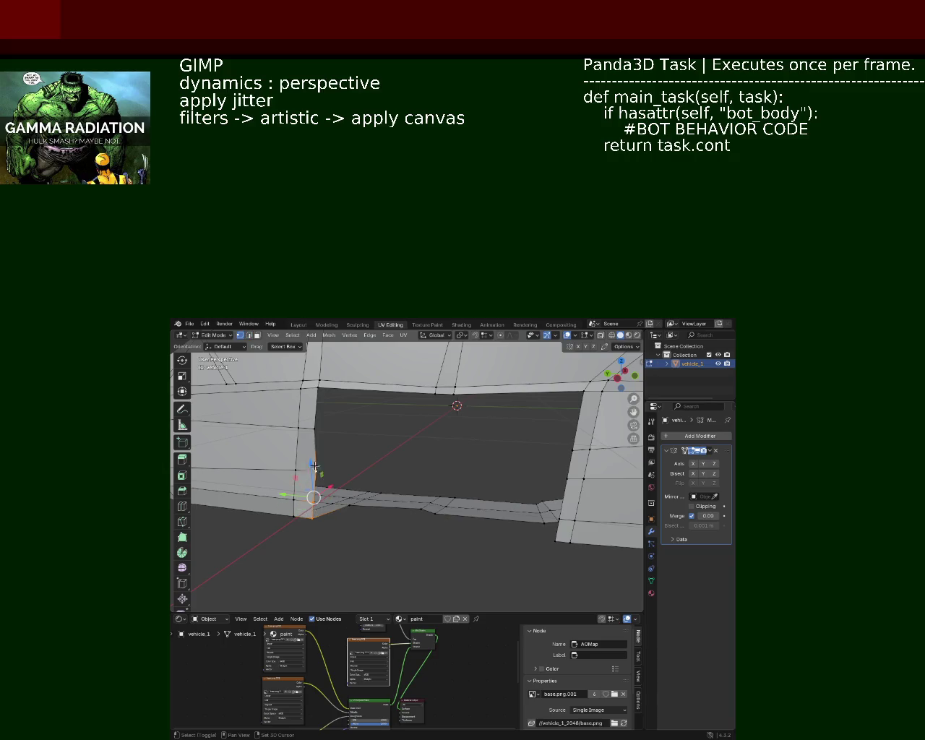
click(318, 388)
click(453, 394)
click(442, 394)
click(431, 395)
click(432, 394)
click(587, 394)
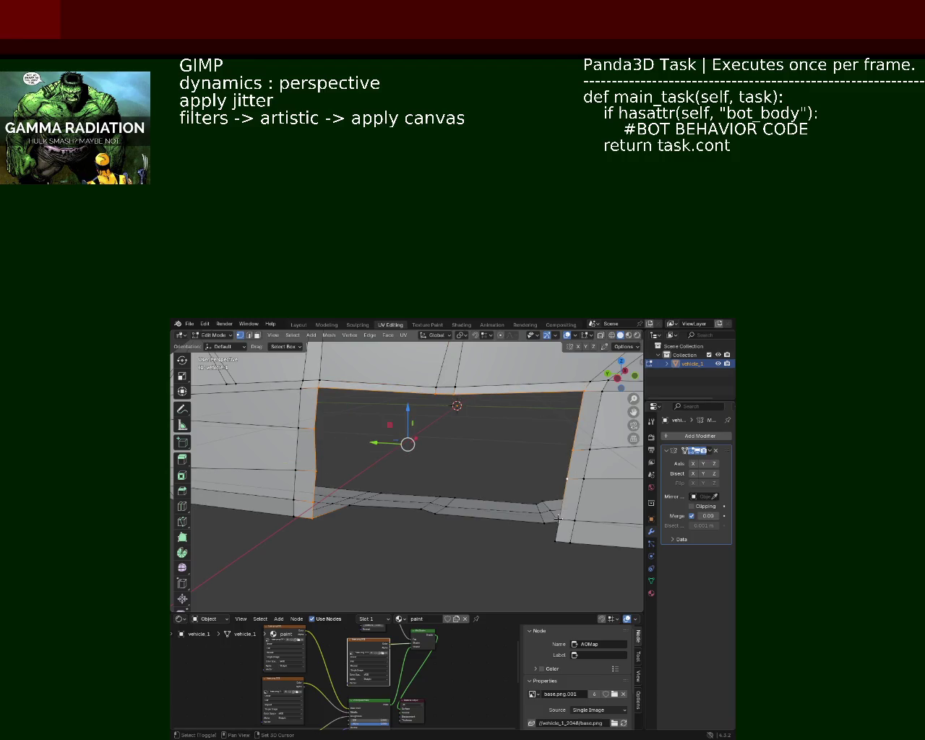
key(f)
drag(467, 508, 420, 451)
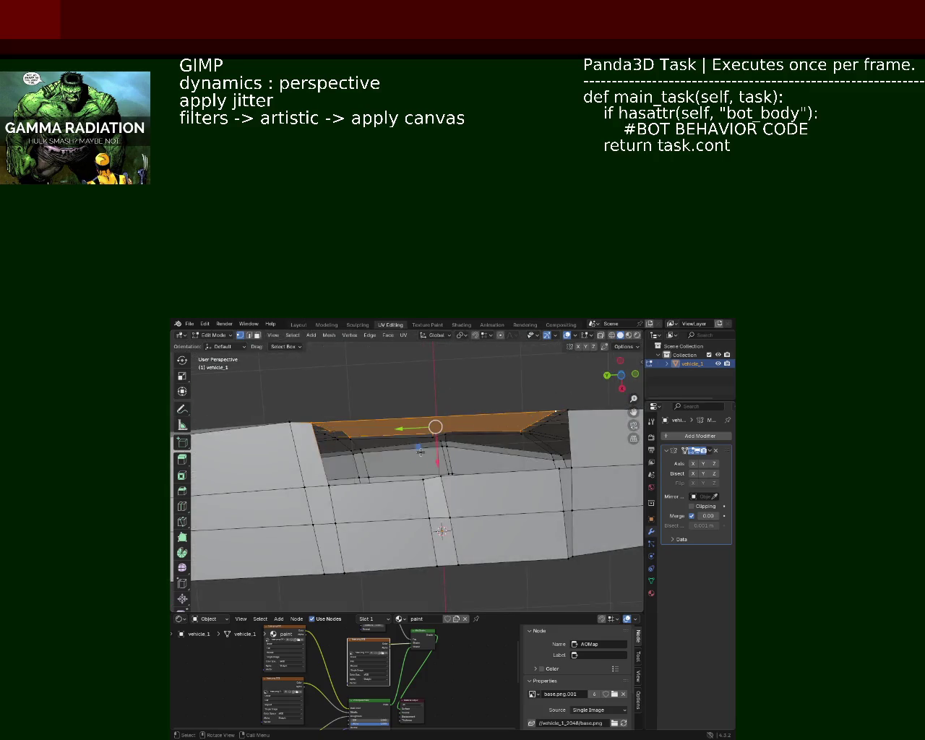
key(ctrl+z)
Step: Select two vertices on the hole's left edge and inspect the body from above and the side
click(319, 430)
click(313, 426)
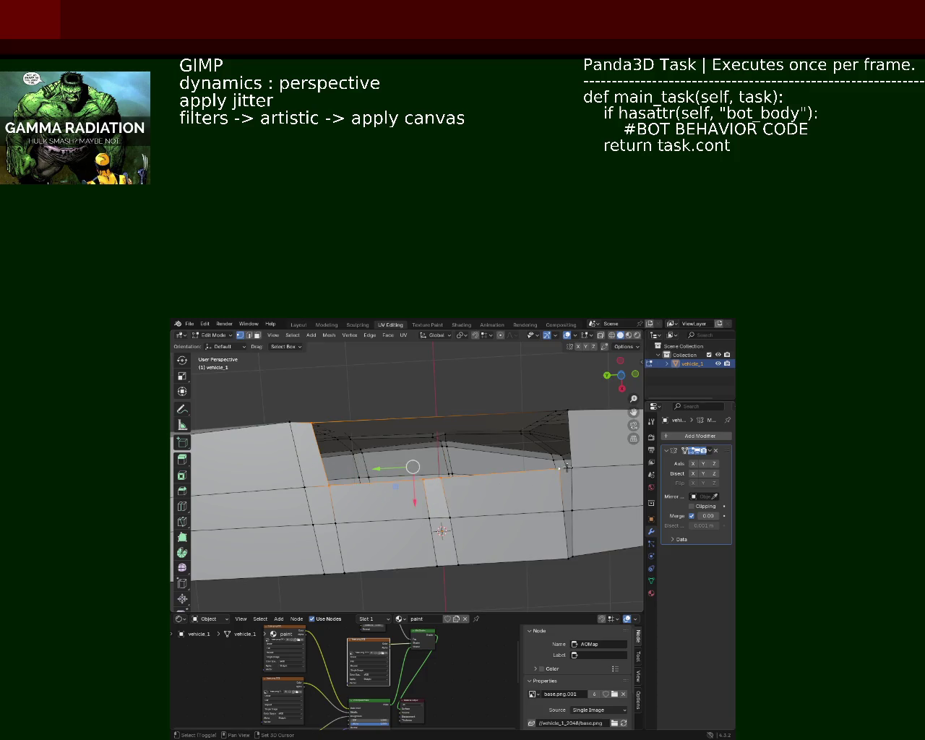
drag(567, 411, 551, 497)
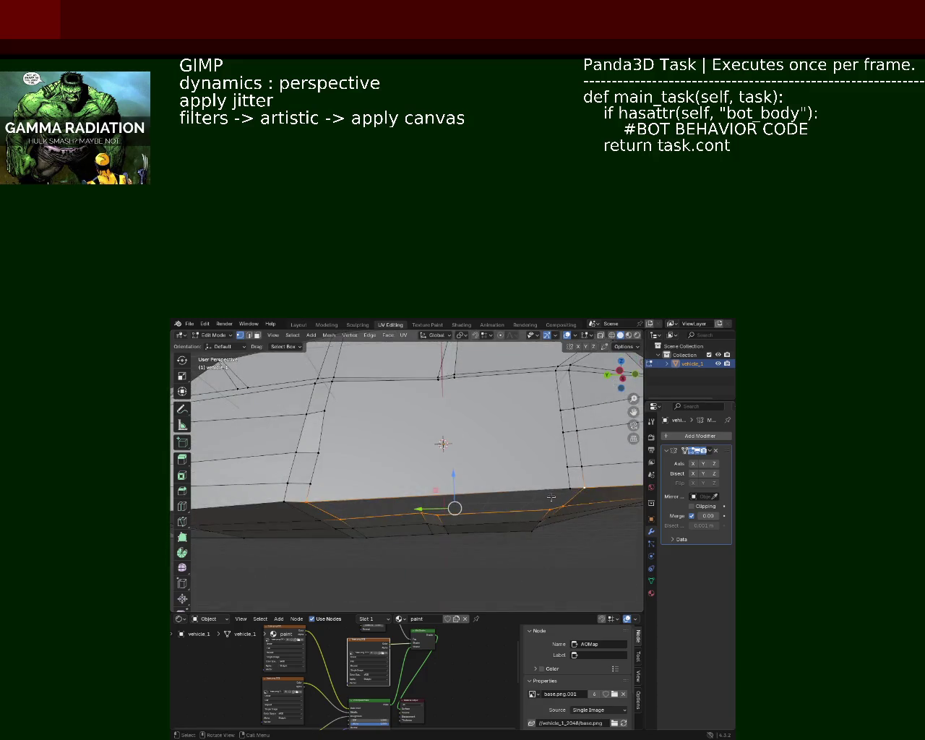
drag(364, 500, 440, 446)
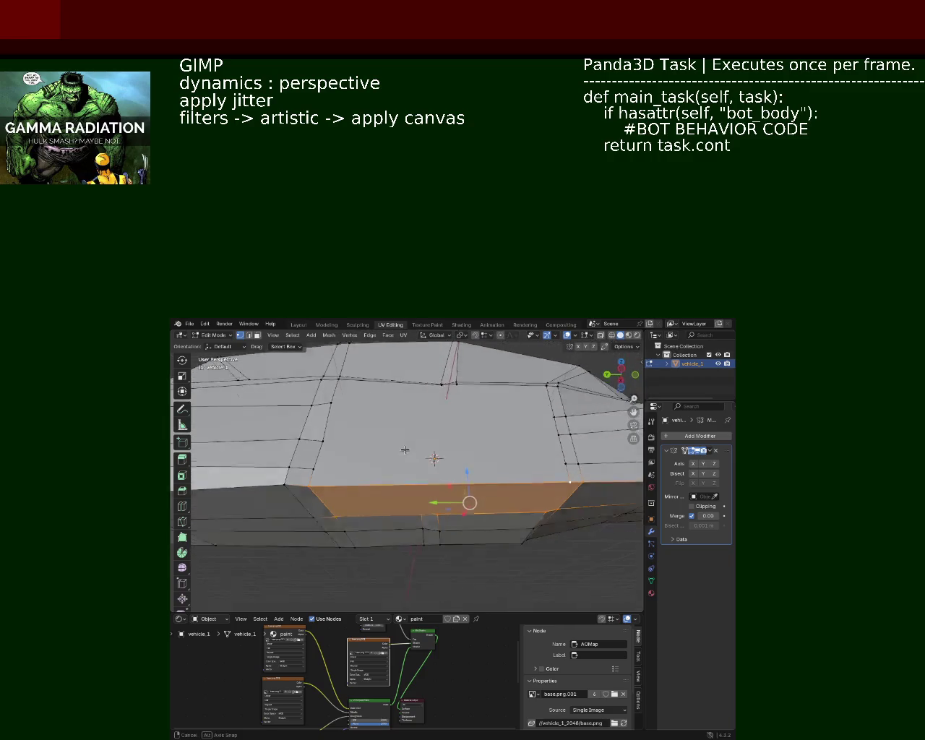
drag(448, 391, 457, 411)
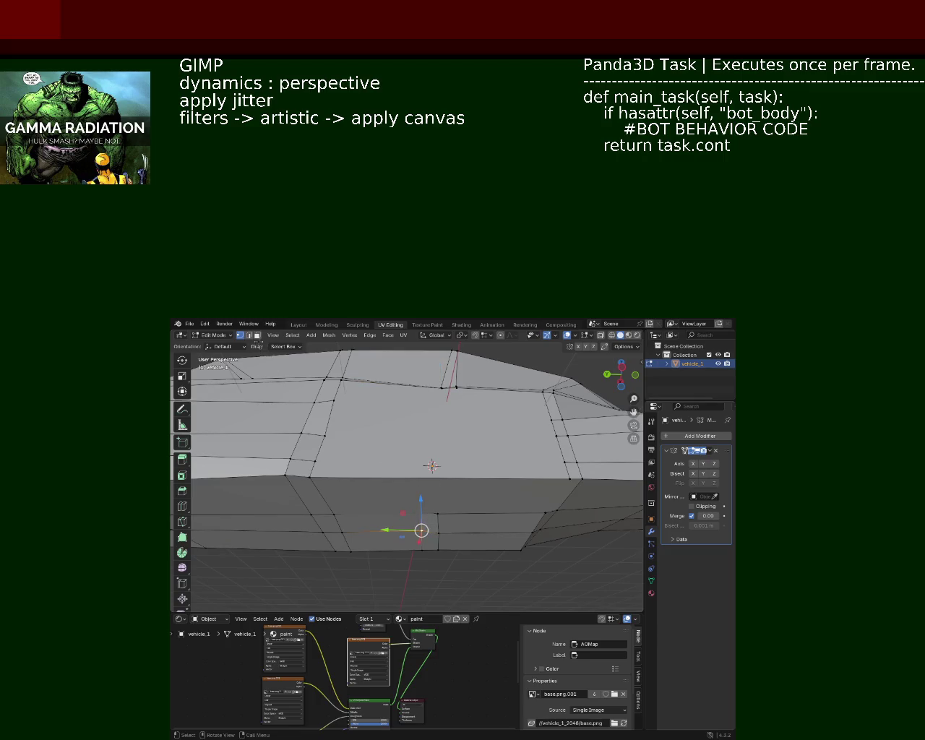
Step: Delete the selected face and the front face of the side opening
right_click(430, 522)
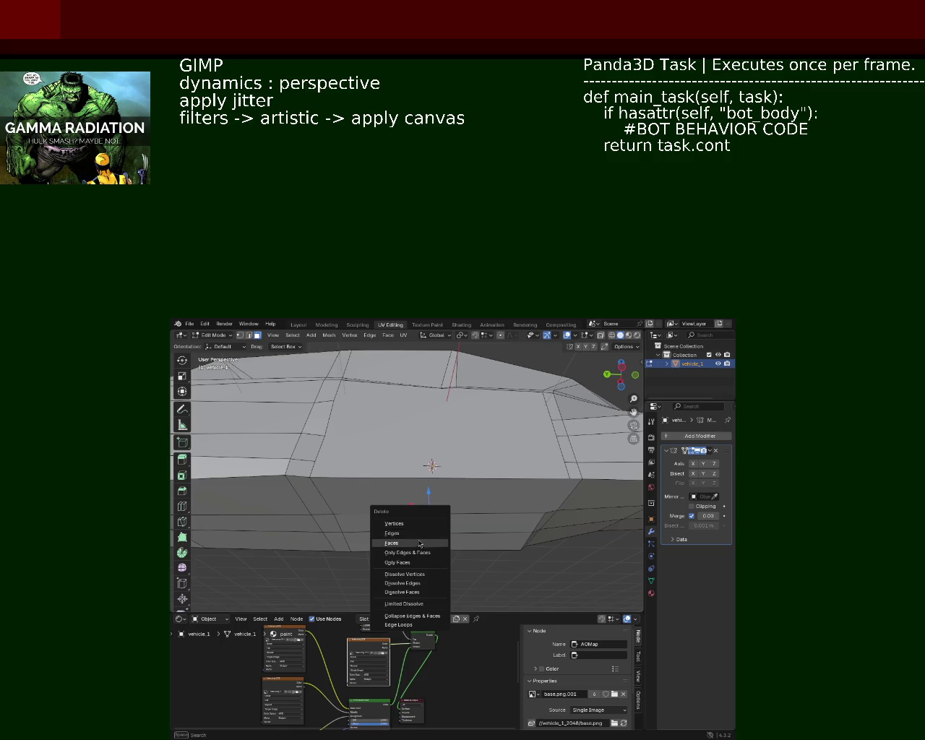
click(421, 544)
click(458, 496)
right_click(458, 496)
click(457, 497)
drag(456, 497, 452, 467)
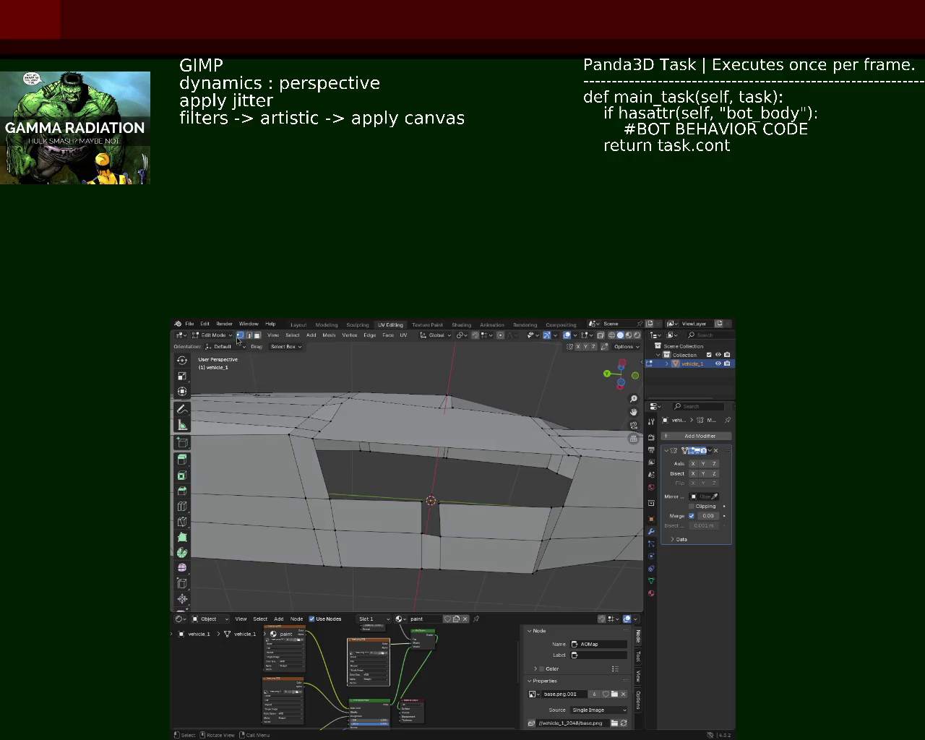
drag(365, 415, 368, 441)
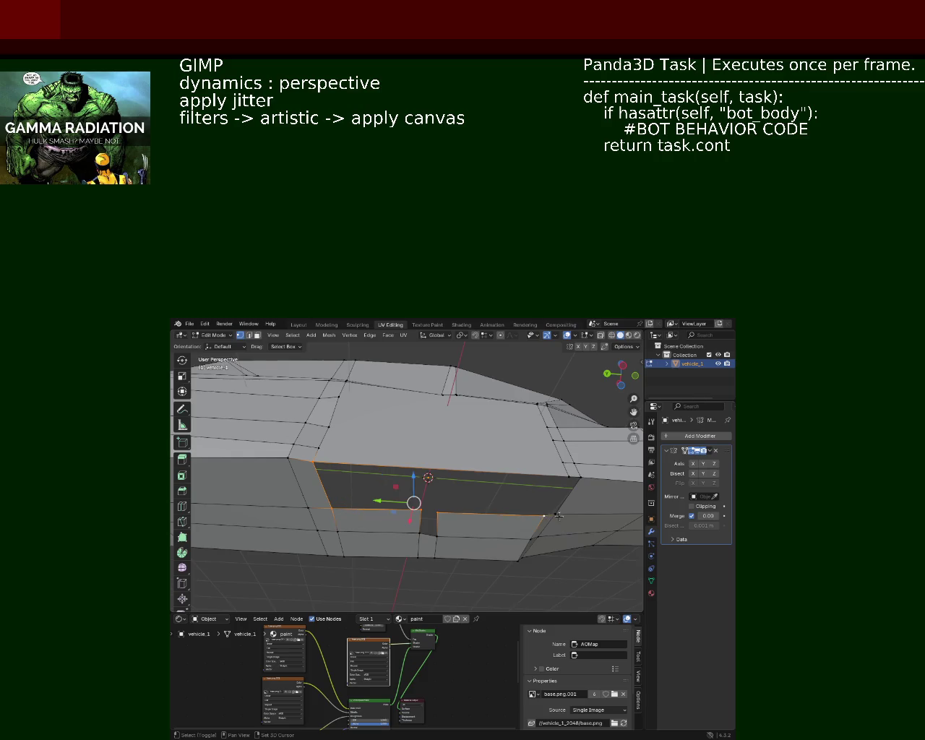
Step: Fill the opening's border with a single new face and view the mesh underside
key(f)
click(422, 515)
drag(422, 512, 364, 538)
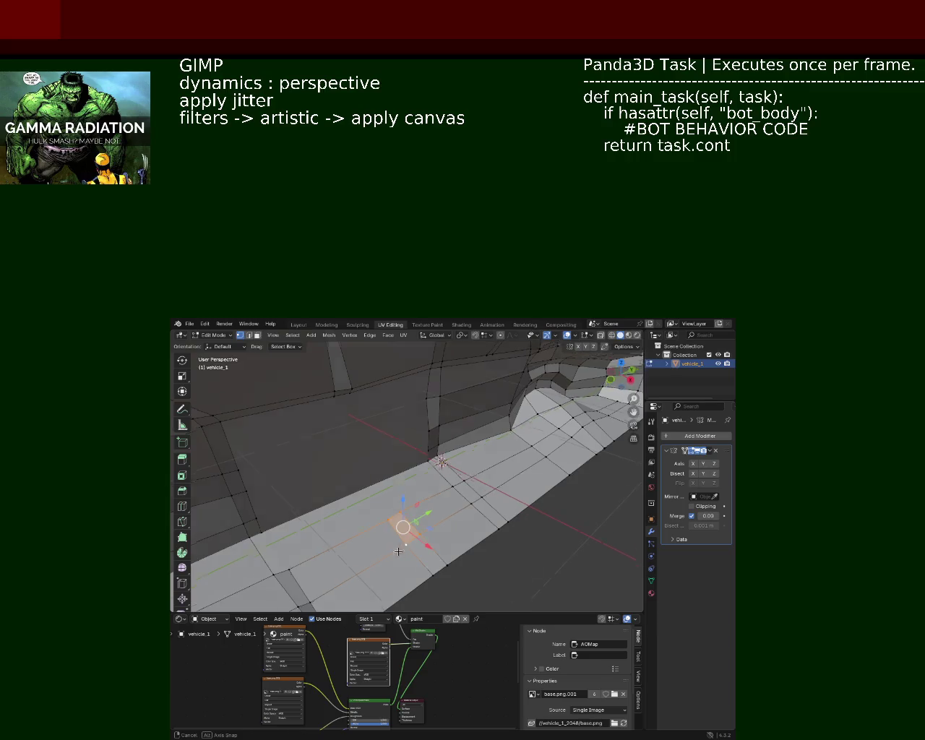
drag(399, 545, 461, 483)
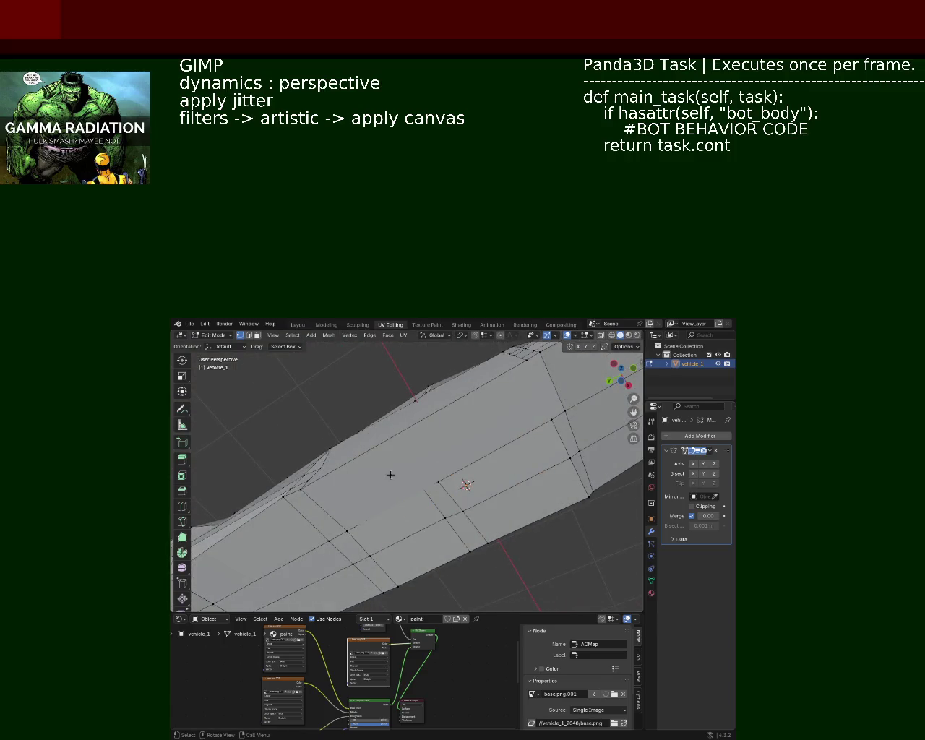
drag(422, 507, 468, 556)
drag(413, 503, 480, 466)
Step: Raise the selected underside vertices vertically, continuing to the next edge on the right
drag(483, 454, 483, 451)
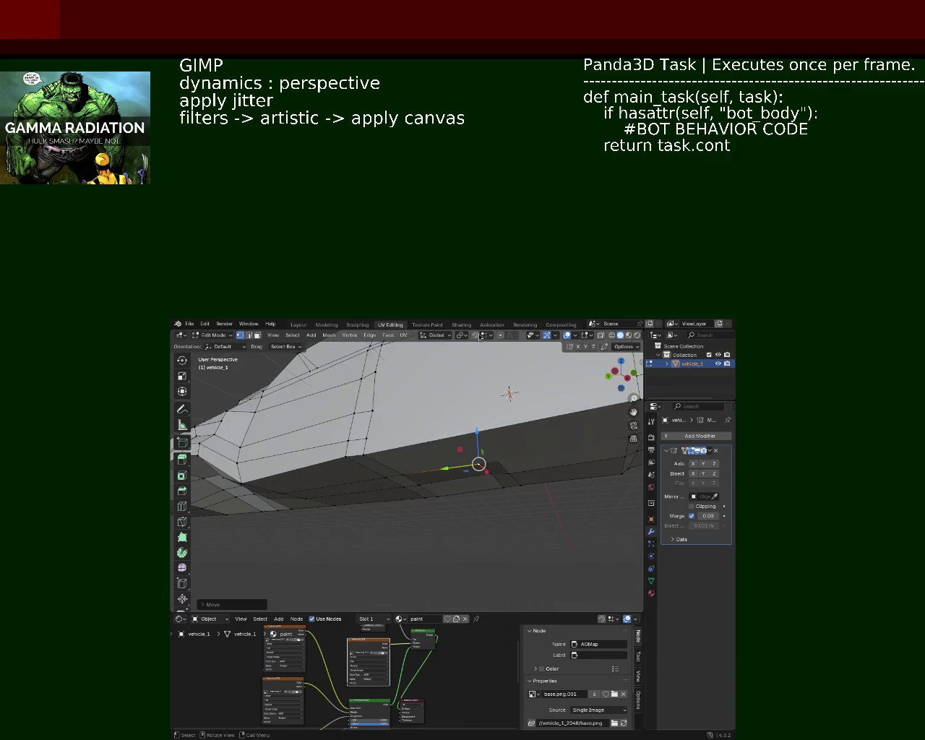
click(490, 336)
key(ctrl+z)
drag(478, 442, 501, 475)
click(472, 486)
click(549, 446)
click(517, 460)
drag(502, 475, 472, 473)
Step: Reposition the selected lower-edge vertex several times, raising it and nudging it sideways
key(g)
click(472, 462)
key(g)
click(463, 425)
key(g)
click(462, 419)
key(g)
click(459, 382)
key(g)
right_click(466, 404)
key(g)
click(470, 402)
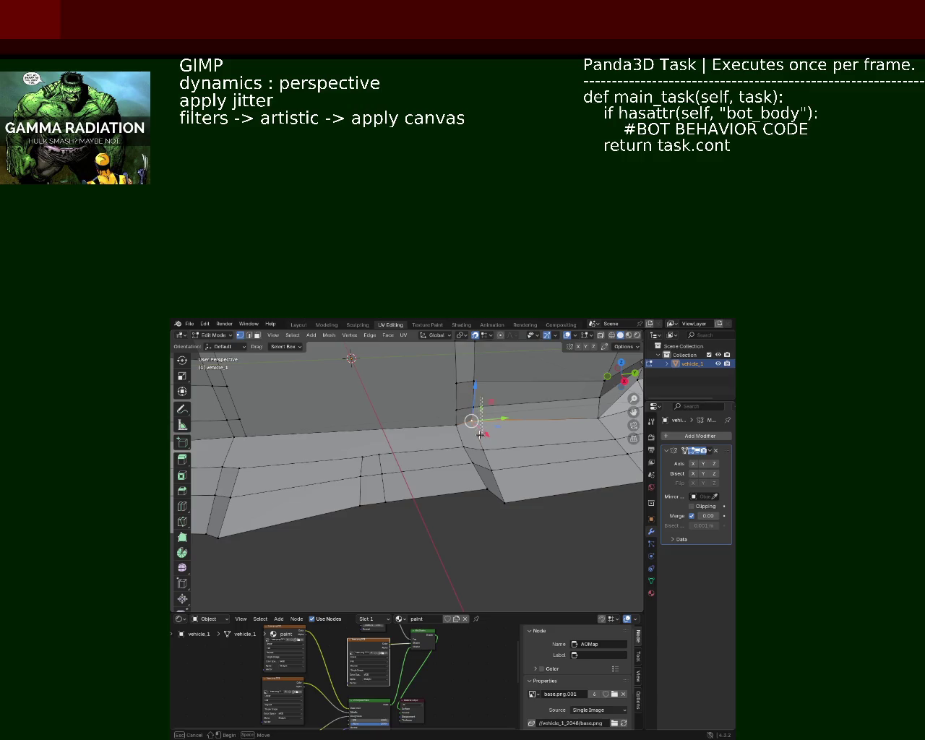
Step: Move the vertex again with a Shift+Y constraint, then view the lower front edge
key(g)
right_click(473, 423)
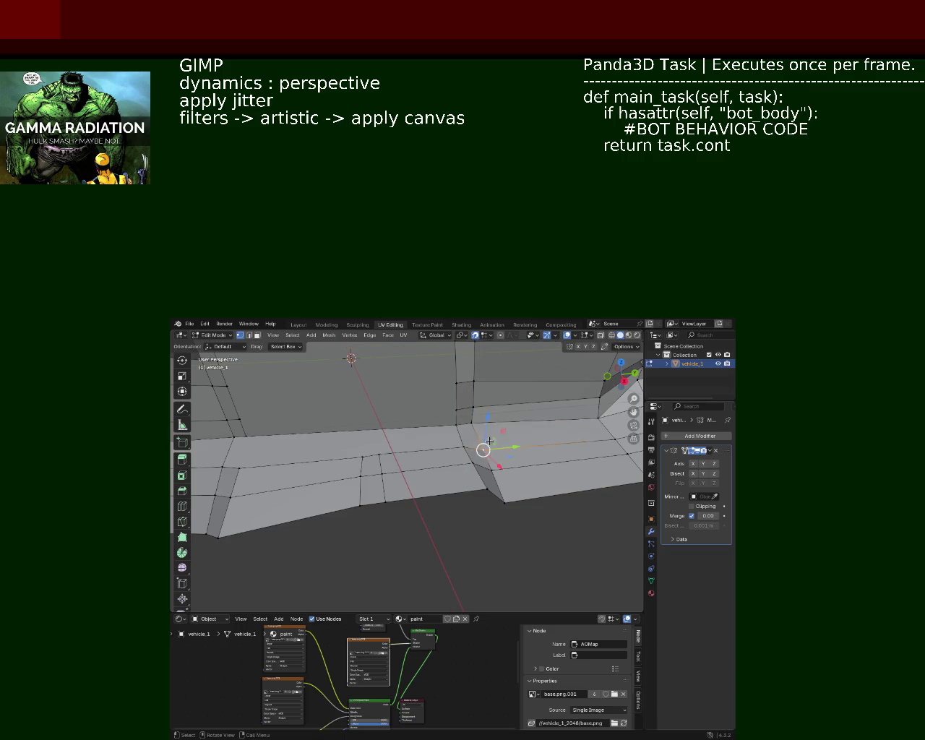
key(g)
key(shift+y)
click(494, 459)
key(g)
click(495, 469)
key(g)
click(504, 508)
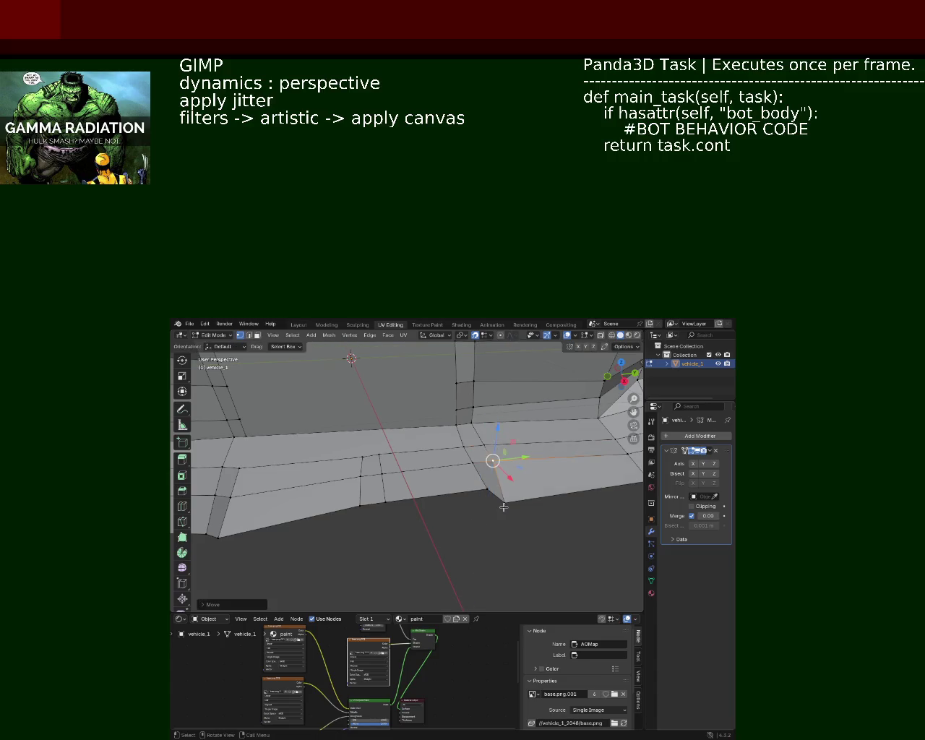
drag(504, 507, 480, 448)
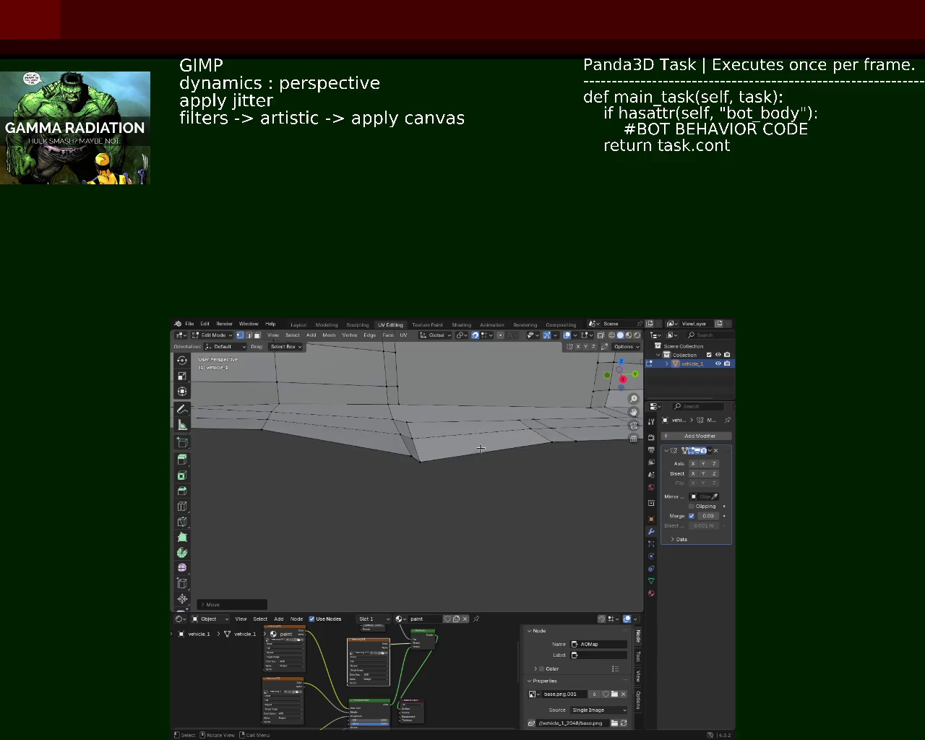
Step: Raise and lower the lower-front vertex along Z
click(425, 468)
key(g)
key(z)
click(405, 431)
key(g)
key(z)
click(397, 416)
key(g)
key(z)
click(396, 427)
Step: Keep adjusting lower-front vertices along Z to flatten the bottom edge
key(g)
key(z)
click(407, 456)
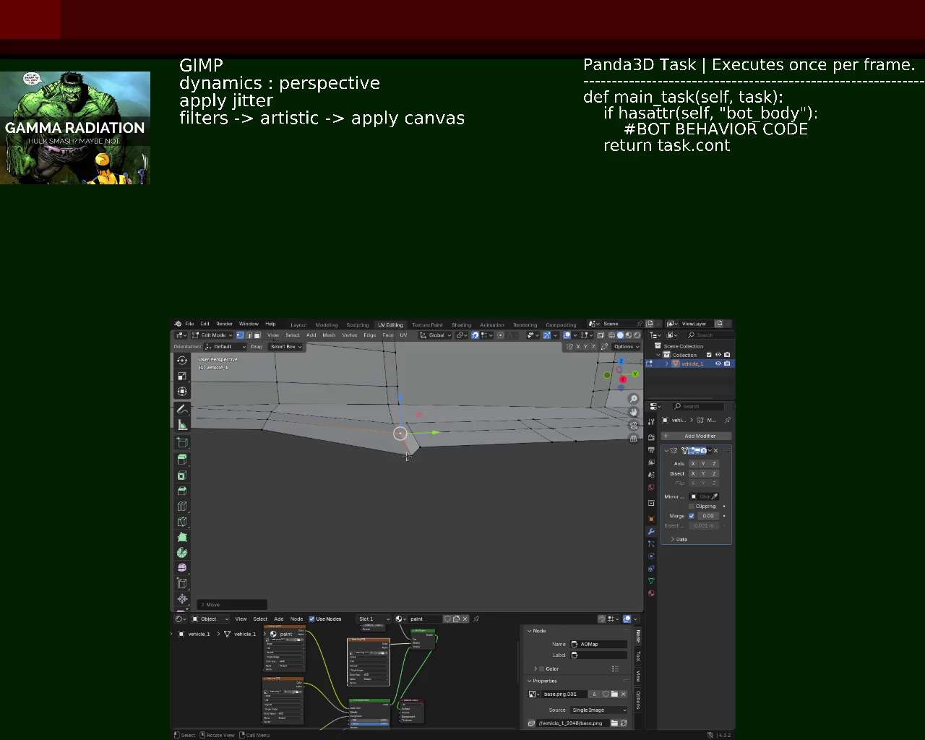
key(g)
key(z)
click(408, 421)
drag(409, 421, 391, 424)
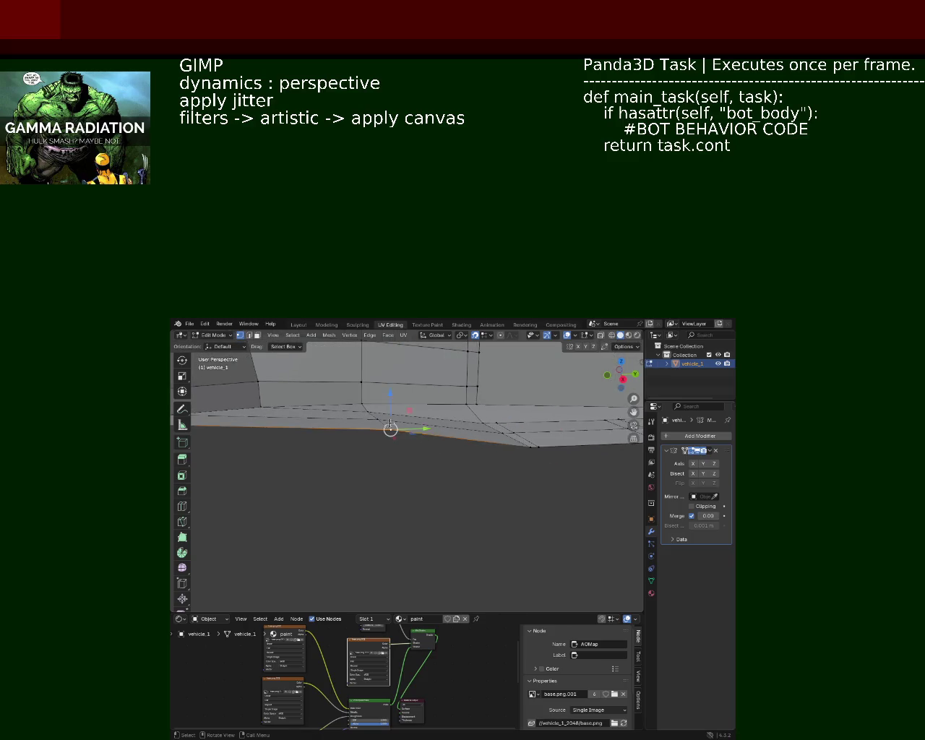
key(g)
key(z)
click(390, 450)
Step: Adjust the heights of the upper vertex and the vertex further right along Z
click(361, 403)
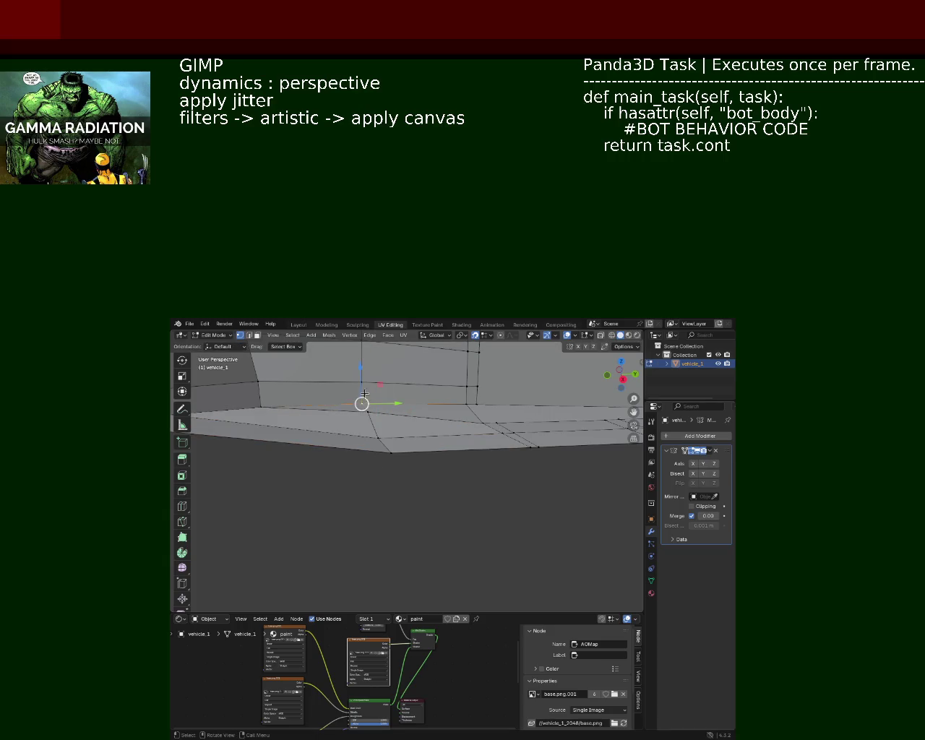
key(g)
key(z)
click(448, 401)
key(g)
key(z)
click(468, 403)
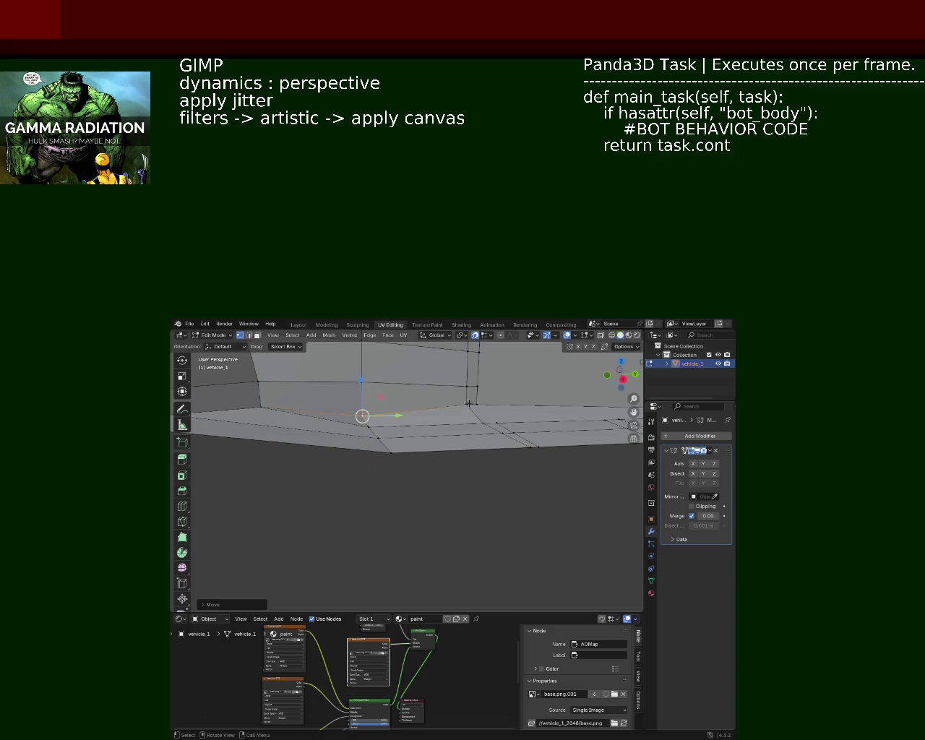
click(468, 402)
key(g)
key(z)
click(469, 403)
key(g)
key(z)
click(469, 404)
Step: Check the lower edge from a few angles and save vehicle_1.blend
drag(435, 473, 403, 444)
scroll(up, 3)
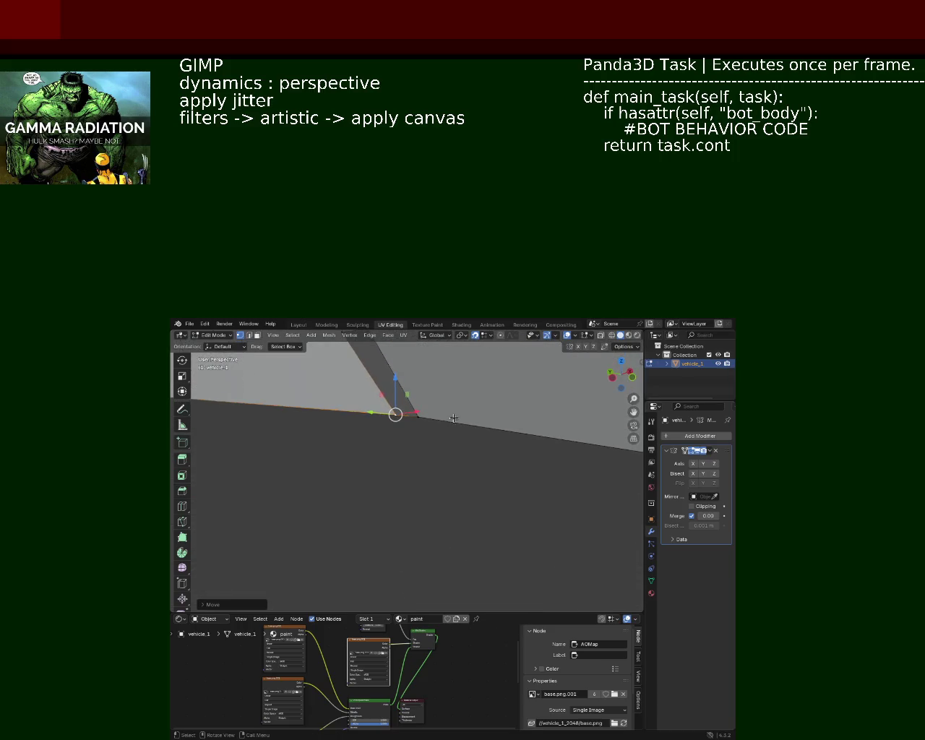
scroll(down, 3)
drag(471, 495, 582, 447)
key(ctrl+s)
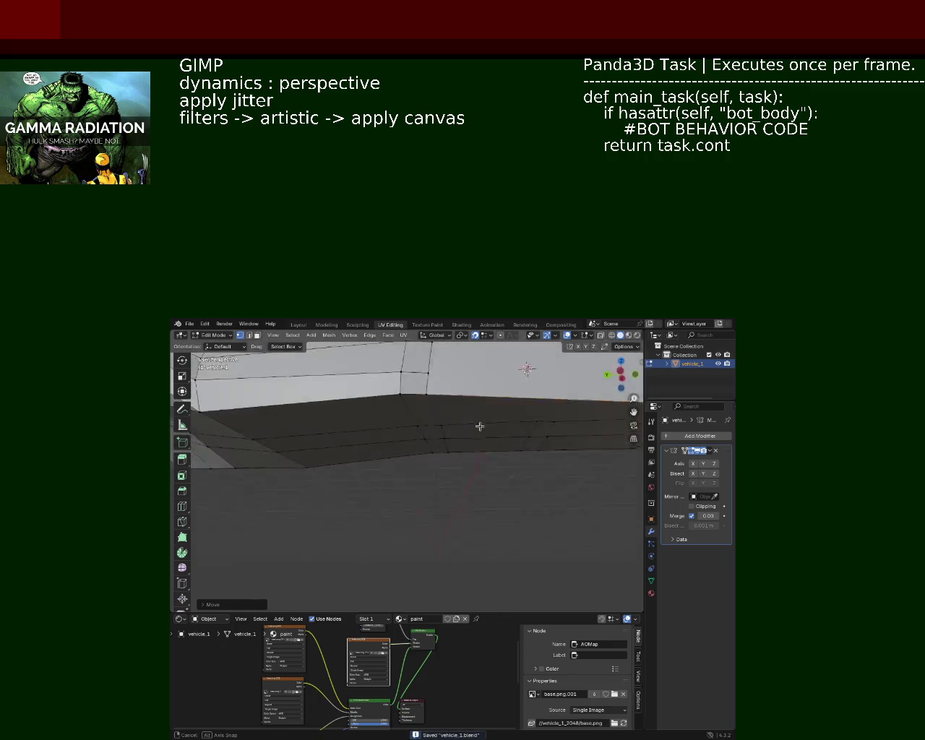
Step: Select edges on the lower band and drag them and a lower face upward
click(412, 429)
click(441, 448)
drag(456, 445, 468, 460)
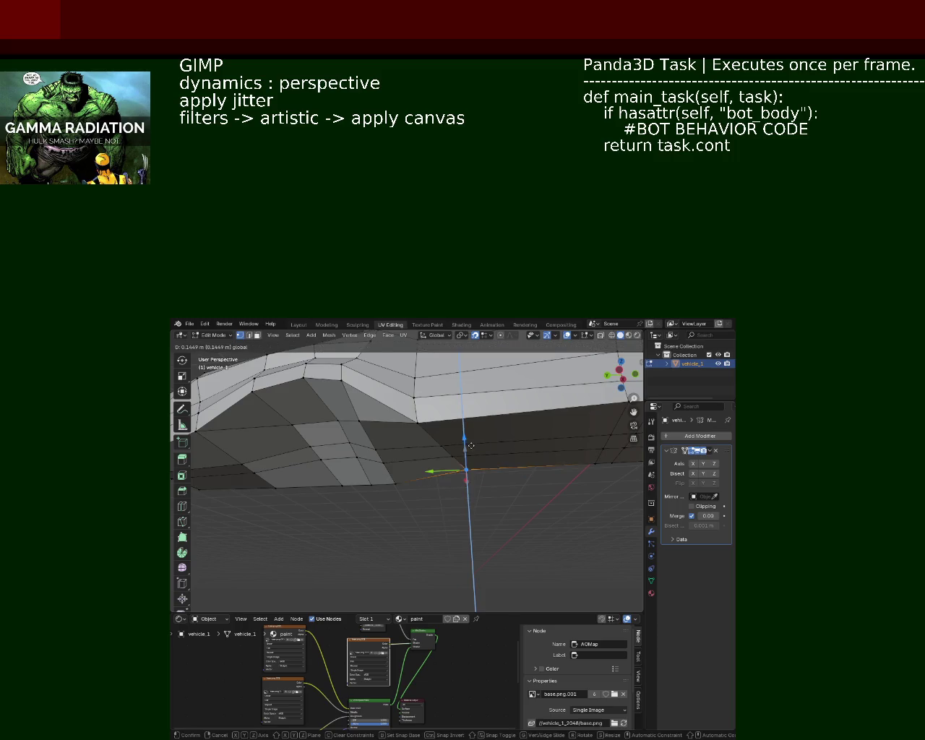
drag(469, 463, 470, 474)
click(470, 474)
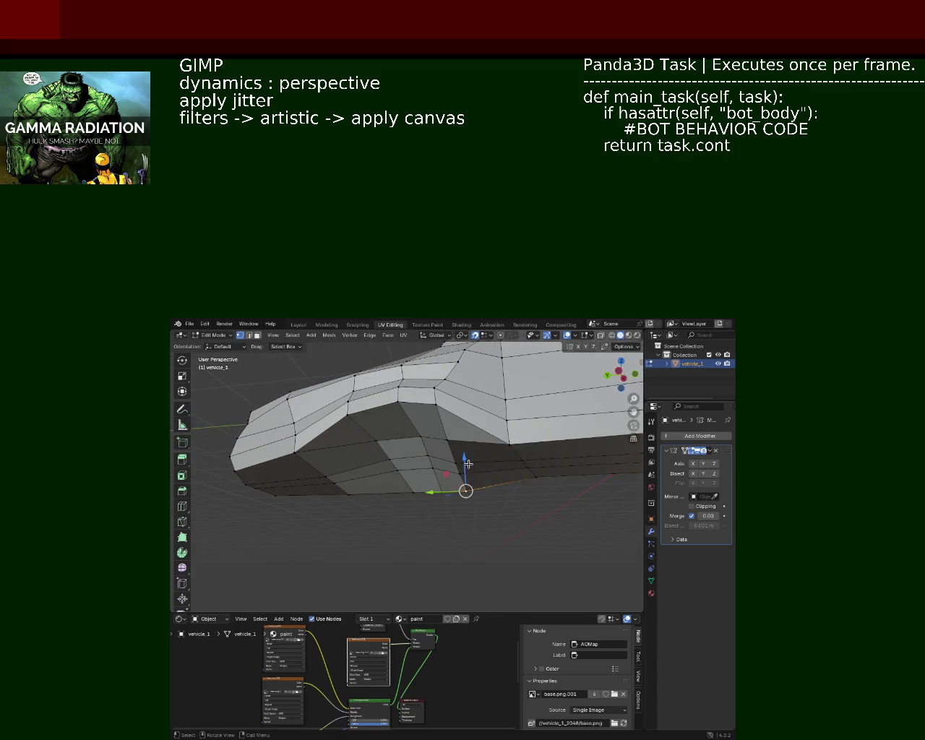
drag(460, 447, 463, 444)
click(462, 444)
Step: Raise the selected lower face twice along Z, orbiting between moves
key(g)
key(z)
click(446, 438)
drag(445, 438, 490, 470)
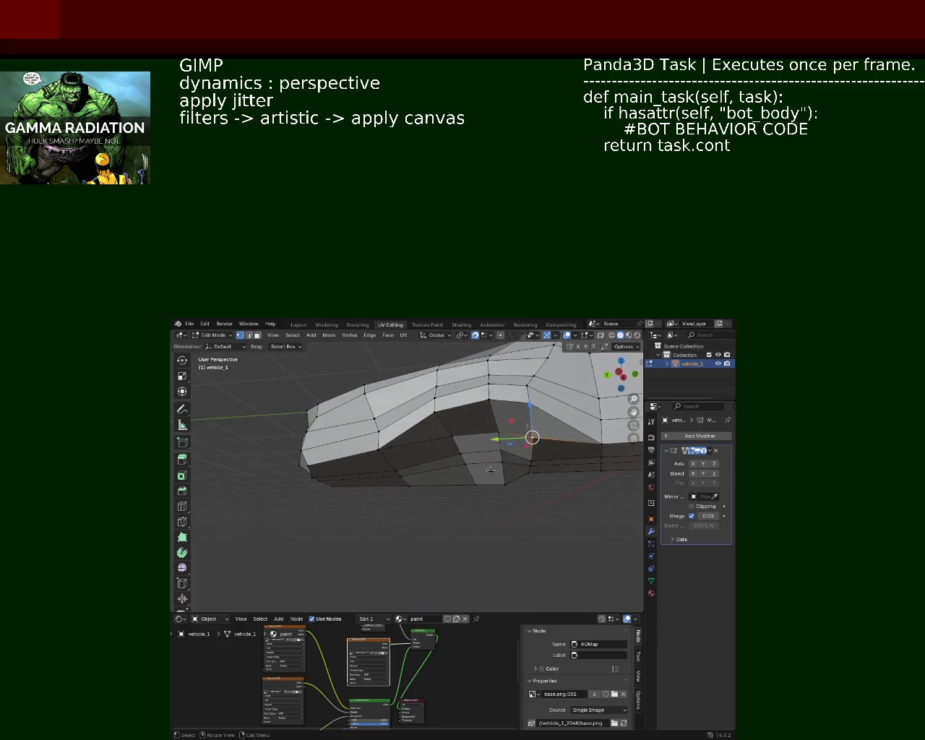
key(g)
key(z)
click(501, 452)
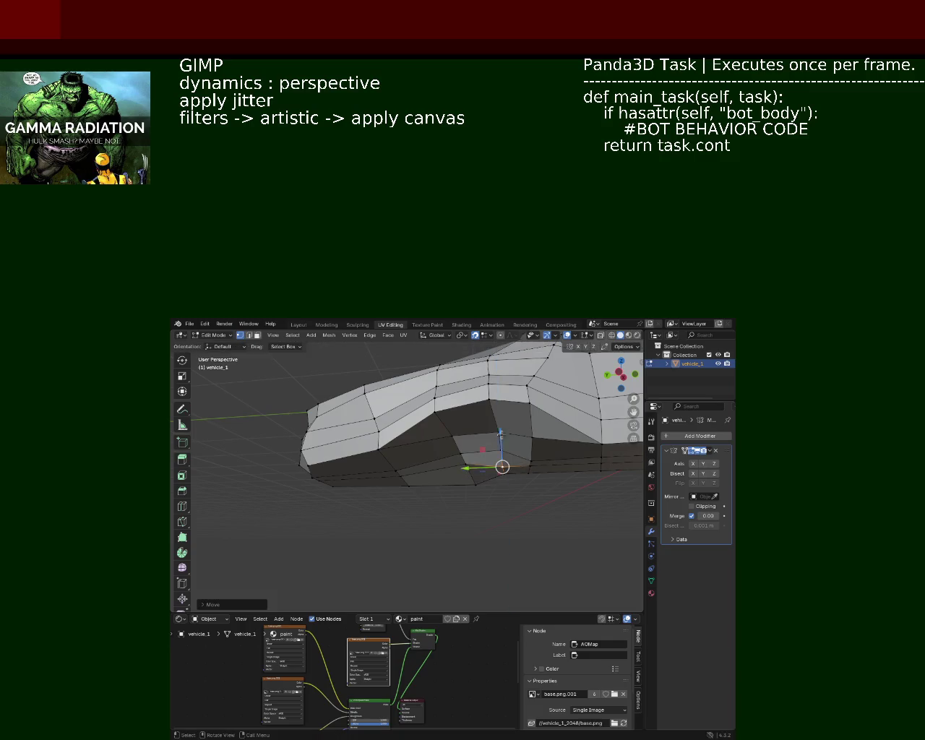
Step: Raise another lower body face vertically in two Z moves
click(474, 483)
key(g)
key(z)
click(455, 454)
key(g)
key(z)
click(448, 448)
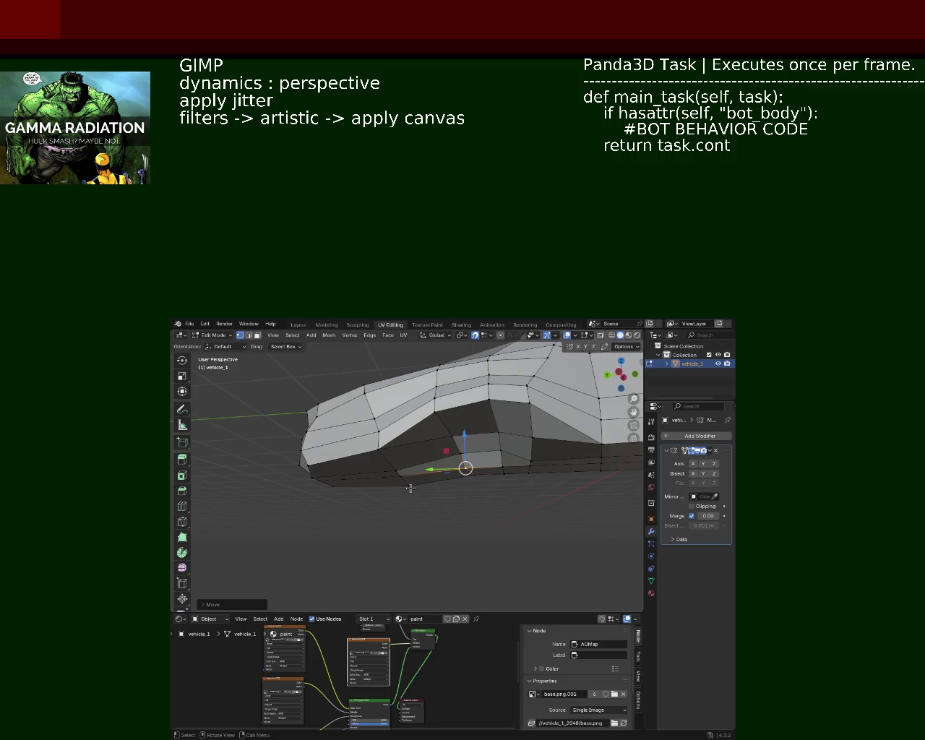
Step: Try moving another lower face along Z from two angles, undoing both attempts
click(410, 486)
key(g)
key(z)
click(419, 471)
key(ctrl+z)
drag(407, 463, 359, 483)
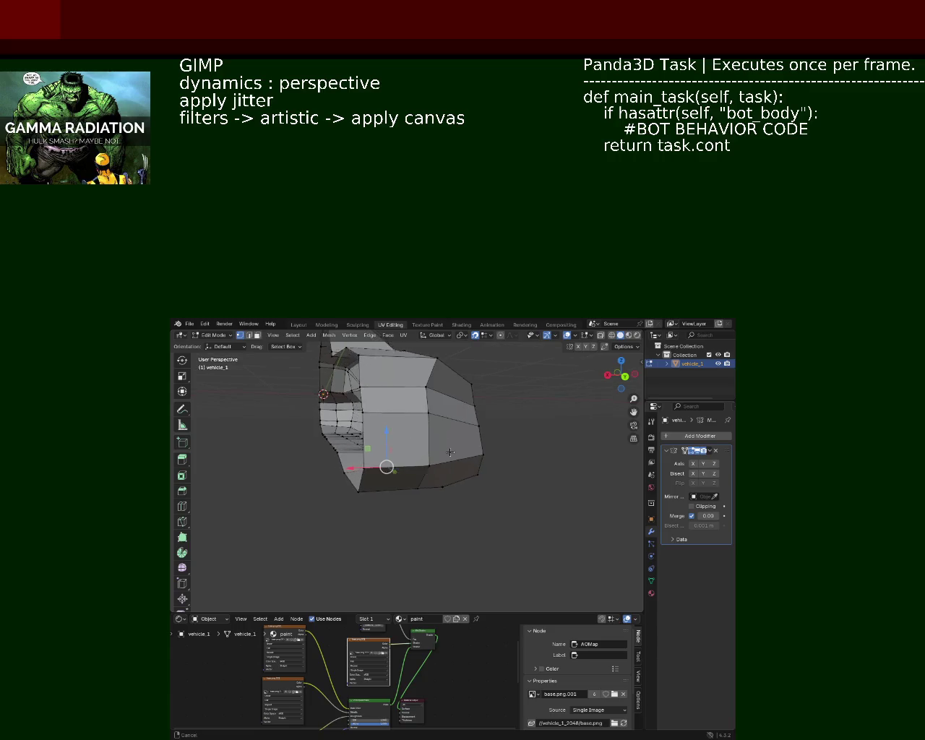
key(g)
key(z)
click(358, 474)
key(ctrl+z)
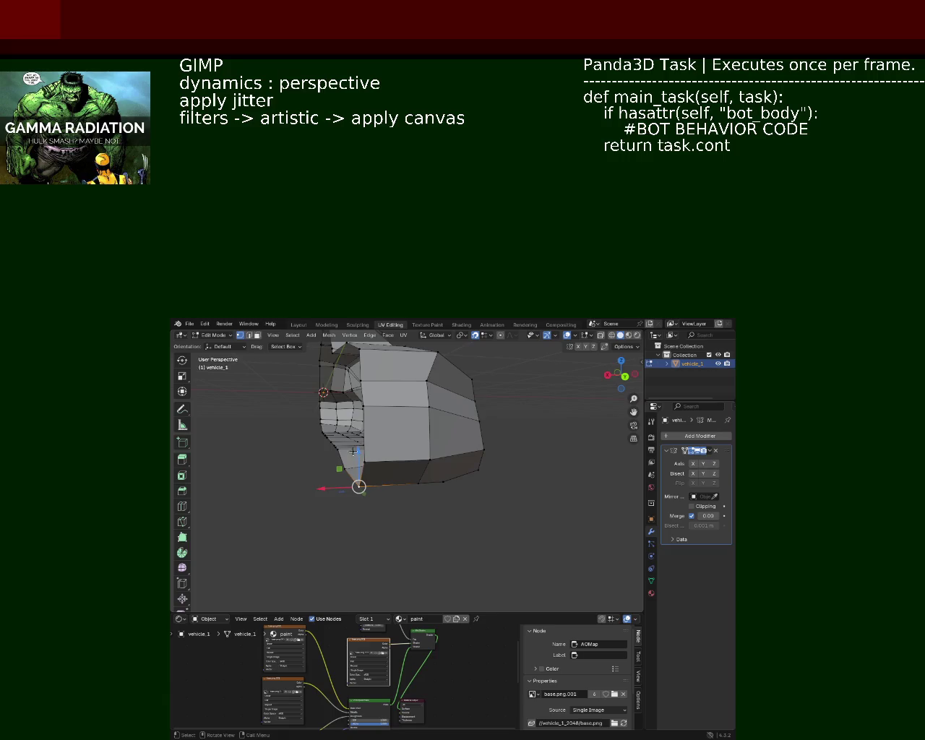
Step: Adjust the height of three successive lower edges along Z
click(416, 474)
key(g)
key(z)
click(416, 475)
click(437, 476)
key(g)
key(z)
click(459, 471)
click(478, 467)
key(g)
key(z)
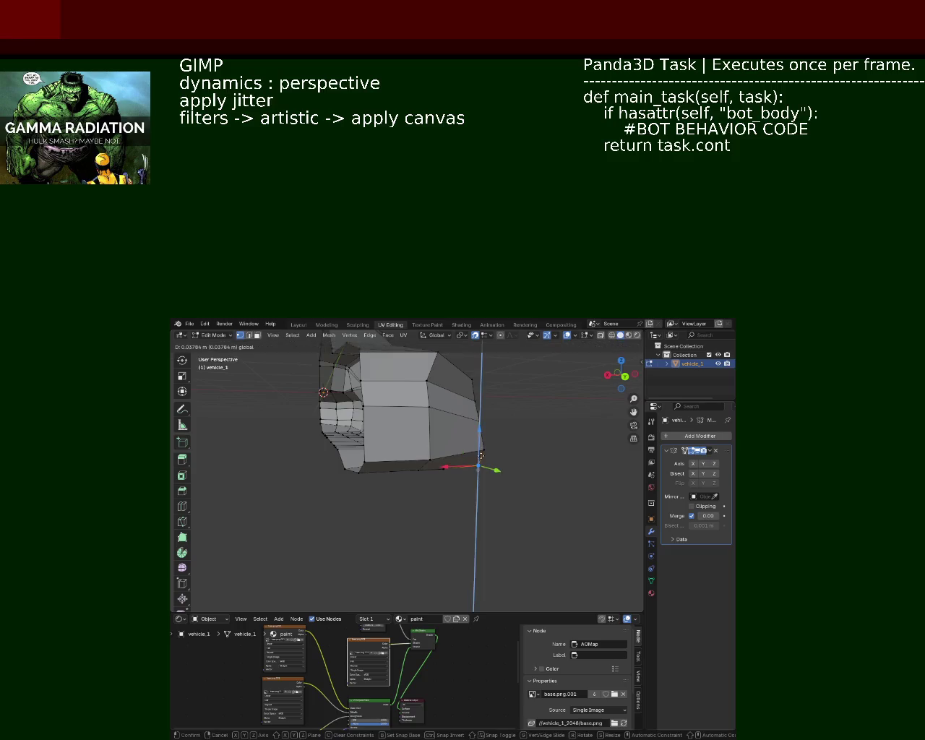
click(480, 454)
Step: From a side view, raise a side edge along Z and pick the bottom edge
drag(480, 454, 315, 463)
click(385, 458)
key(g)
key(z)
click(386, 440)
drag(385, 440, 391, 432)
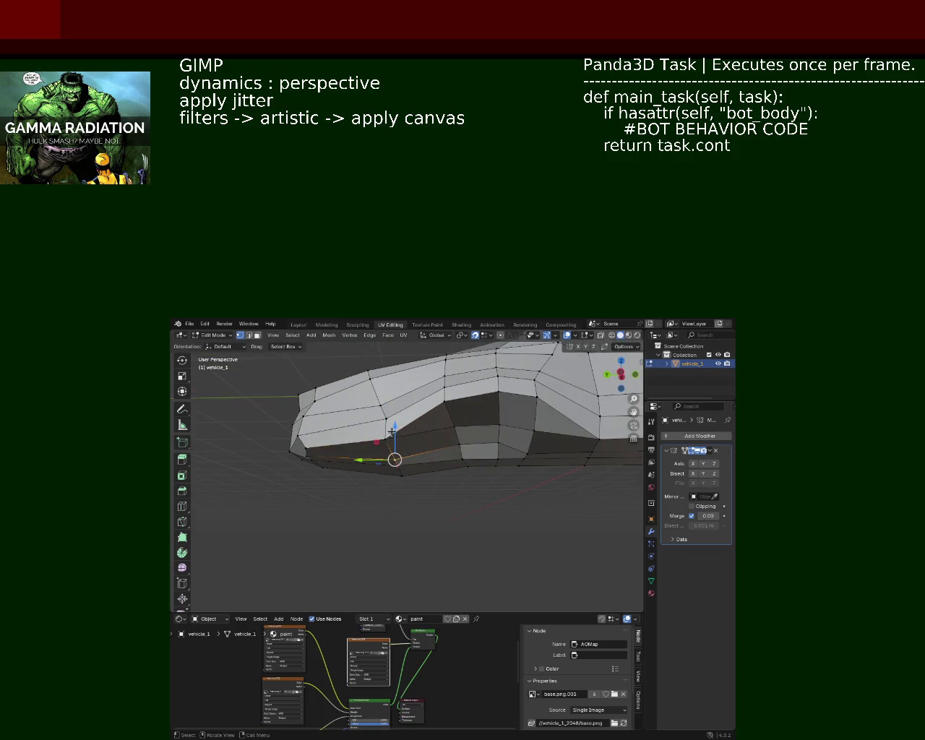
click(391, 433)
click(397, 443)
click(398, 443)
drag(397, 443, 380, 468)
Step: Cancel two vertical moves, then nudge a selected element slightly up and left
key(g)
key(z)
key(Escape)
key(g)
key(z)
key(Escape)
click(495, 456)
drag(496, 455, 532, 440)
Step: Orbit under the lower side and select vertices along the bottom line
click(534, 459)
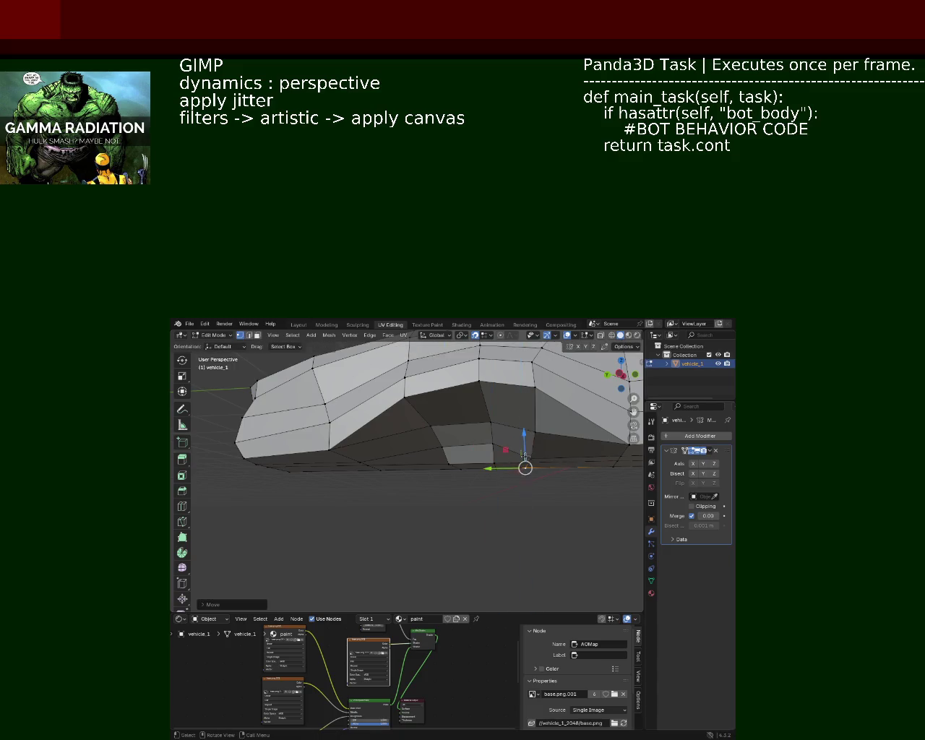
drag(531, 440, 470, 477)
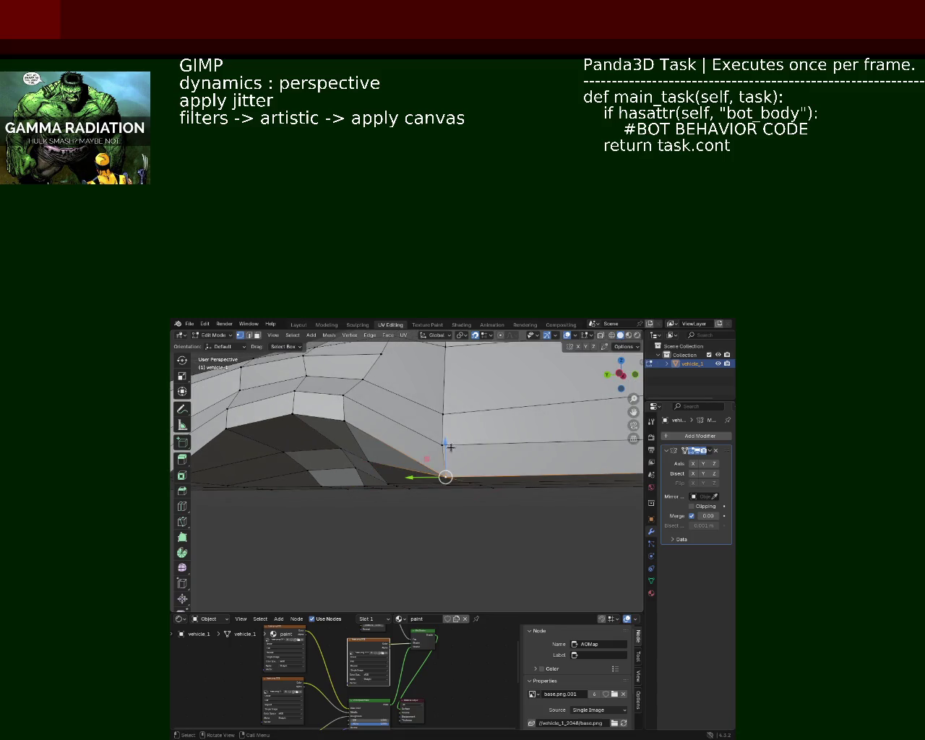
drag(449, 473, 482, 485)
drag(482, 485, 490, 474)
drag(489, 462, 501, 454)
drag(526, 472, 518, 496)
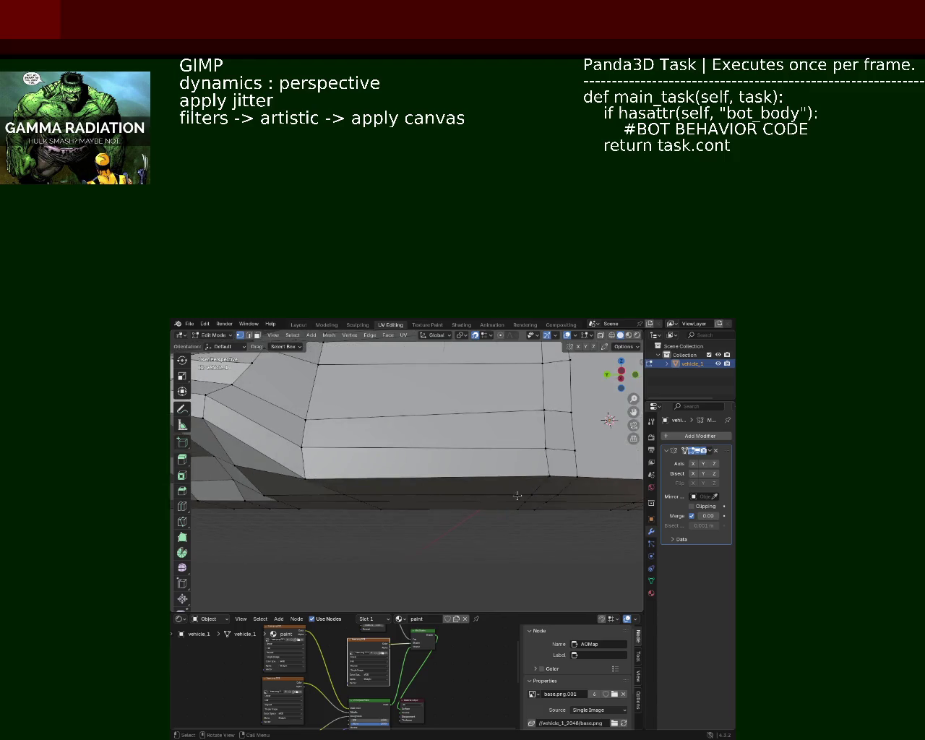
drag(536, 473, 519, 498)
drag(576, 471, 546, 502)
drag(545, 502, 456, 495)
Step: Adjust a bottom-edge vertex's height with two Z moves
click(451, 496)
key(g)
key(z)
click(449, 498)
key(g)
key(z)
click(449, 497)
Step: Reposition the neighbouring bottom vertices, nudging one down and left
click(471, 496)
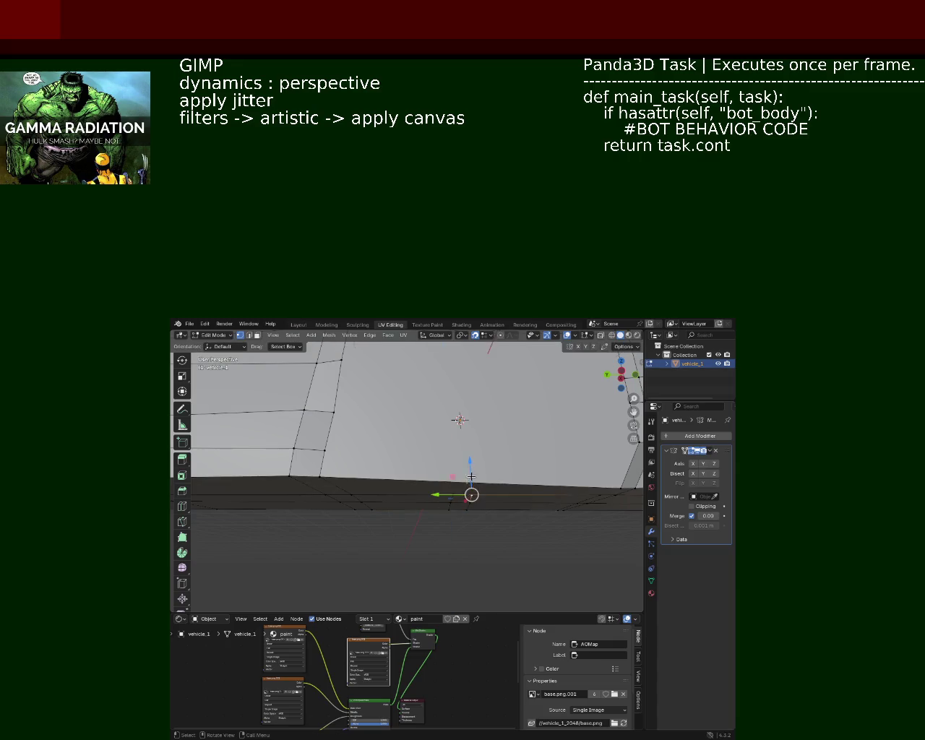
click(463, 500)
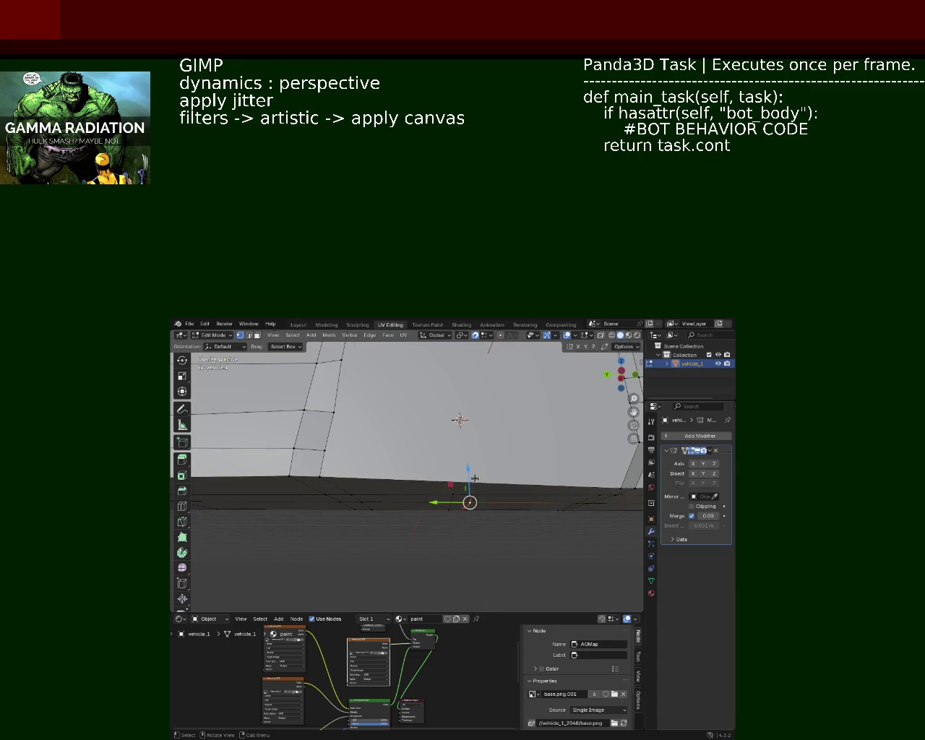
key(g)
click(465, 493)
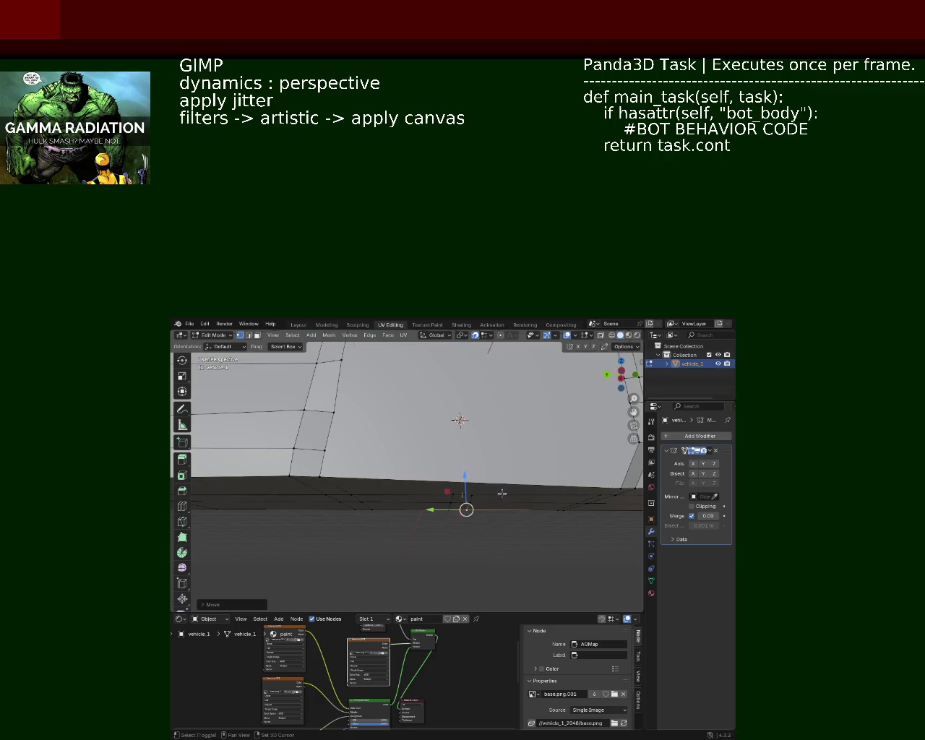
drag(462, 498, 448, 499)
click(468, 500)
click(461, 507)
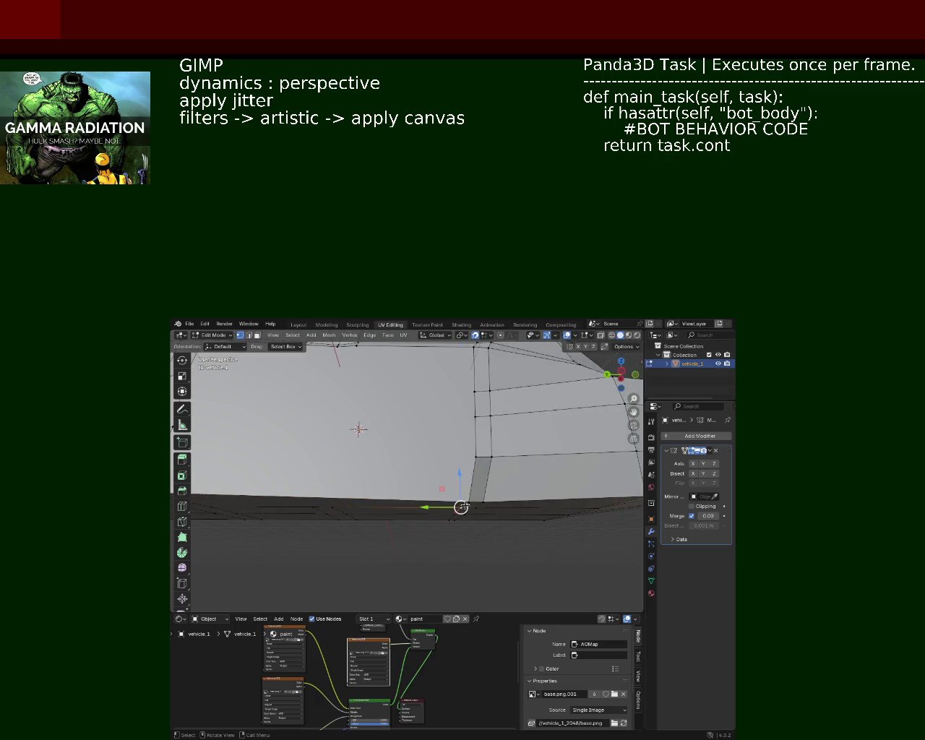
drag(459, 498, 468, 502)
Step: Select the lowest vertices along the bottom and orbit to view the whole body
click(453, 499)
click(466, 514)
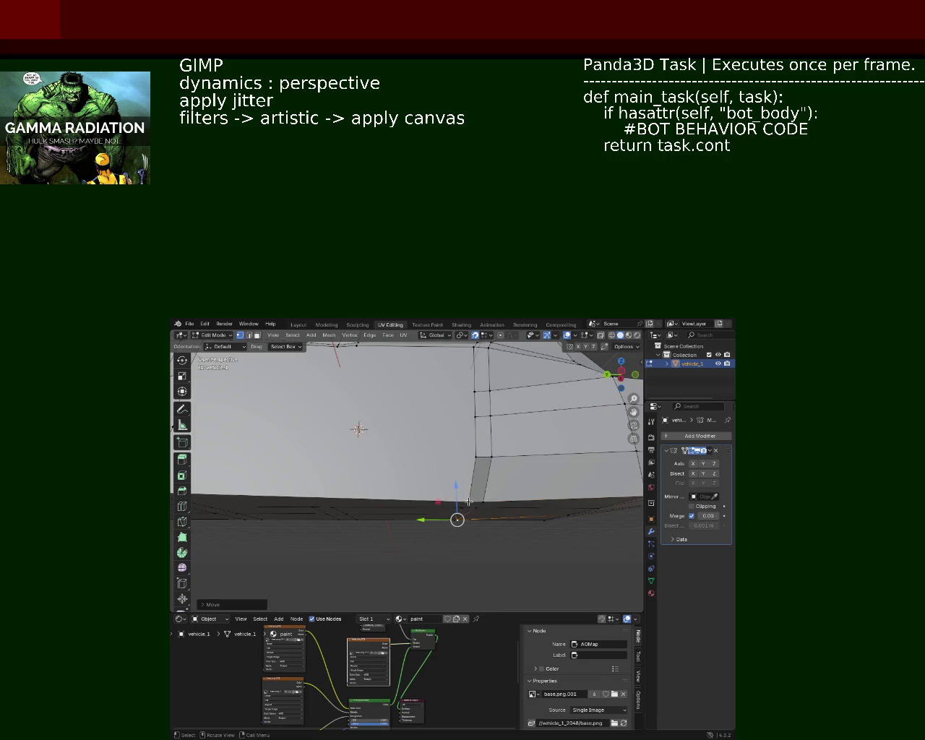
click(478, 507)
click(457, 520)
drag(518, 518, 441, 506)
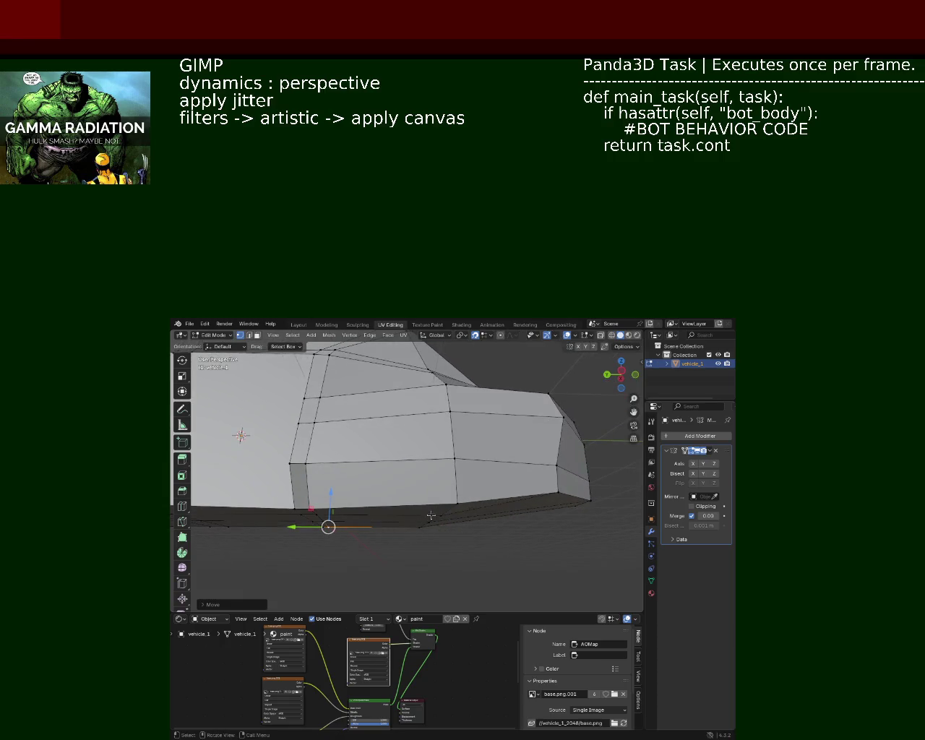
Step: Push the rear lower vertices outward
click(426, 520)
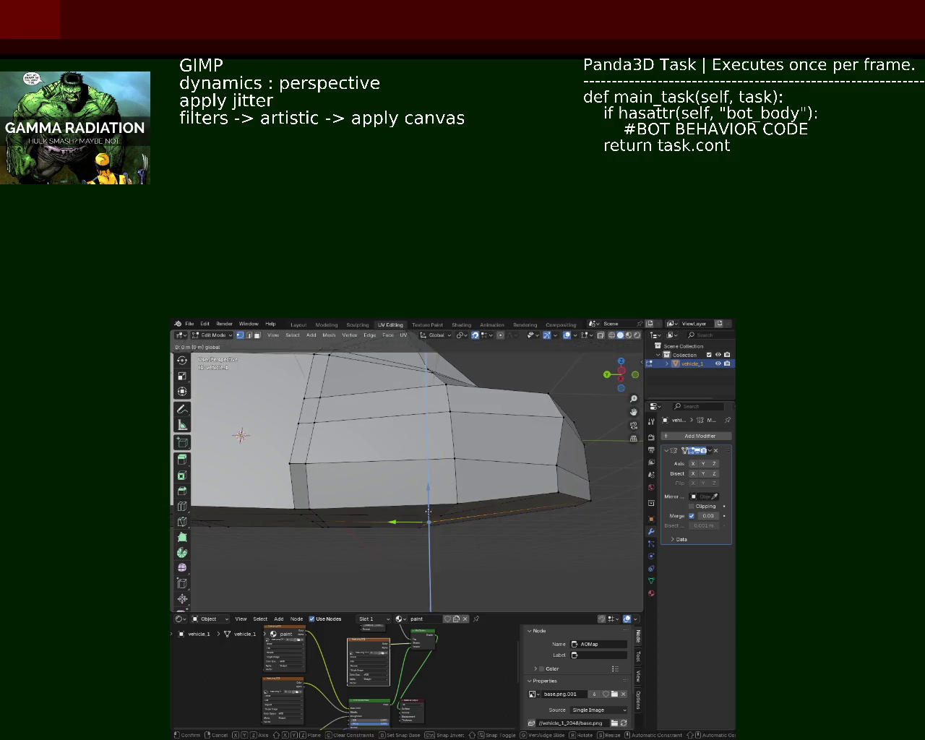
click(457, 503)
key(g)
click(572, 479)
Step: Preview the body in Material shading, then return to Solid shading
click(566, 459)
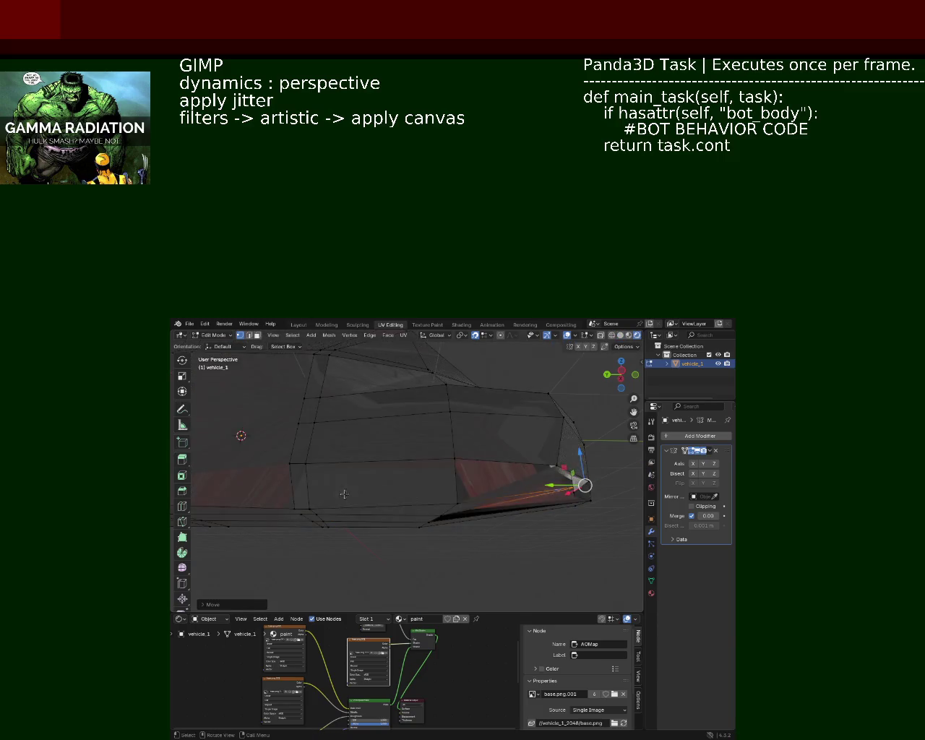
click(535, 504)
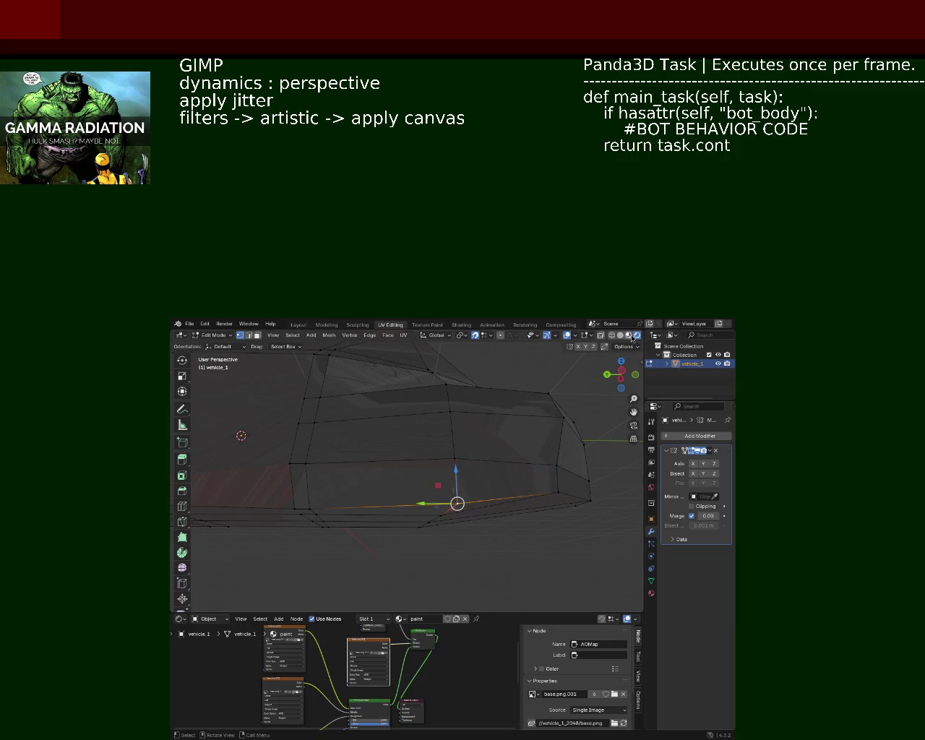
click(620, 335)
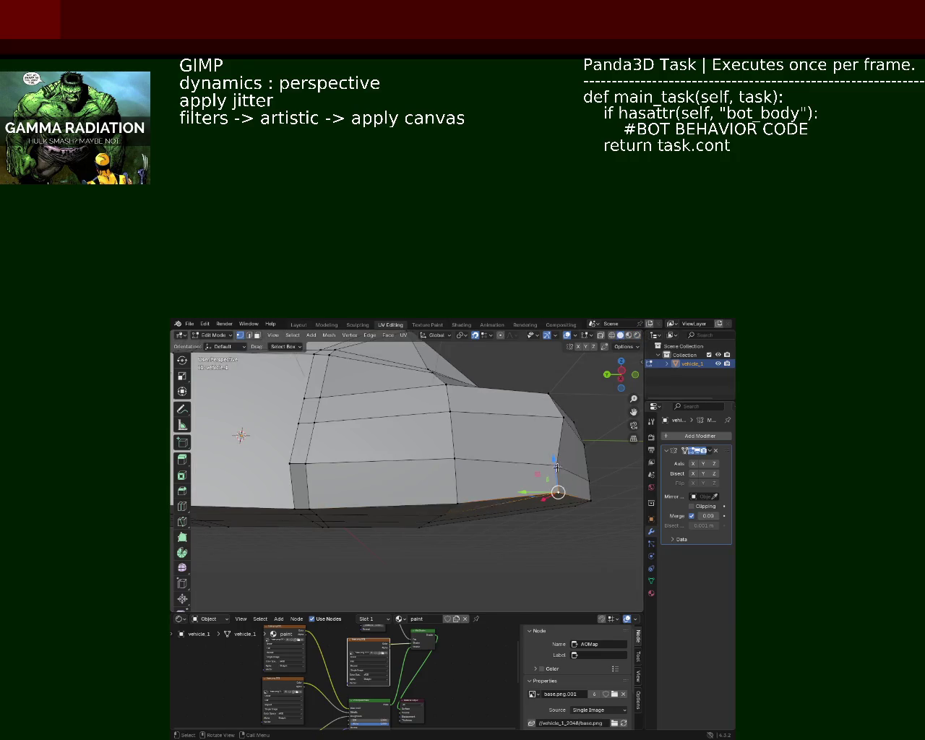
drag(582, 465, 430, 511)
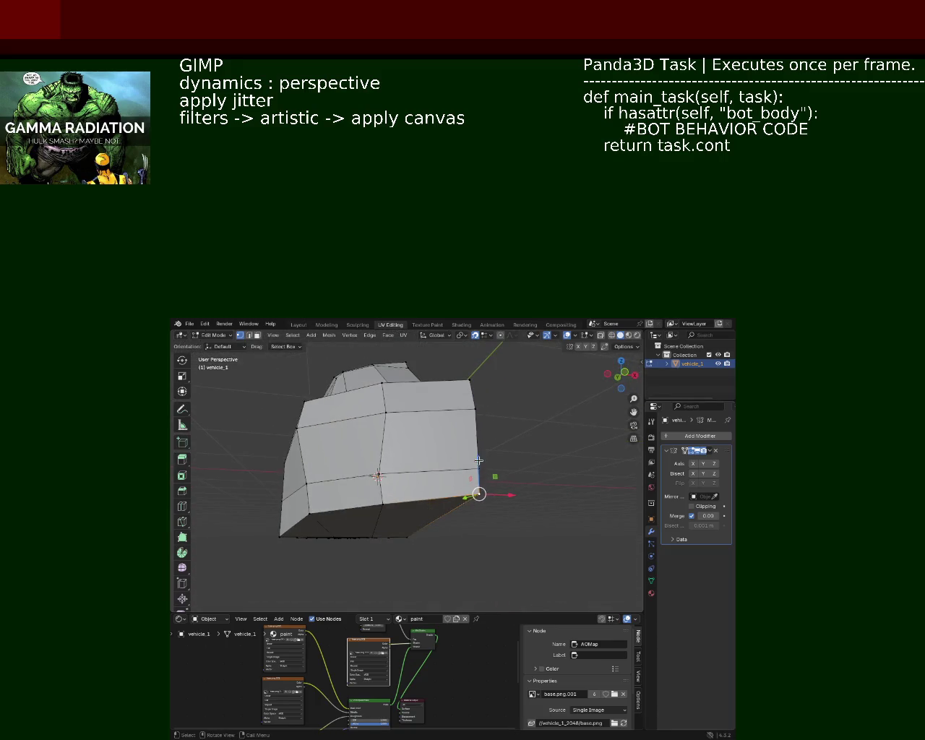
Step: Drop the bottom-middle vertices down to the bottom line
drag(479, 457, 477, 484)
click(382, 504)
drag(381, 504, 309, 508)
drag(309, 508, 506, 463)
Step: Save vehicle_1.blend
key(ctrl+s)
scroll(down, 3)
scroll(up, 3)
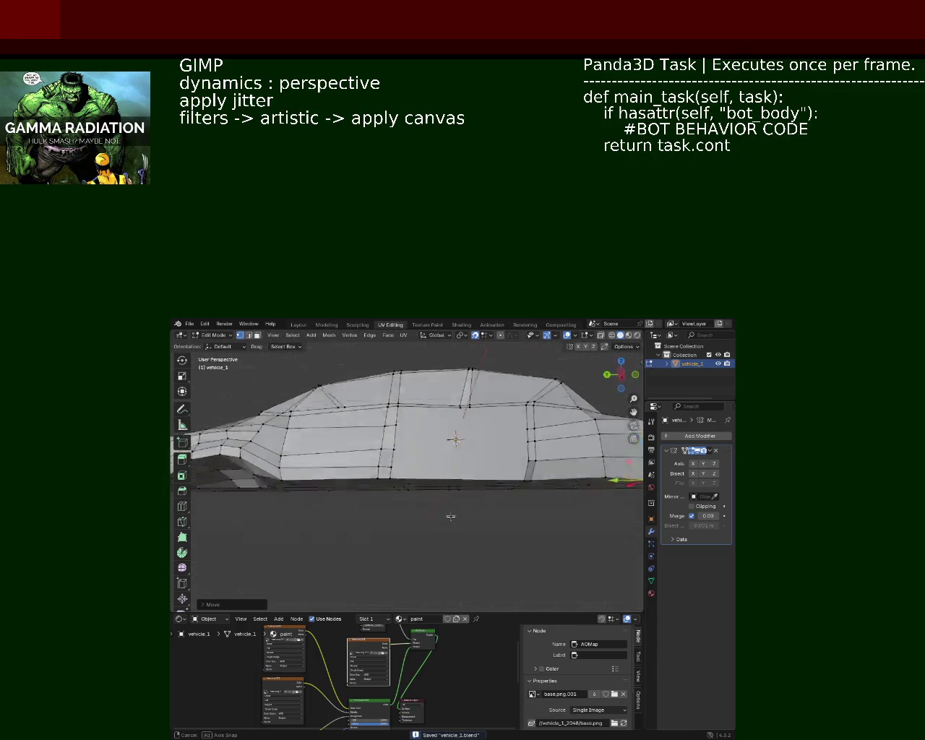
Step: Subdivide the selected side edges of the car body and orbit to inspect the added geometry
drag(477, 405, 272, 397)
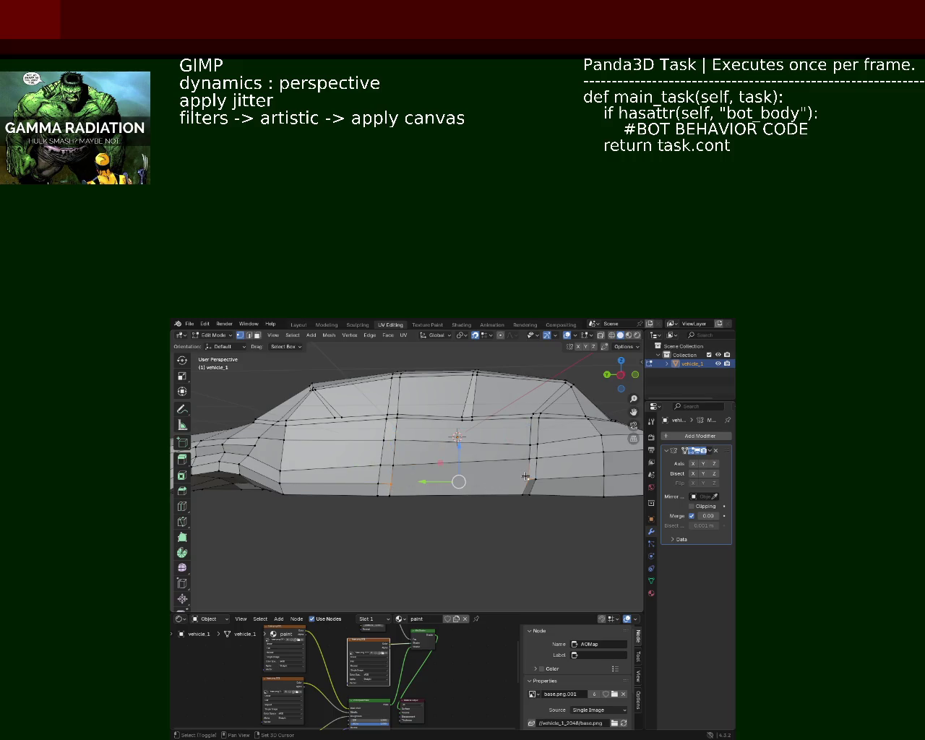
click(526, 477)
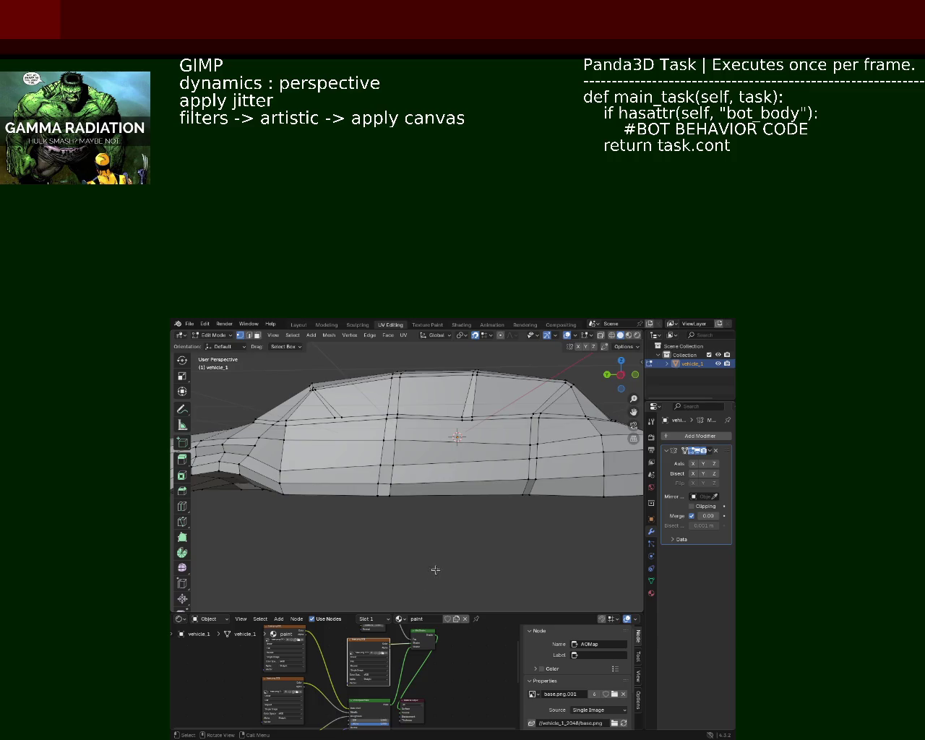
drag(409, 495, 455, 424)
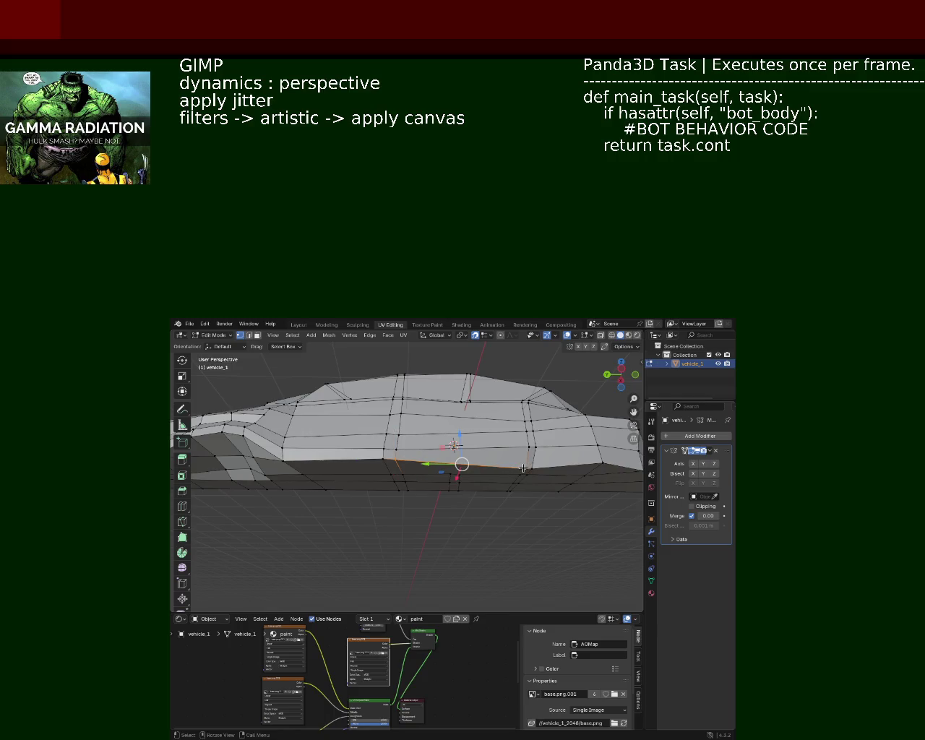
right_click(523, 468)
click(523, 468)
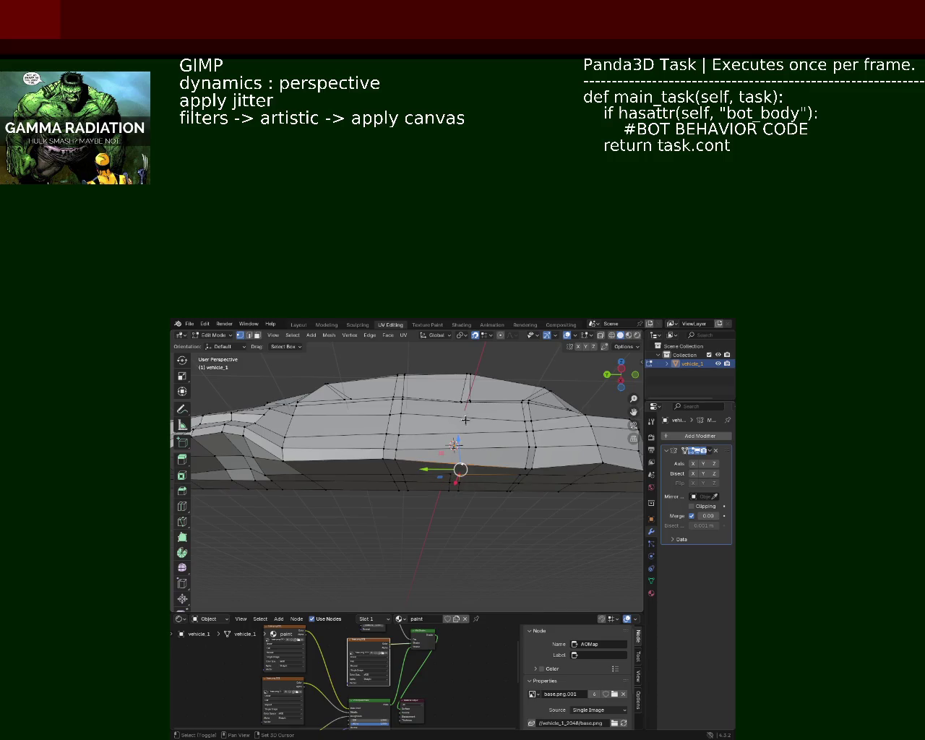
drag(478, 430, 466, 414)
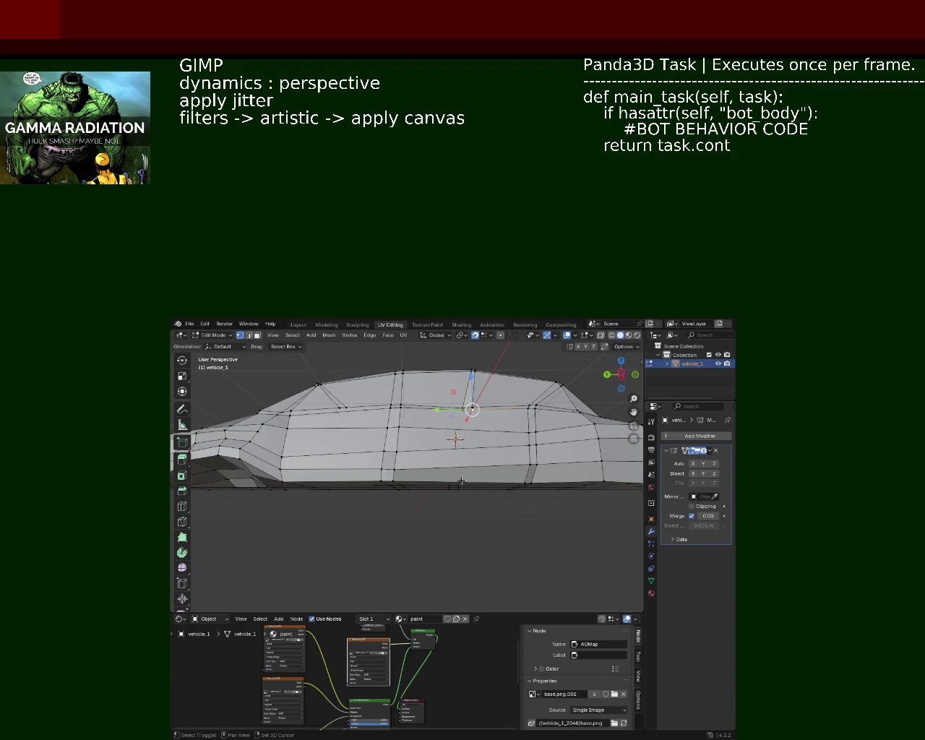
drag(461, 498, 462, 466)
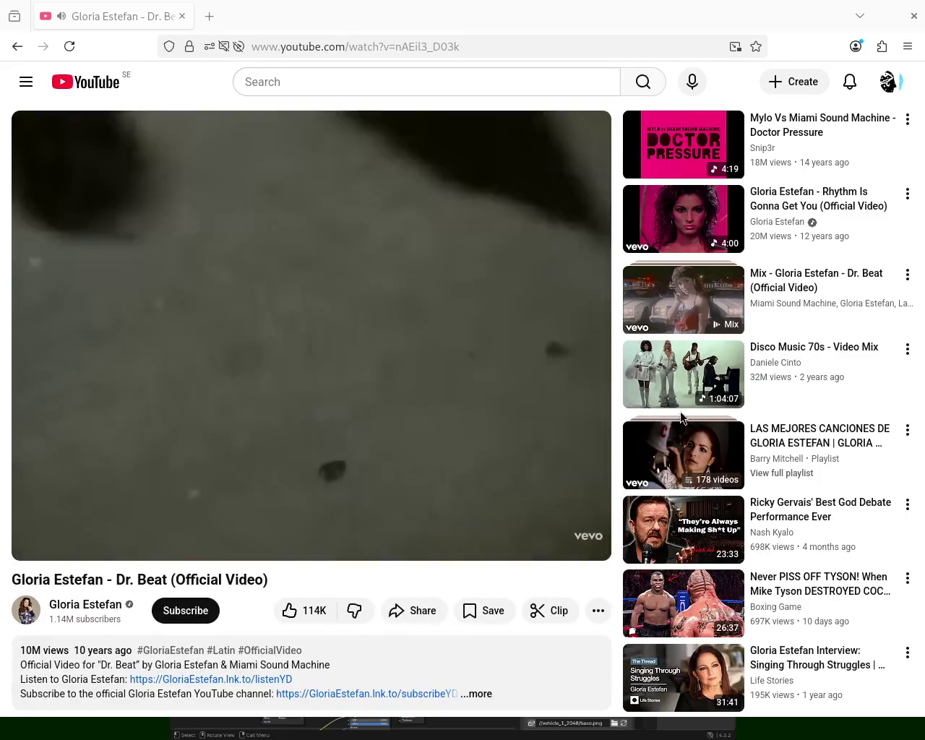
Step: Make the Dr. Beat music video fill the screen
click(584, 542)
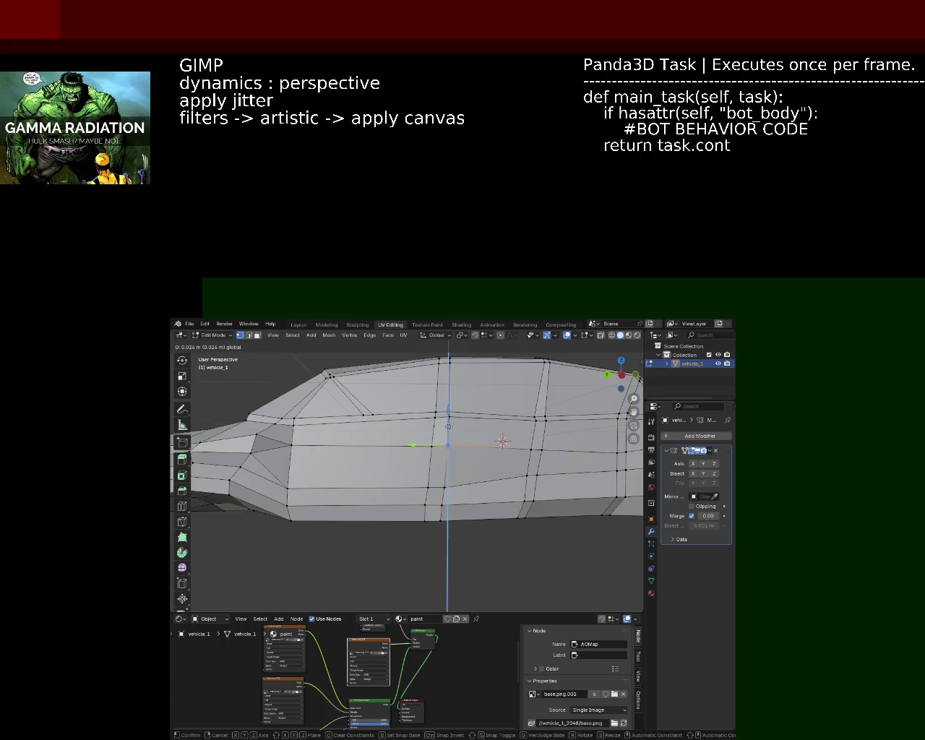
Step: Back in Blender, select a vertex on vehicle_1's side panel
click(447, 482)
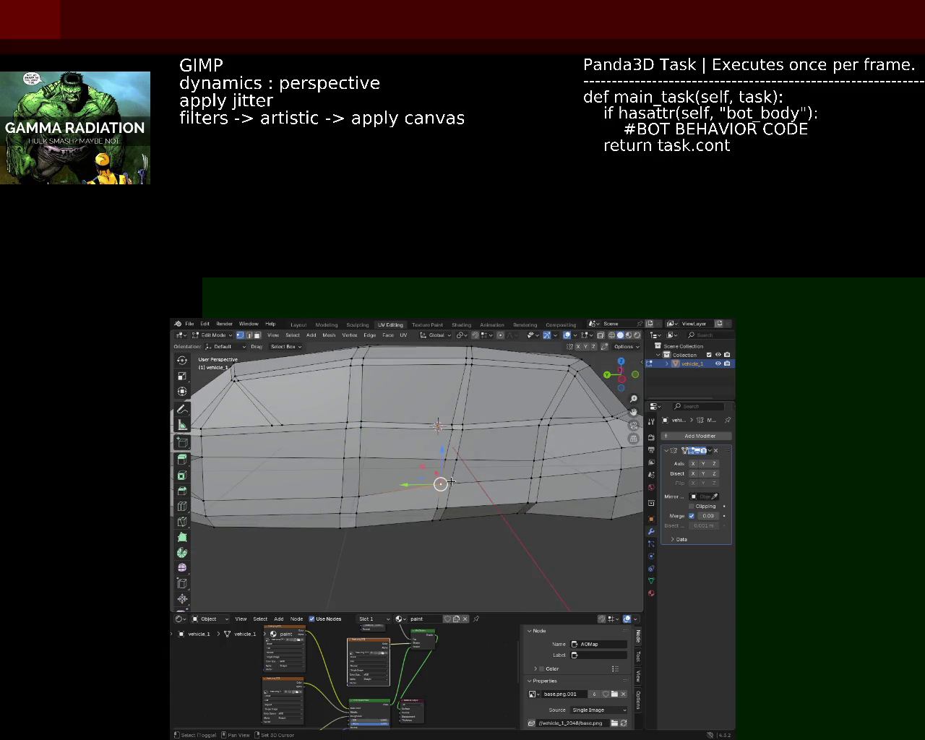
Step: Lower the side-panel vertex, then reposition a vertex on the roof edge
drag(447, 448, 447, 459)
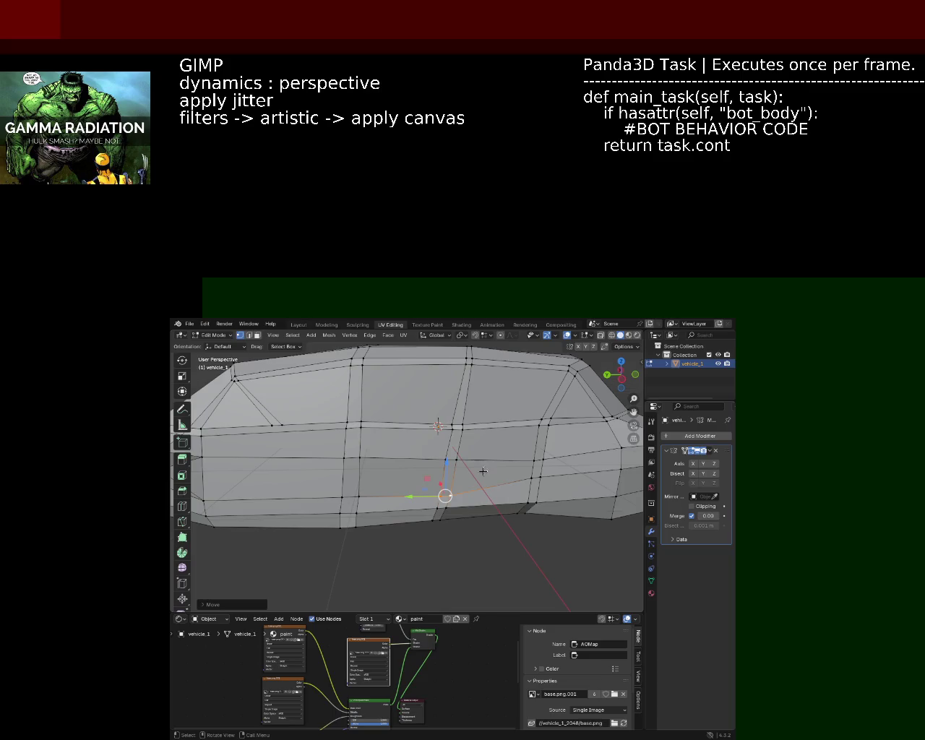
drag(391, 435, 475, 467)
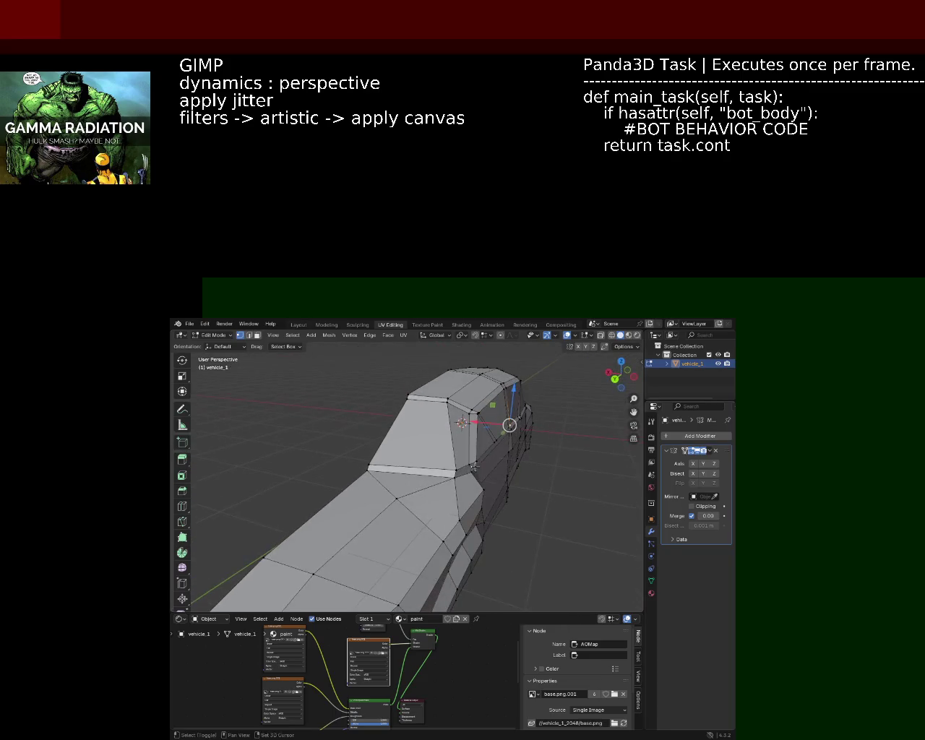
drag(449, 482, 440, 471)
key(g)
click(434, 472)
drag(434, 472, 420, 478)
key(g)
click(378, 501)
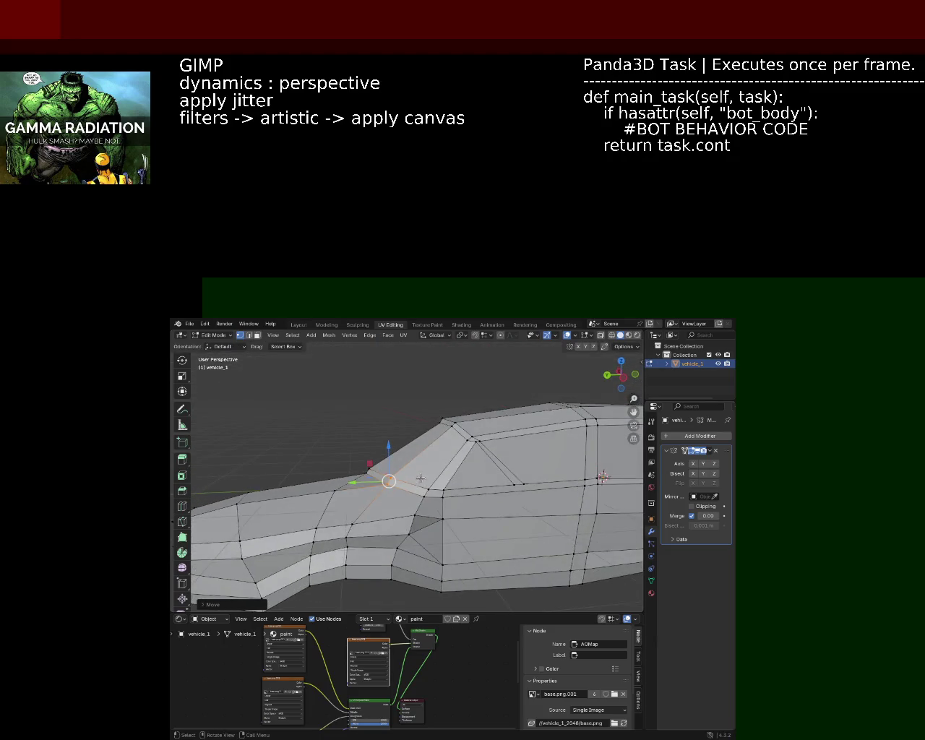
Step: Slide the hood-to-windshield corner vertex along the car's length (Y axis)
drag(423, 474, 433, 499)
key(g)
key(y)
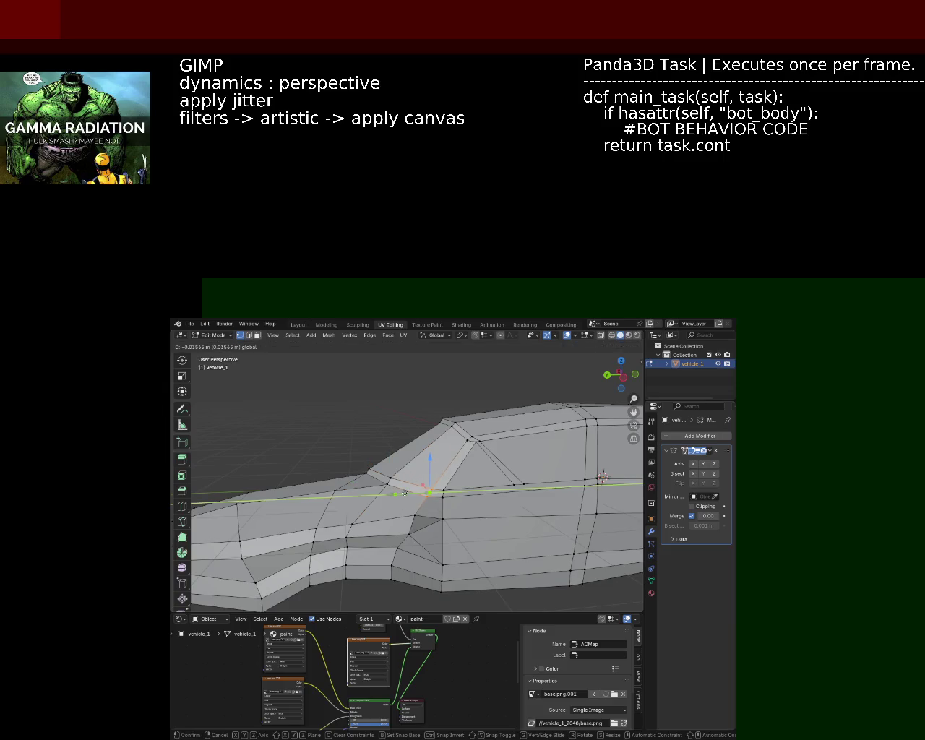
key(Escape)
drag(413, 471, 454, 420)
click(408, 494)
drag(409, 493, 331, 491)
key(g)
key(y)
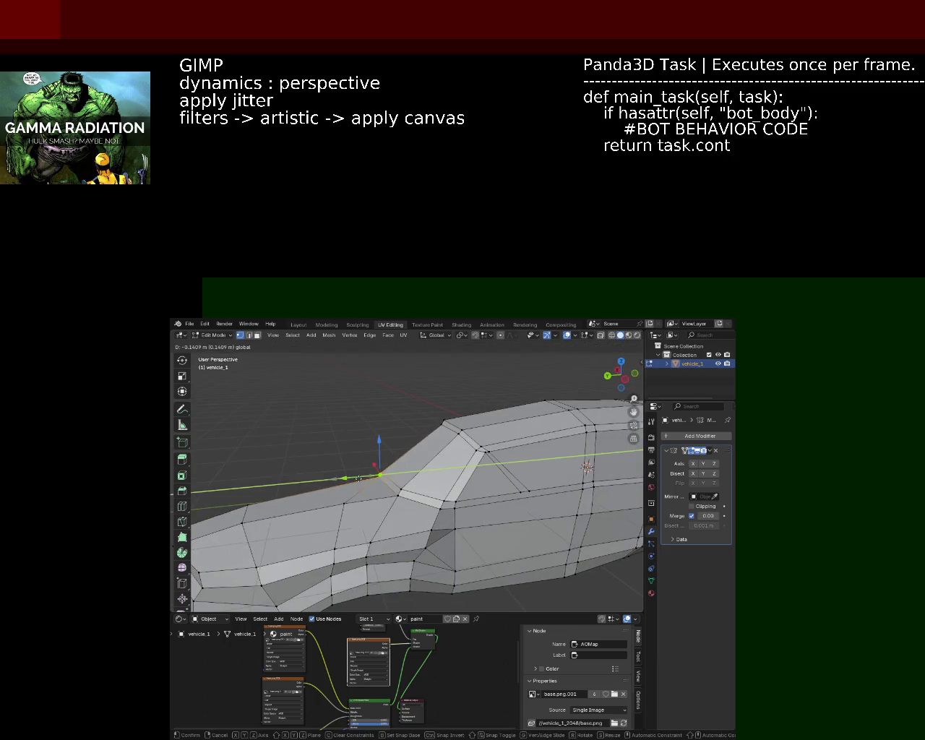
click(360, 479)
Step: Shift the neighbouring hood vertex along Y and select a window-line vertex
click(401, 494)
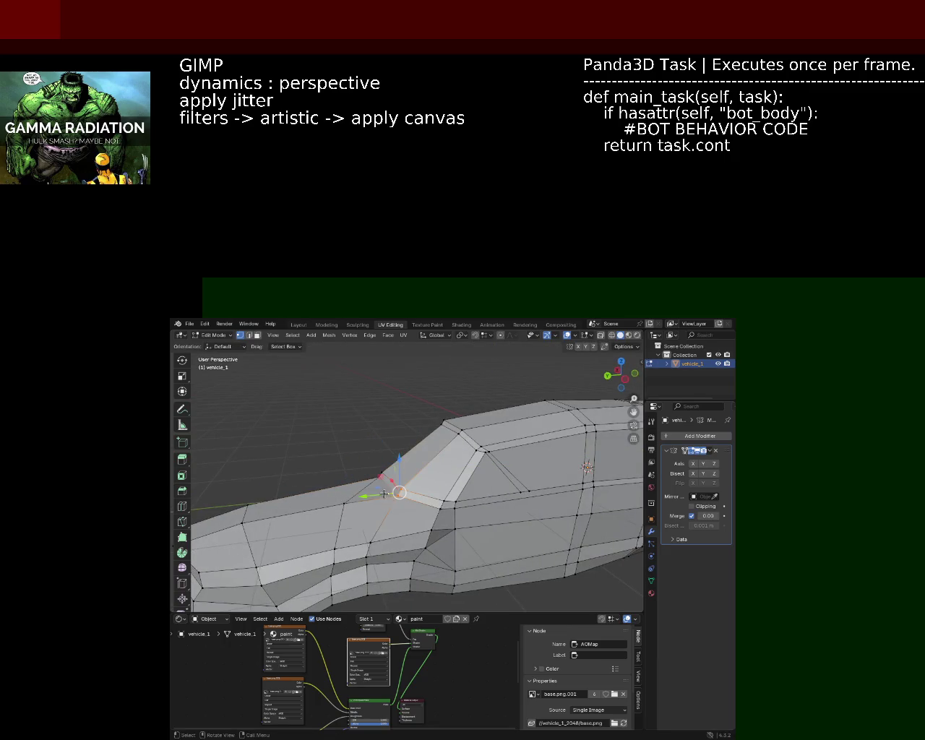
key(g)
key(y)
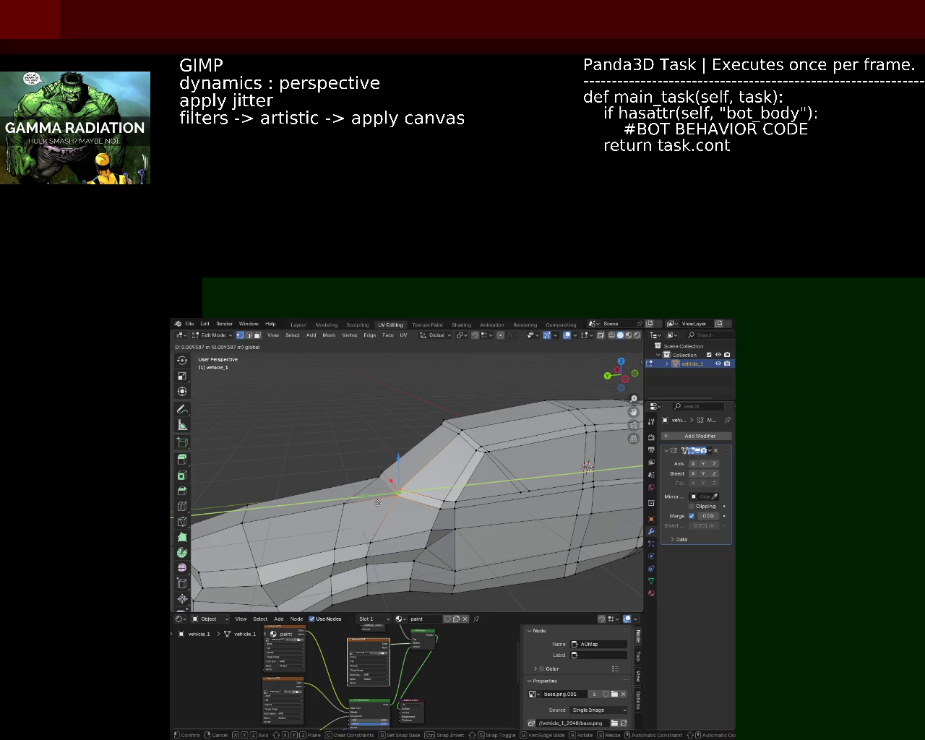
click(377, 503)
drag(376, 502, 417, 476)
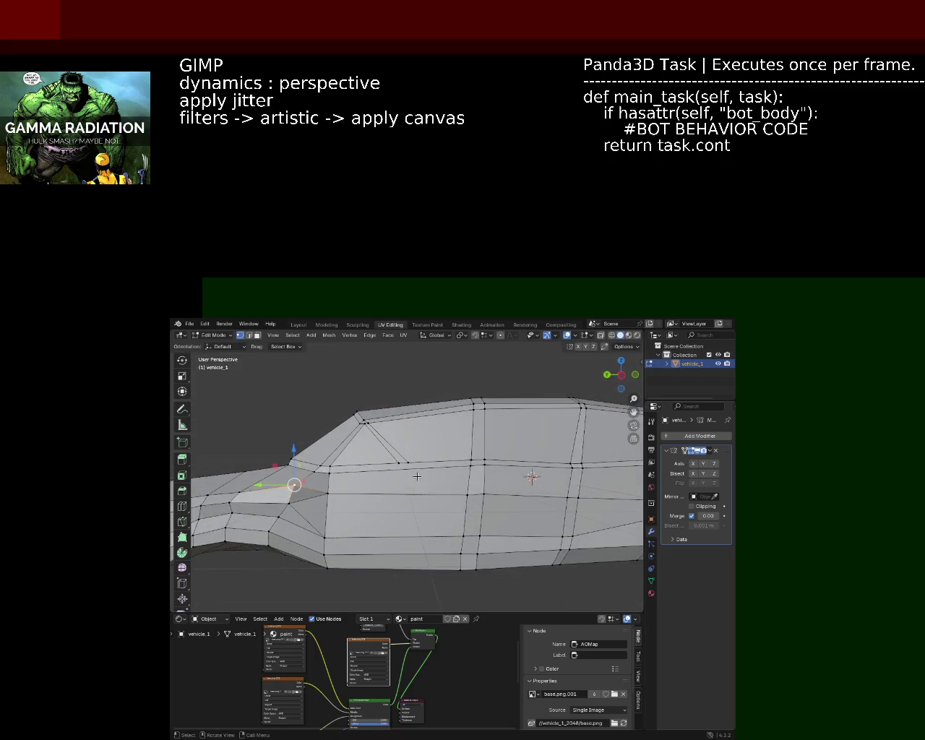
click(417, 457)
scroll(up, 3)
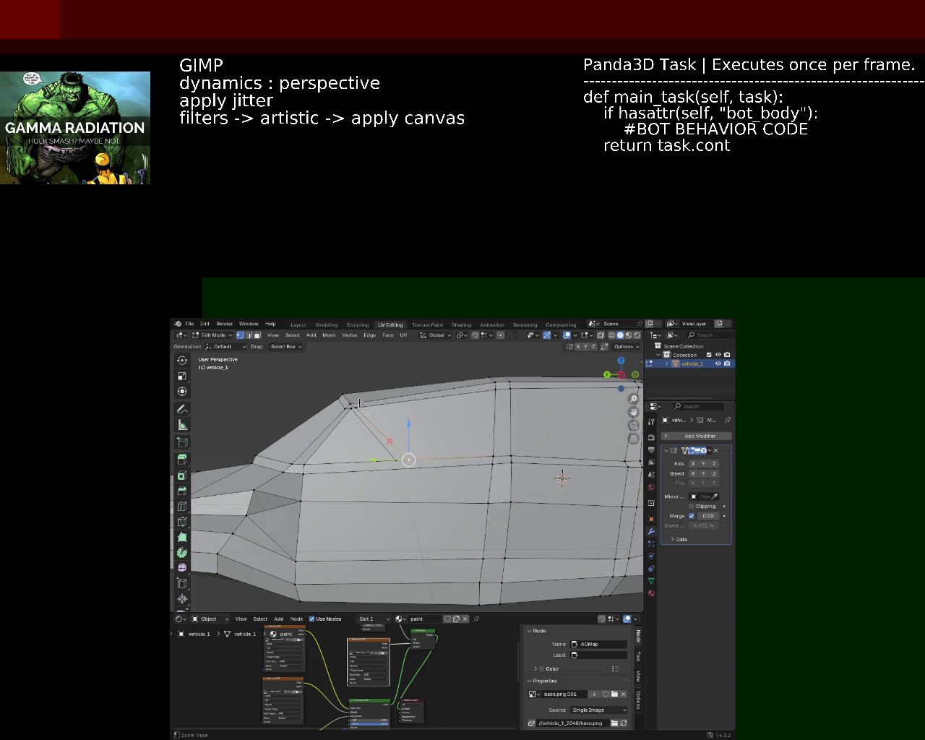
Step: Move the window-corner vertex along Y and raise the vertex below it along Z
scroll(up, 3)
click(346, 419)
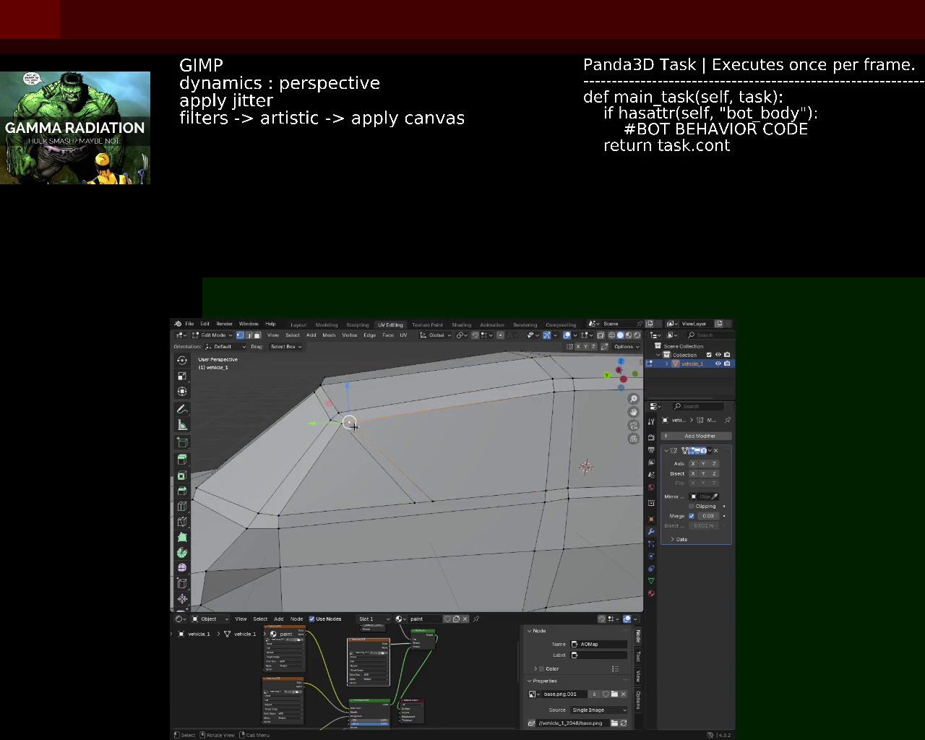
key(g)
key(y)
click(324, 429)
click(351, 418)
click(335, 423)
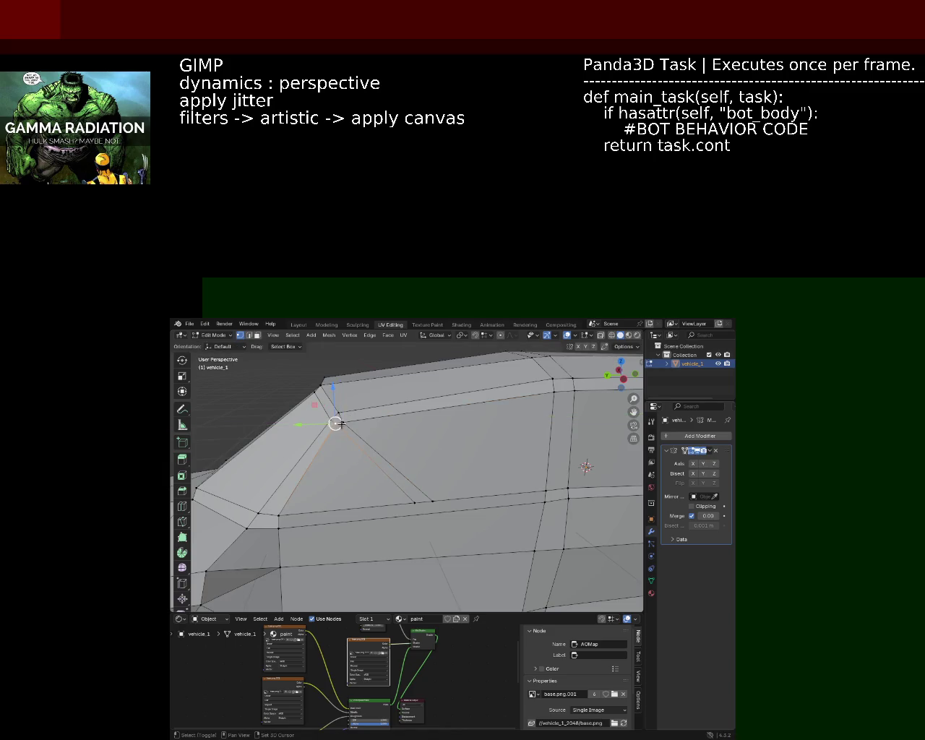
key(g)
key(z)
click(337, 397)
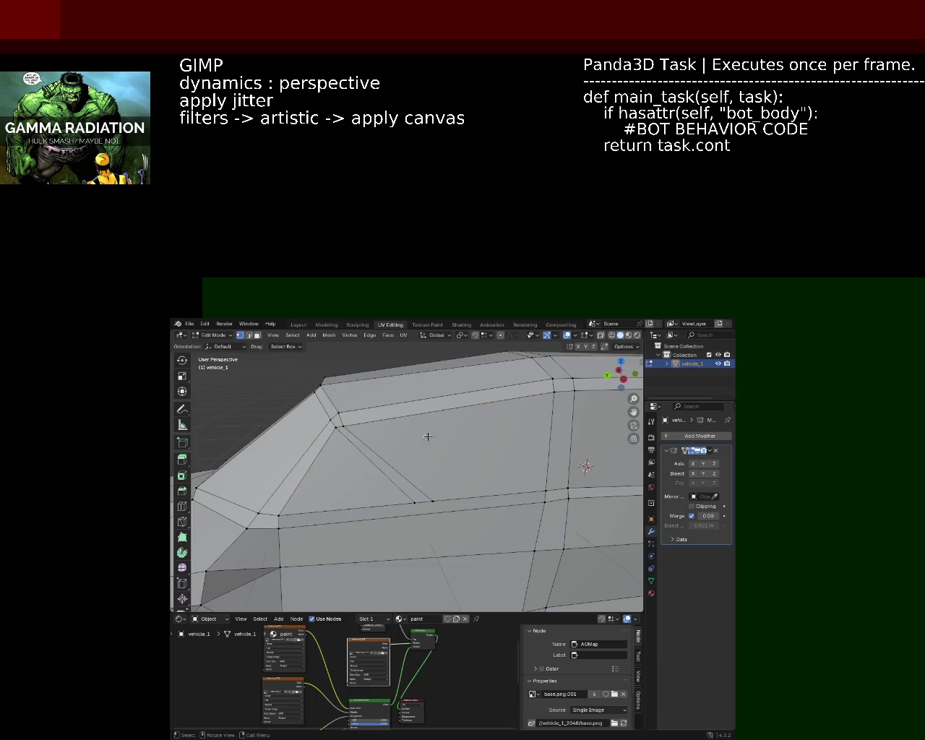
Step: Adjust a roof-edge vertex and a neighbouring vertex vertically along Z
drag(427, 436, 389, 419)
click(381, 409)
key(g)
key(z)
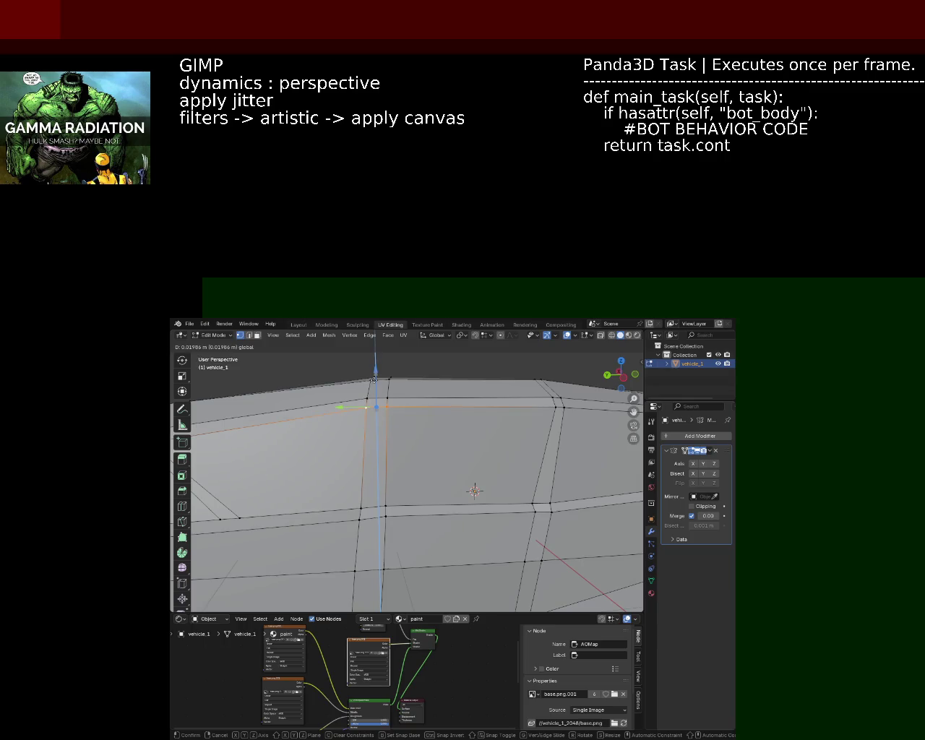
click(374, 379)
drag(373, 379, 401, 443)
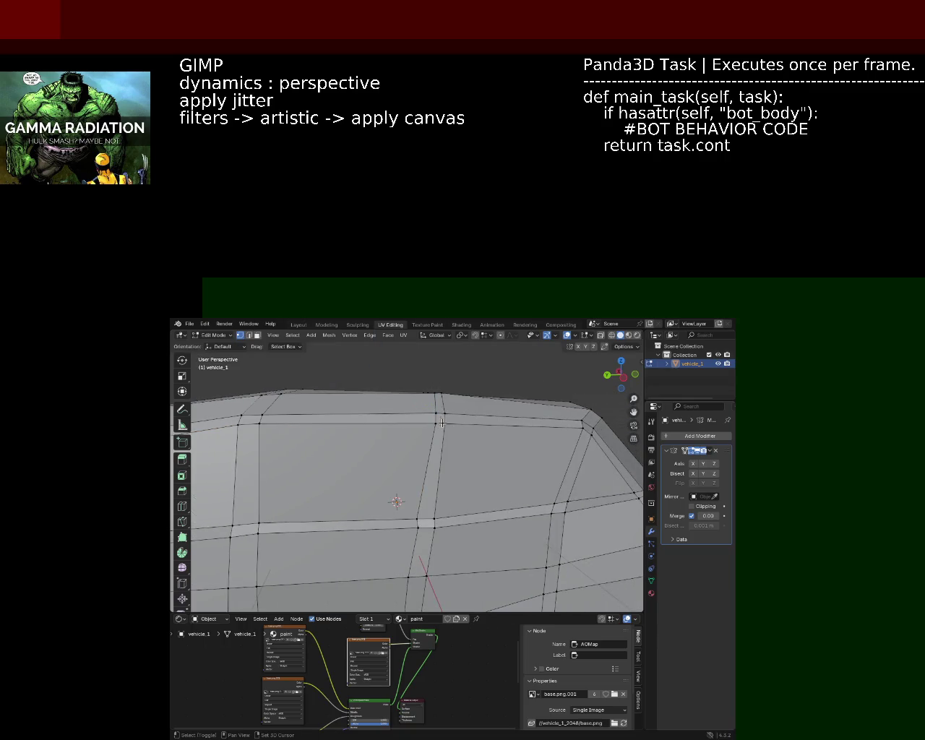
key(g)
key(z)
click(512, 434)
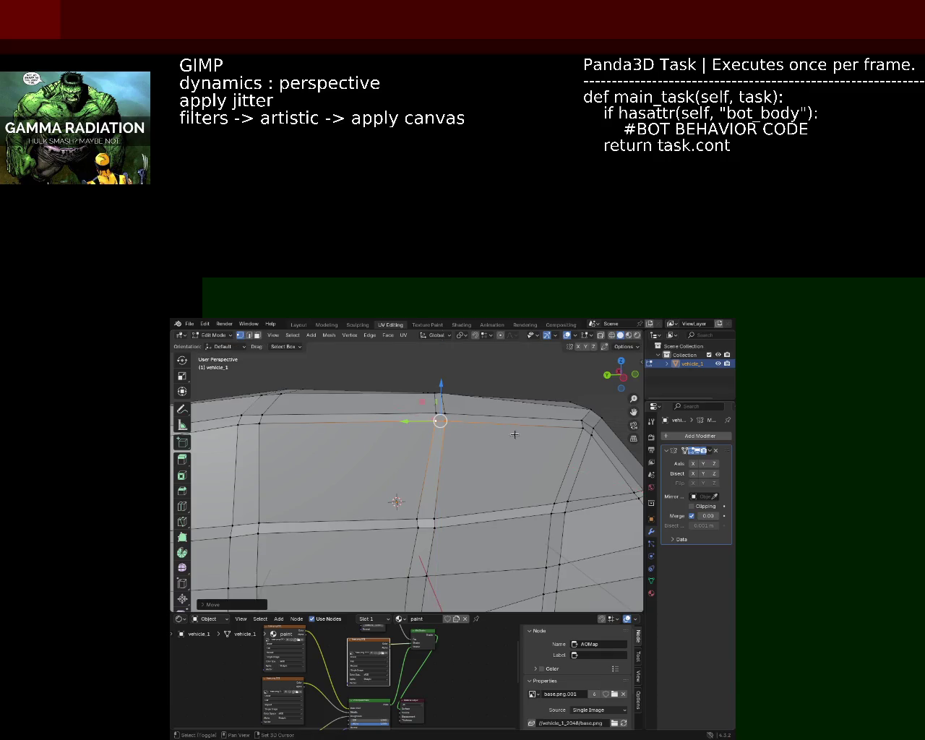
Step: Move the front-corner vertex along Y and slide the horizontal edge loop along Y
drag(512, 434, 502, 441)
key(g)
key(y)
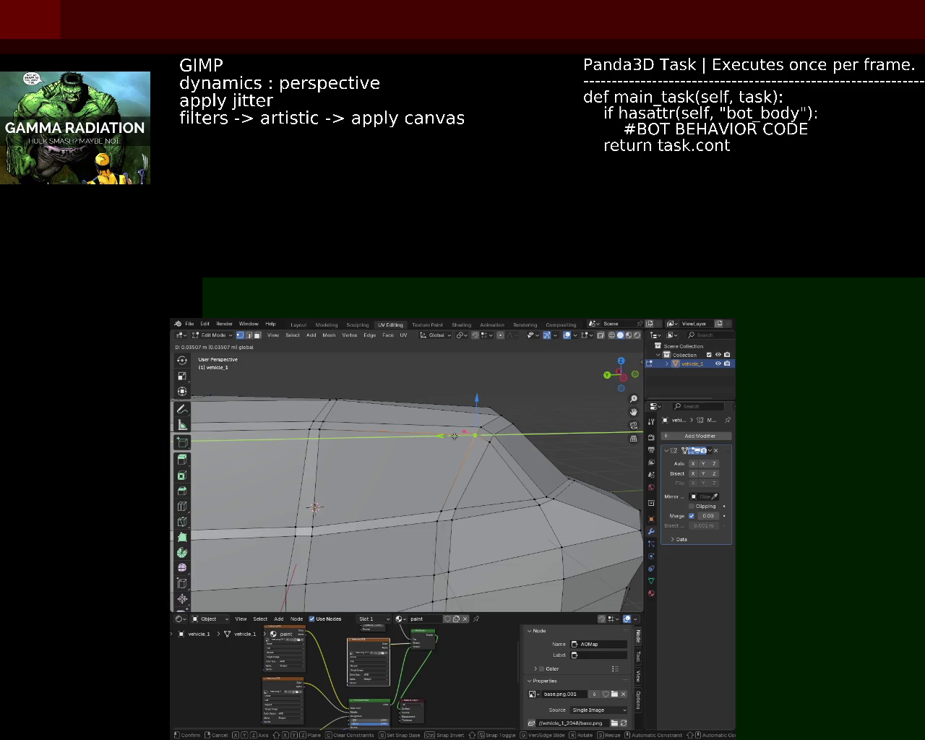
drag(457, 436, 426, 461)
click(435, 460)
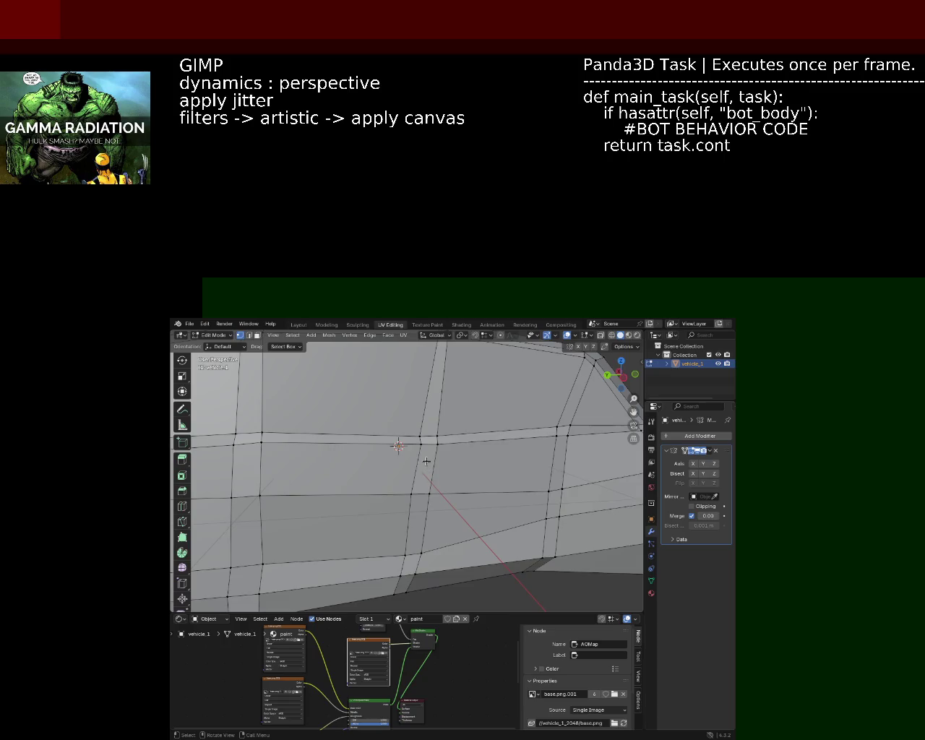
key(g)
key(y)
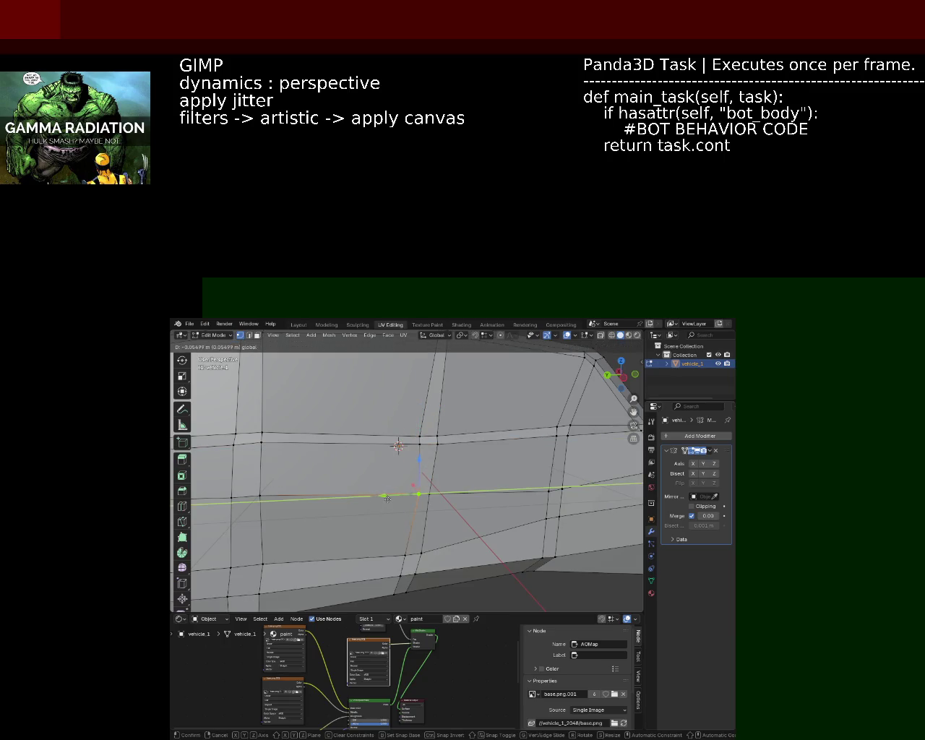
click(385, 499)
Step: Lower a side vertex along Z, reposition a rear vertex, then deselect
click(420, 558)
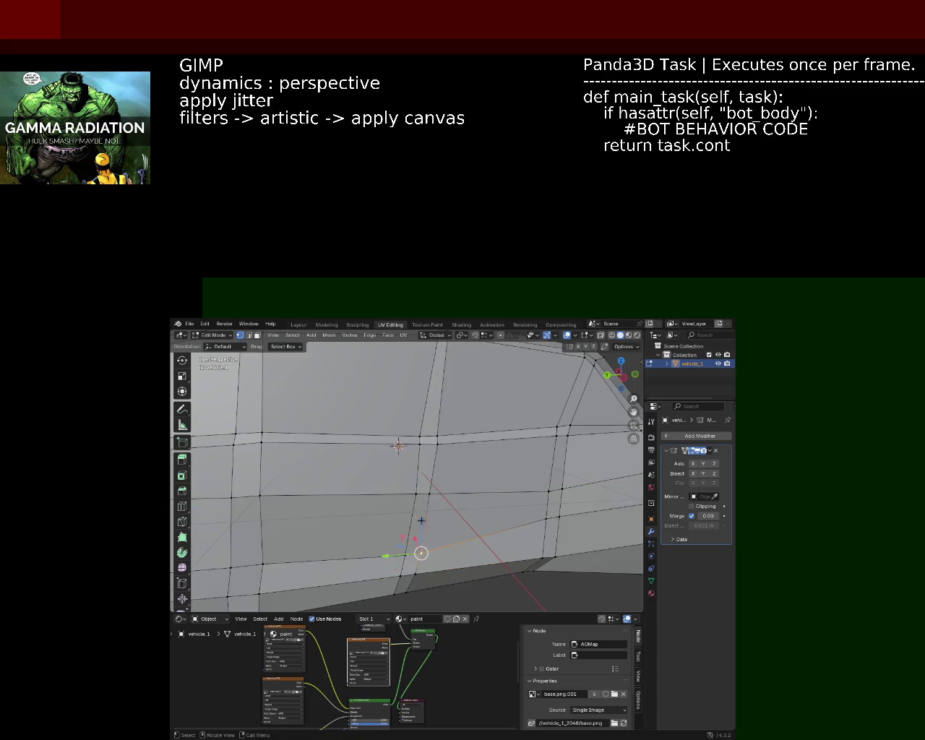
key(g)
key(z)
click(421, 521)
click(556, 514)
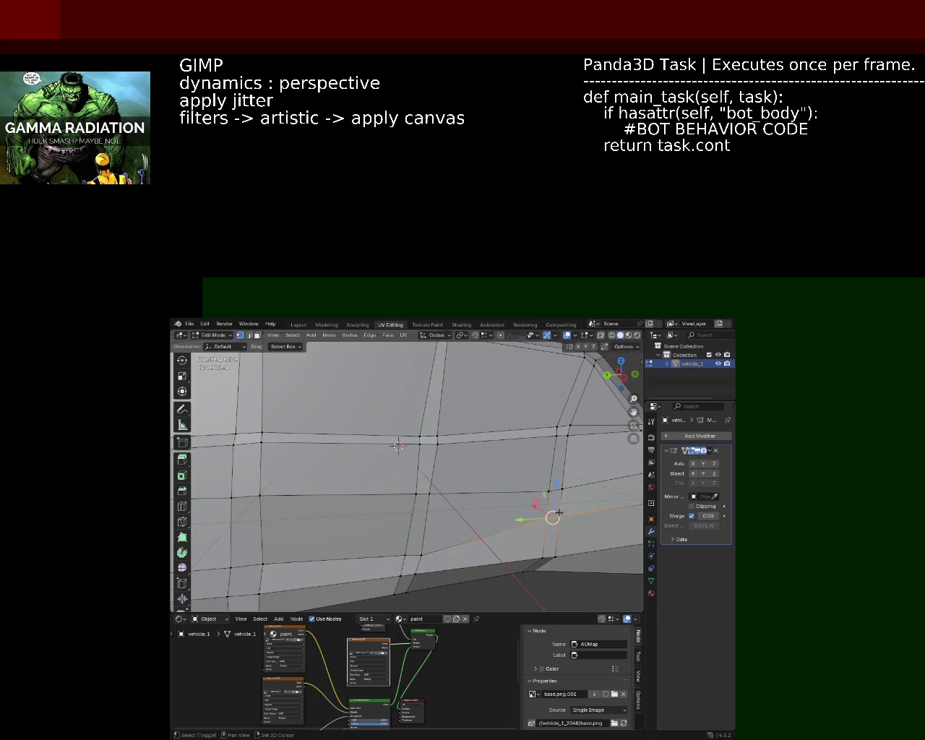
key(g)
click(516, 508)
click(509, 506)
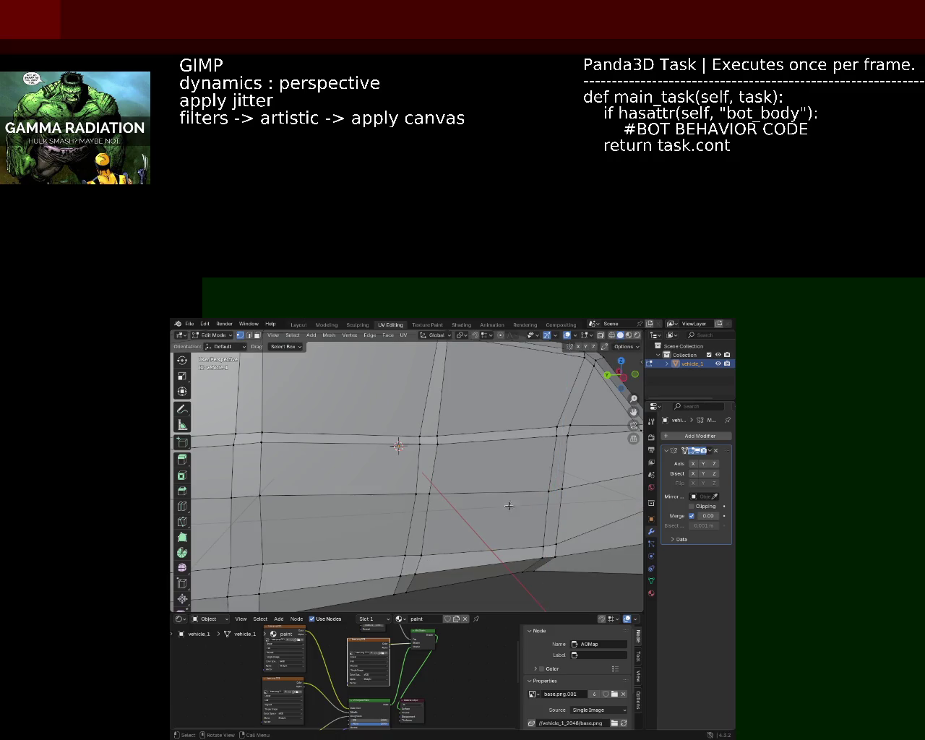
drag(411, 503, 398, 472)
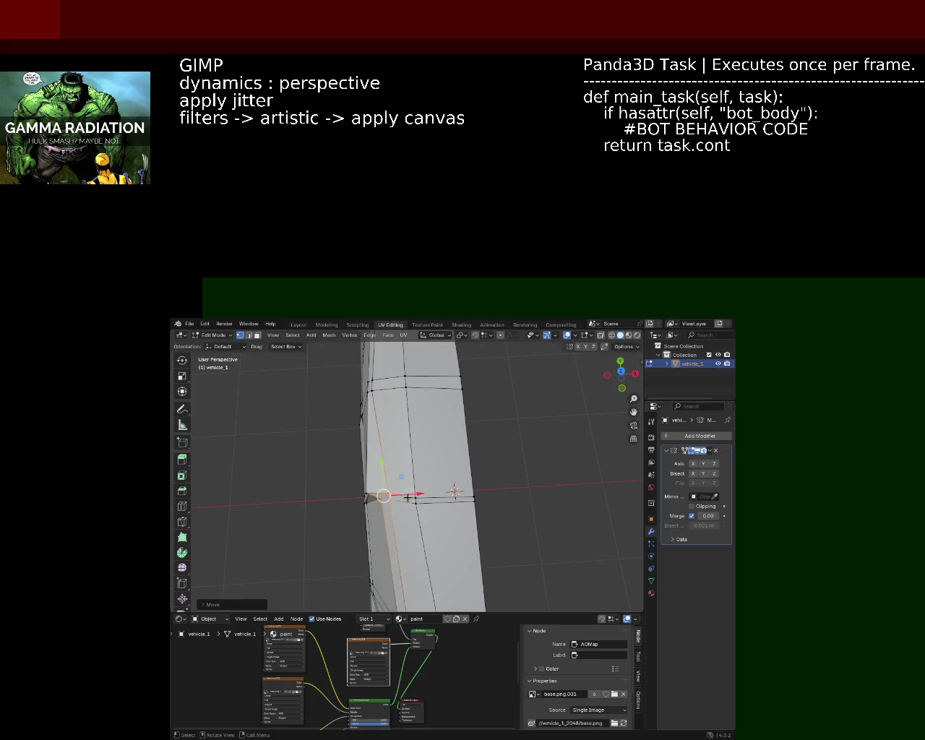
Step: Shift the selected corner vertex along X
scroll(up, 3)
scroll(up, 3)
scroll(up, 3)
drag(326, 483, 362, 487)
drag(394, 503, 459, 417)
Step: Select the body-line edge path and push the corner vertex outward along X
click(447, 437)
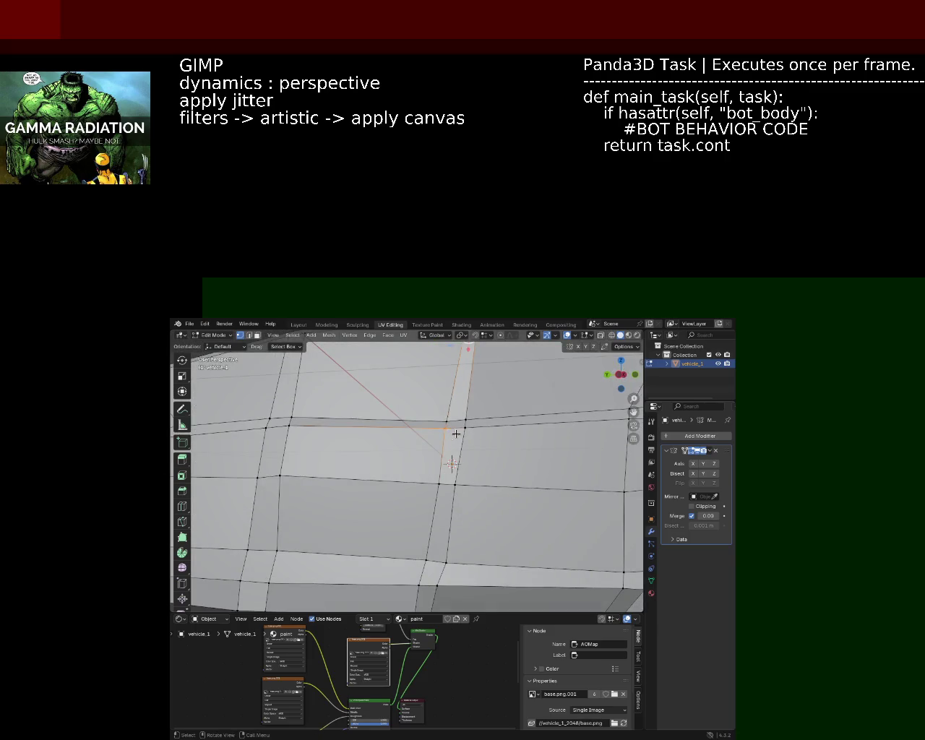
drag(451, 446, 416, 469)
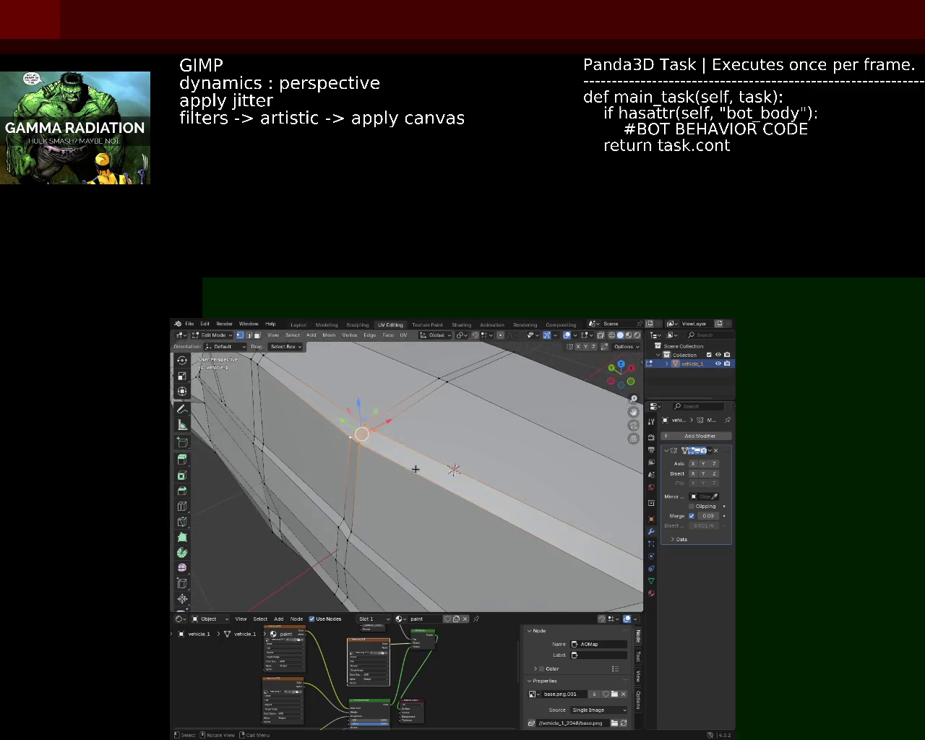
drag(389, 425, 380, 458)
drag(380, 458, 402, 417)
drag(411, 427, 417, 420)
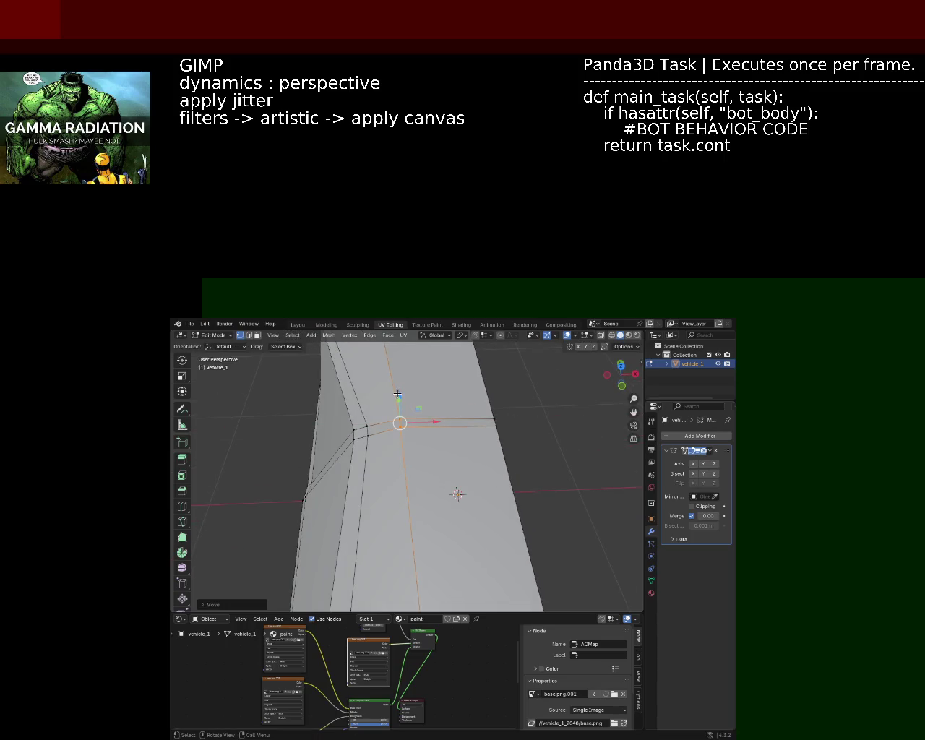
drag(398, 393, 493, 503)
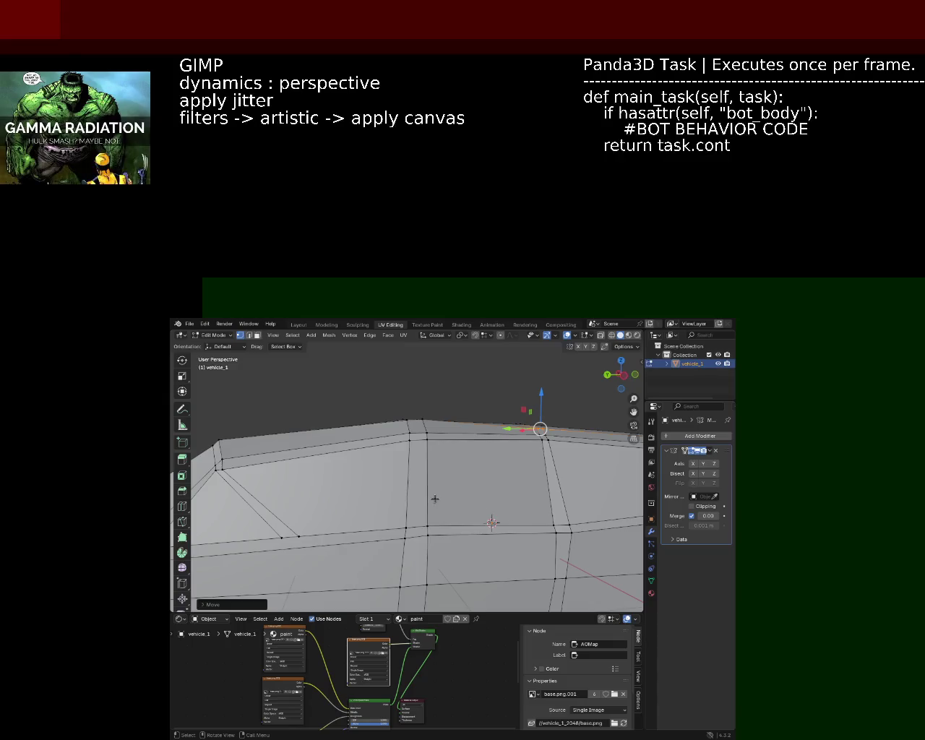
drag(435, 499, 439, 415)
Step: Move a body-edge vertex, then select roof-edge vertices and lower them slightly
drag(475, 453, 467, 422)
drag(467, 422, 466, 460)
click(445, 400)
drag(514, 405, 401, 423)
click(523, 398)
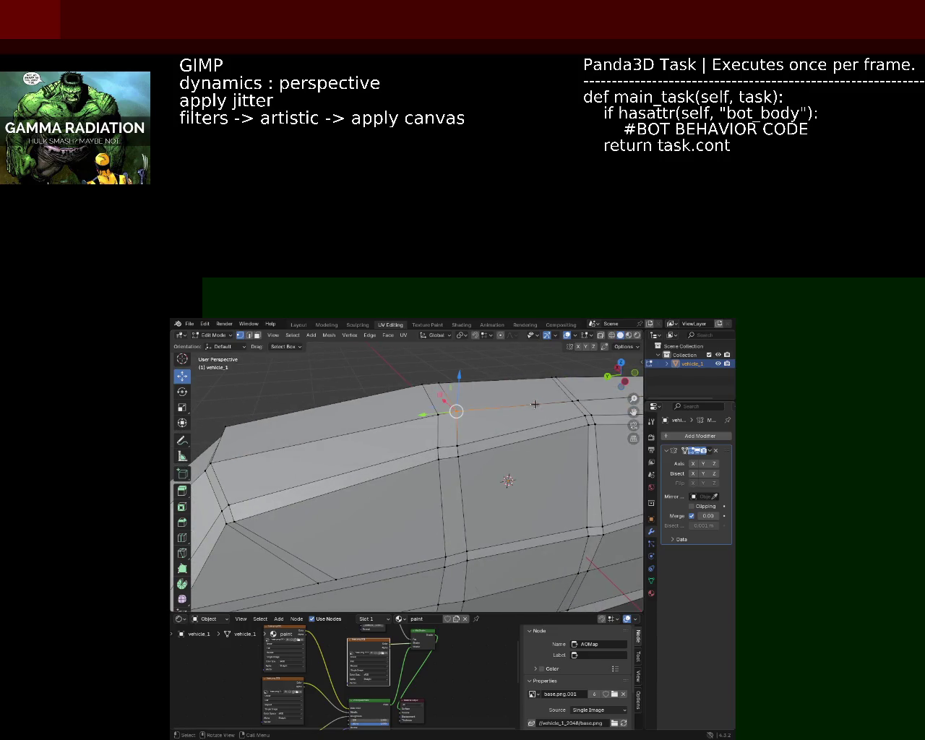
drag(410, 431, 410, 431)
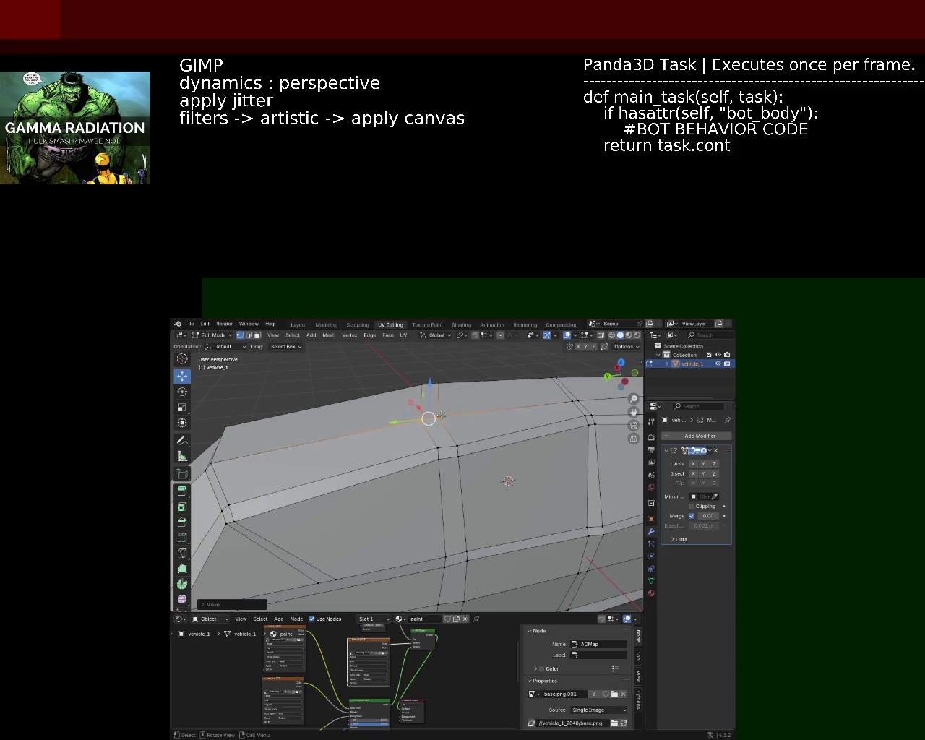
click(427, 414)
drag(428, 414, 377, 417)
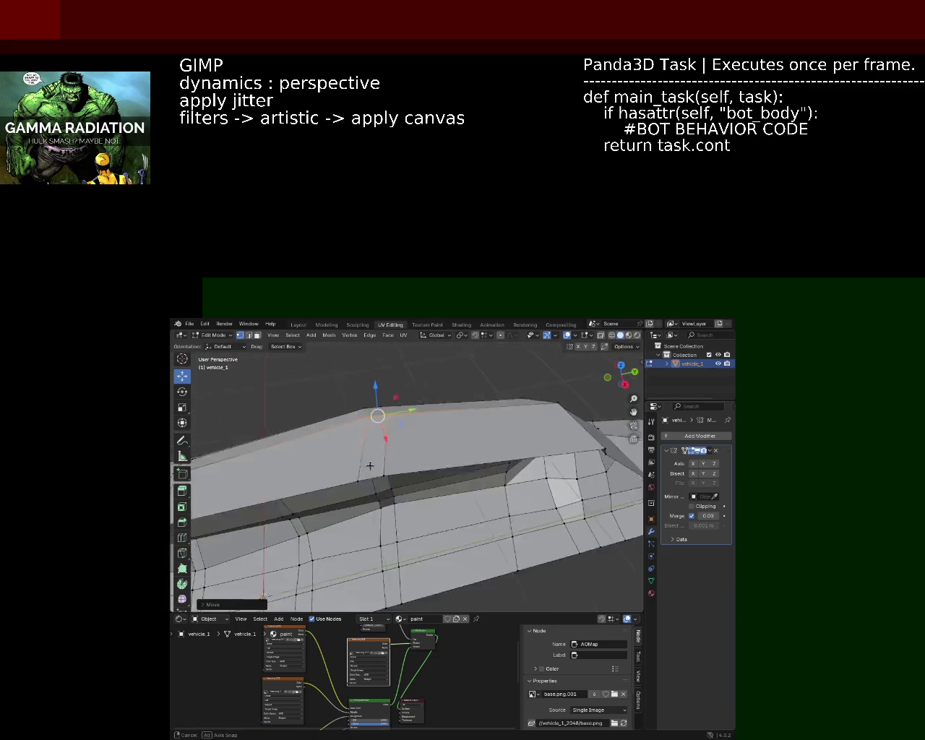
drag(377, 417, 337, 494)
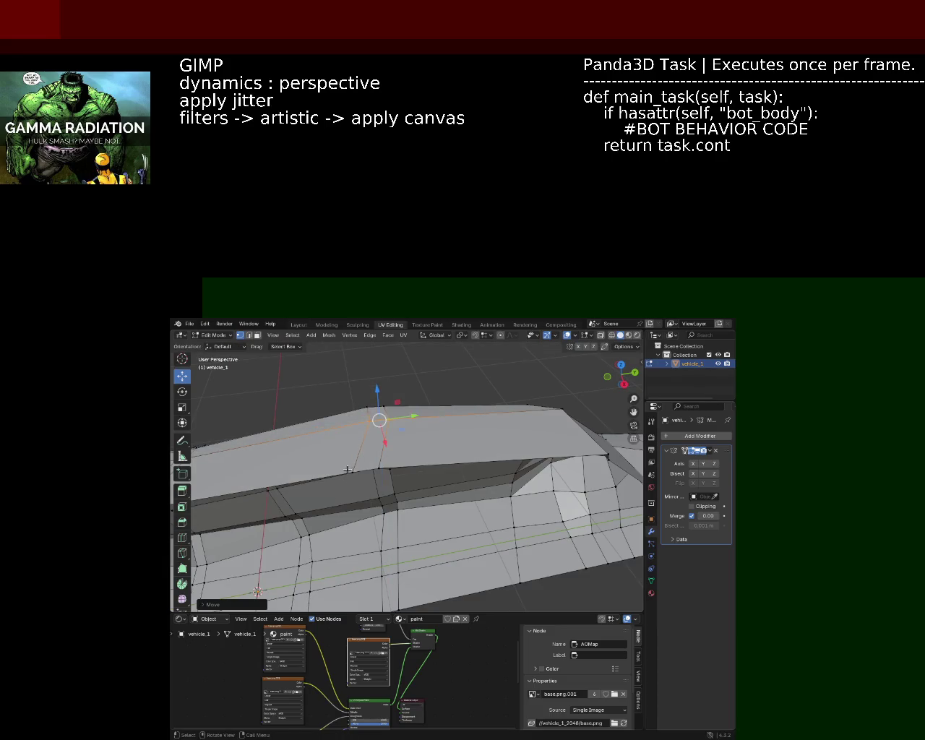
Step: Slide a front-edge vertex slightly along the body and check the roofline from the side
click(365, 470)
drag(392, 466, 397, 466)
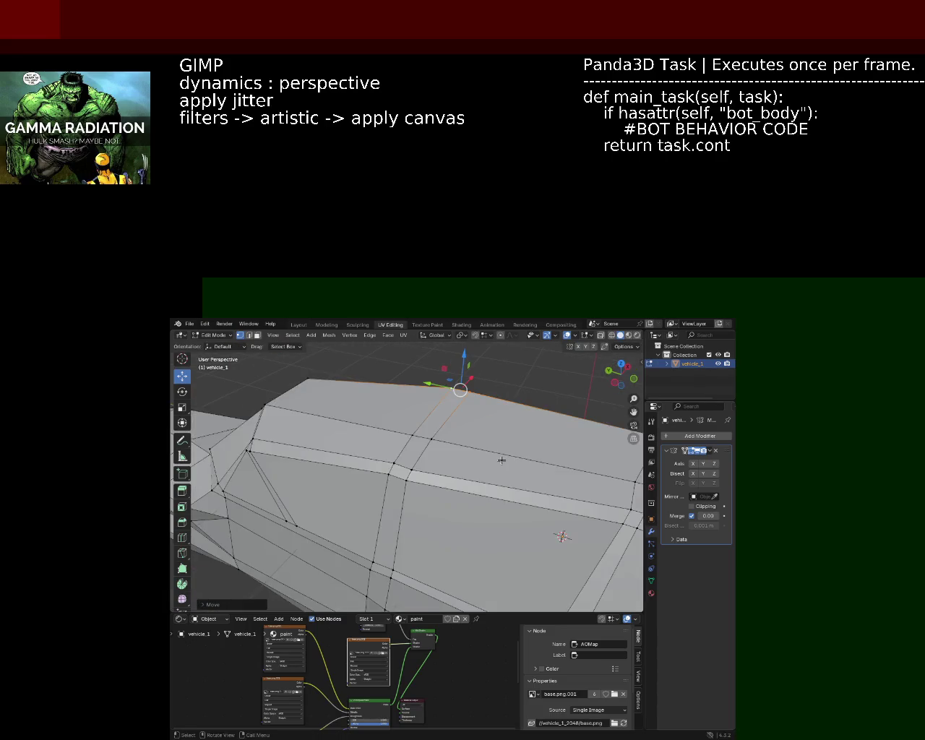
drag(397, 466, 446, 445)
scroll(down, 3)
scroll(down, 3)
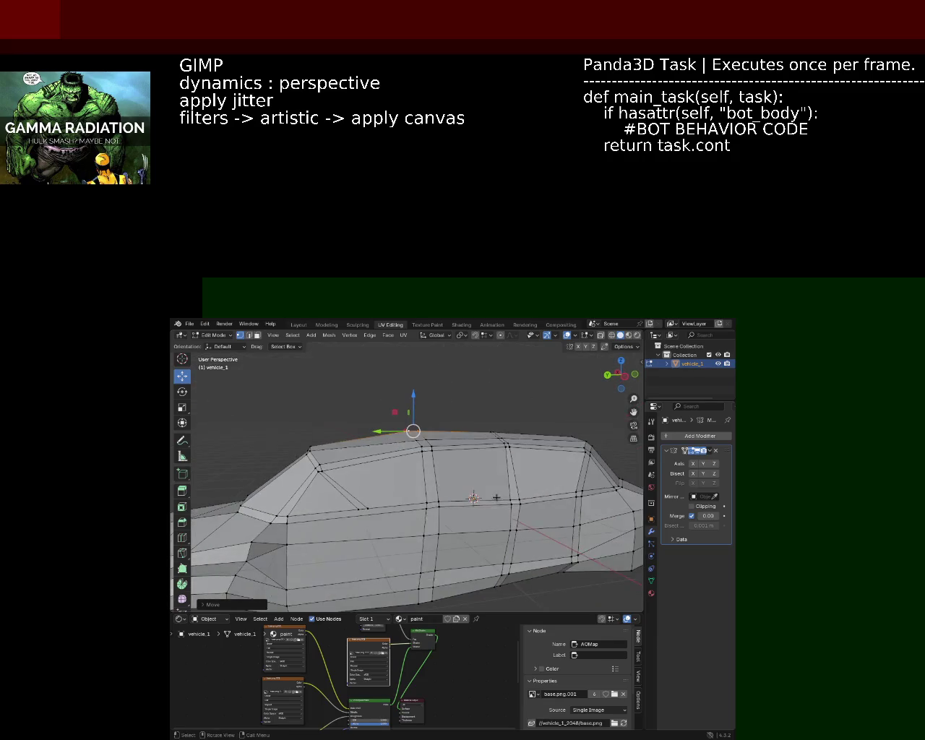
scroll(down, 3)
scroll(down, 3)
drag(493, 480, 476, 480)
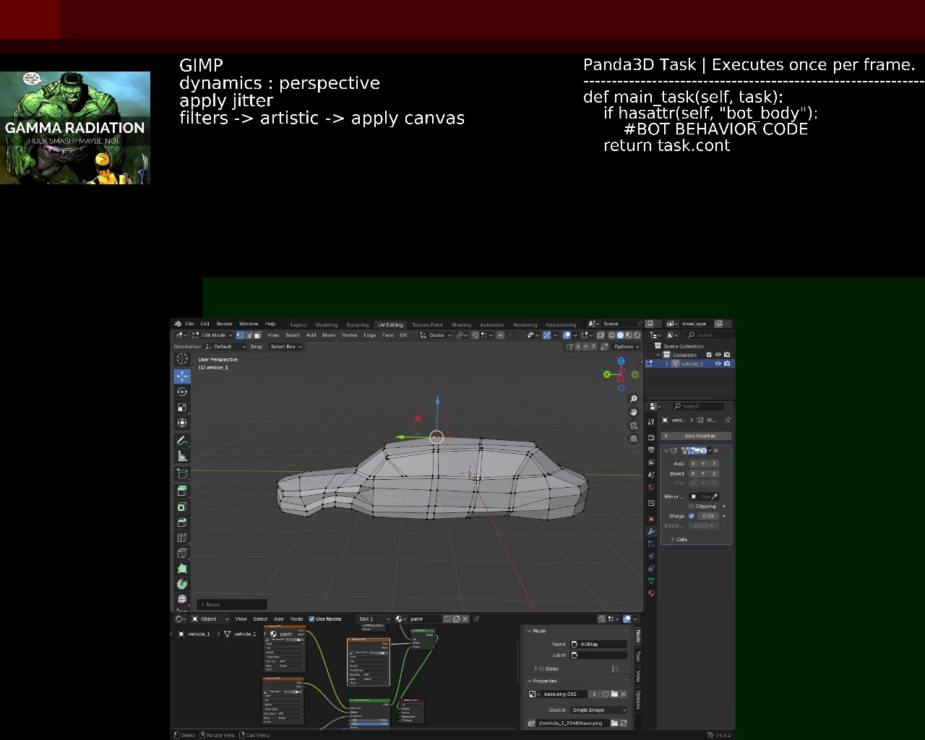
Step: Raise the vertex where the underside bevel starts along Z and save vehicle_1.blend
drag(506, 548, 439, 462)
scroll(up, 3)
scroll(up, 3)
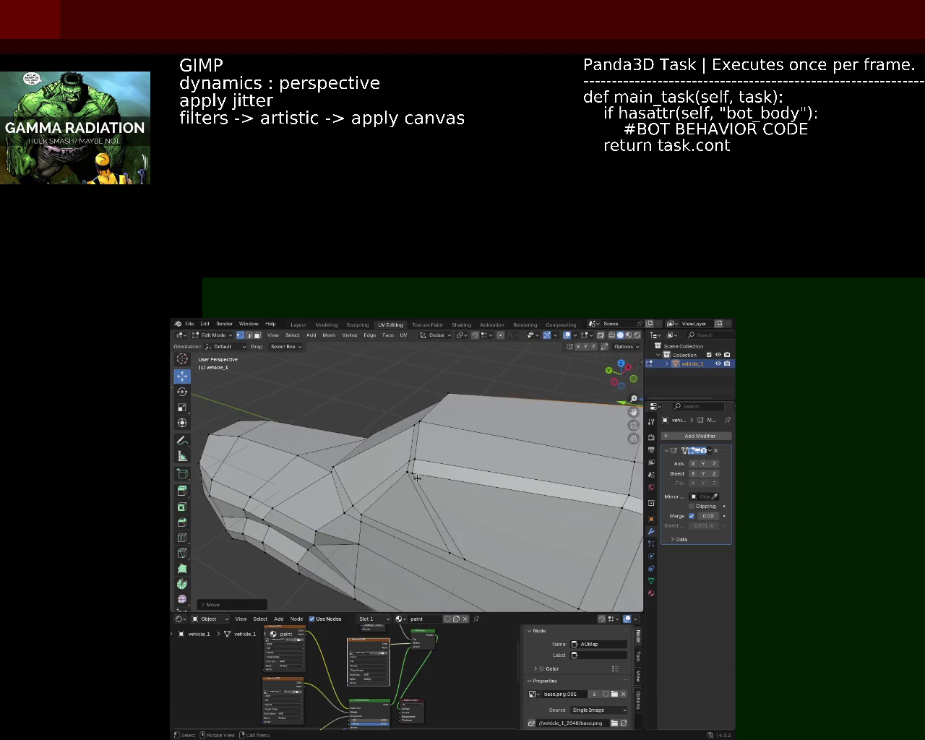
click(414, 471)
drag(413, 452, 417, 446)
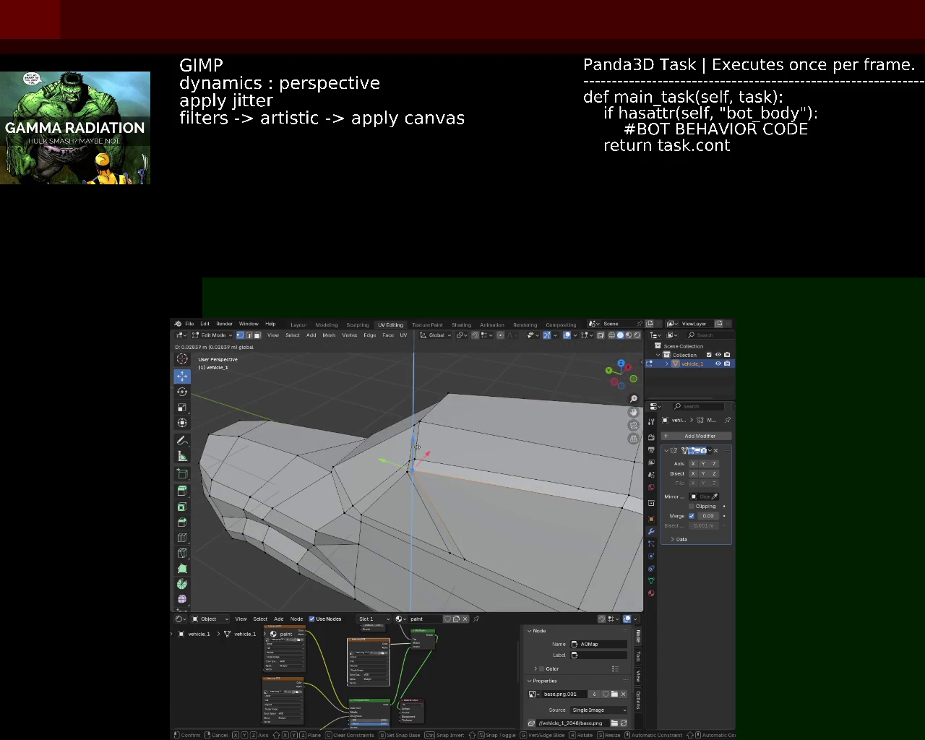
click(417, 447)
drag(417, 447, 361, 504)
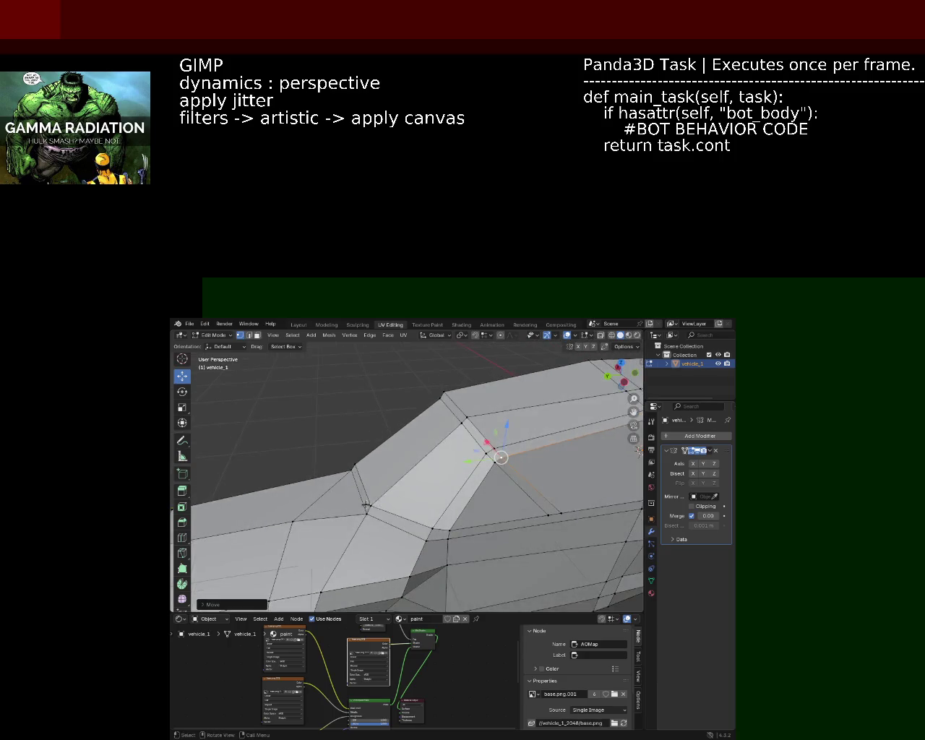
drag(350, 506, 354, 506)
key(ctrl+s)
Step: Shift a front-end vertex sideways along X
drag(361, 506, 426, 479)
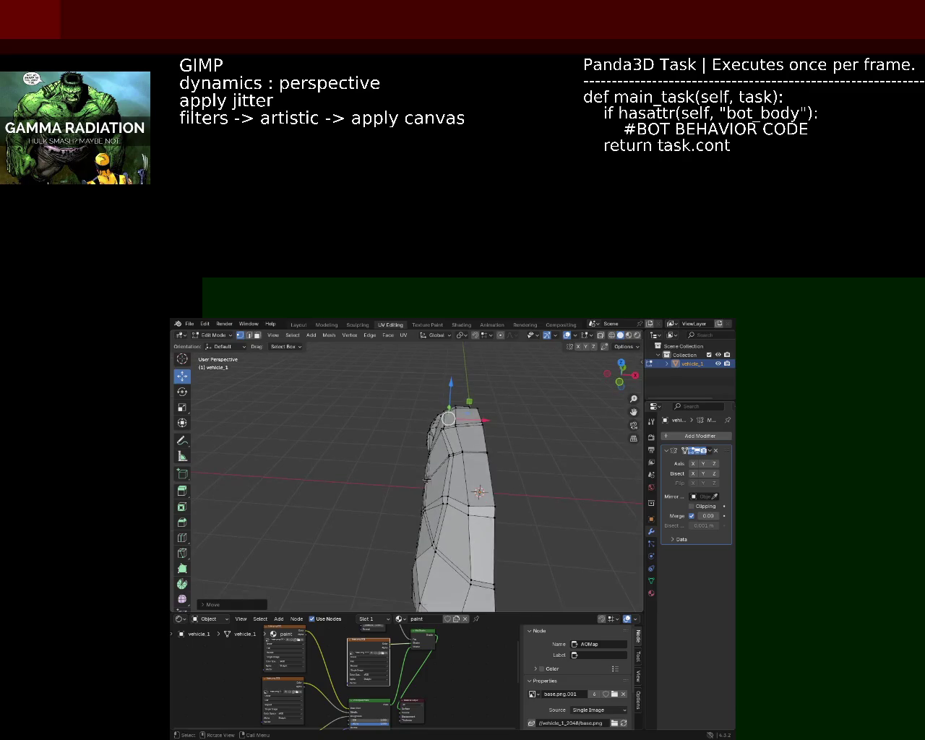
drag(454, 514, 454, 514)
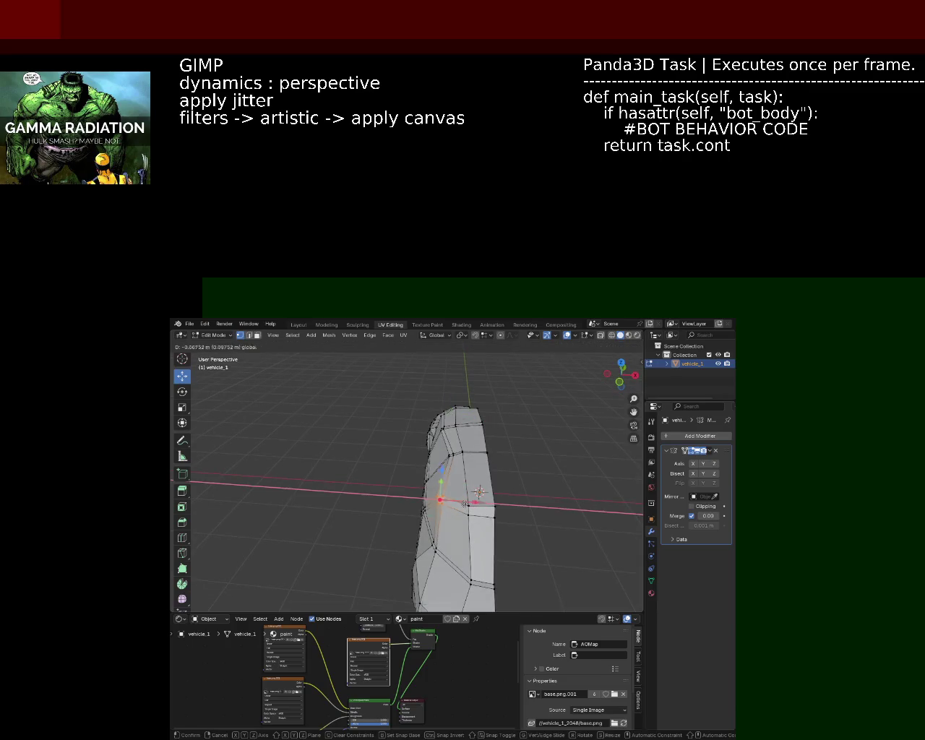
click(447, 455)
key(g)
key(x)
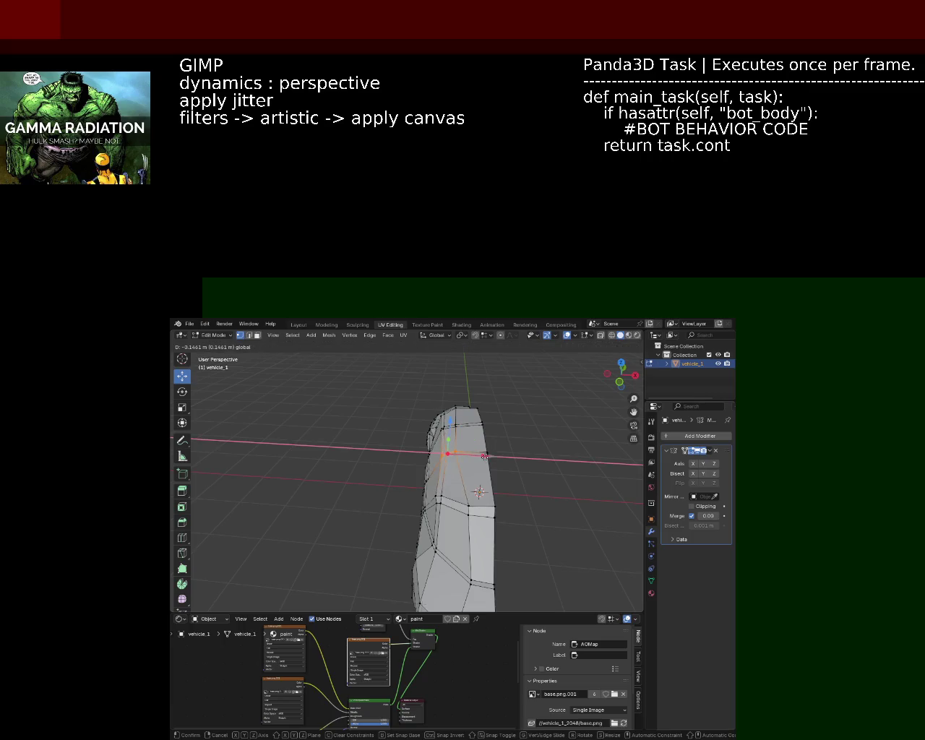
click(477, 458)
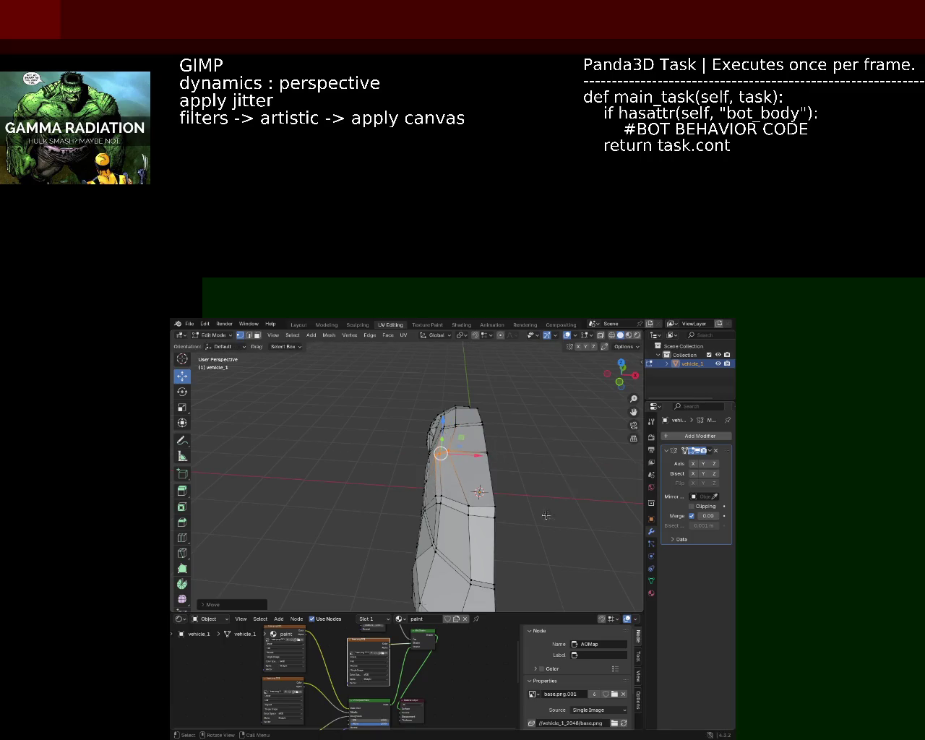
drag(546, 515, 588, 512)
drag(514, 519, 511, 478)
Step: In wireframe, box-select the car's front vertices and slide them along Y twice
click(612, 336)
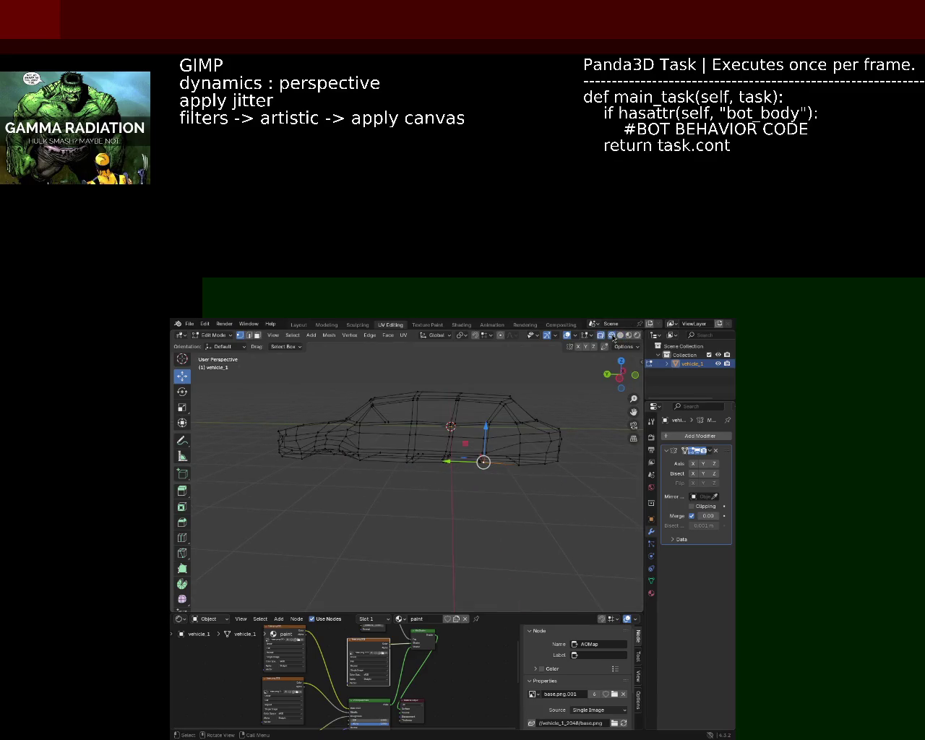
drag(585, 506, 468, 370)
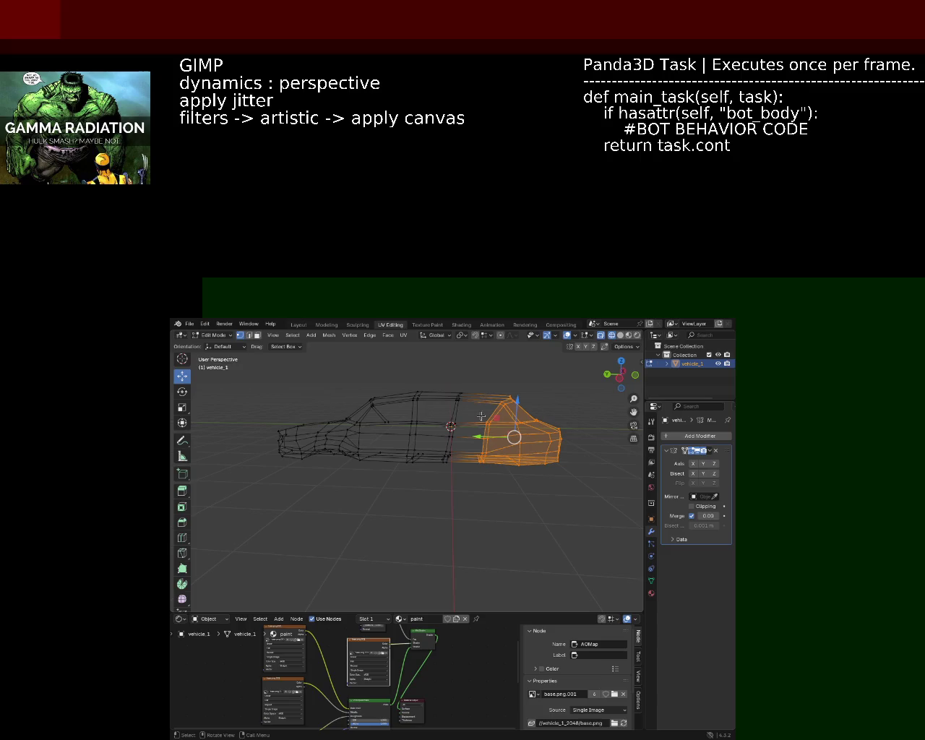
drag(496, 437, 481, 437)
click(547, 497)
drag(591, 522, 419, 375)
drag(466, 435, 450, 435)
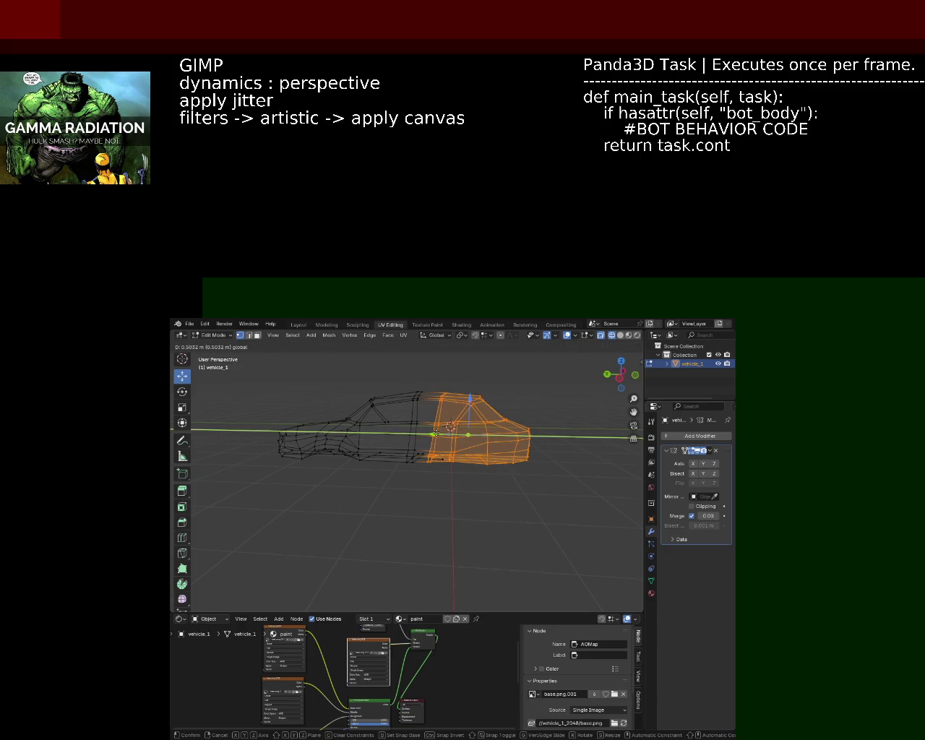
drag(580, 526, 435, 435)
click(569, 521)
Step: Reselect the front end and make two more Y-axis adjustments
drag(569, 521, 409, 367)
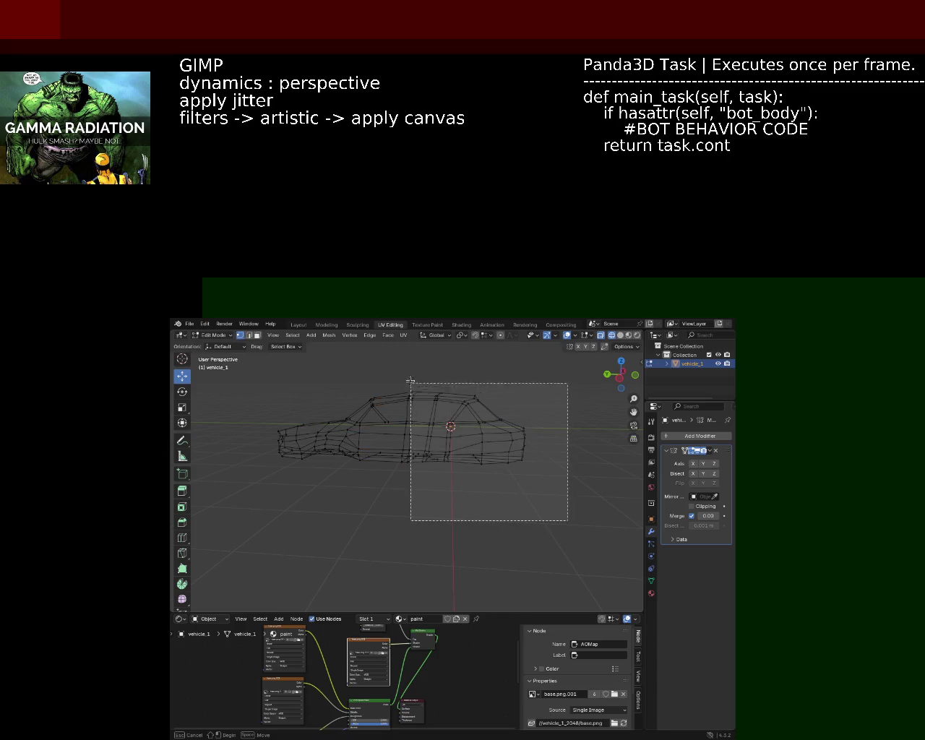
drag(432, 436, 473, 433)
click(568, 520)
drag(569, 520, 458, 373)
drag(469, 435, 483, 439)
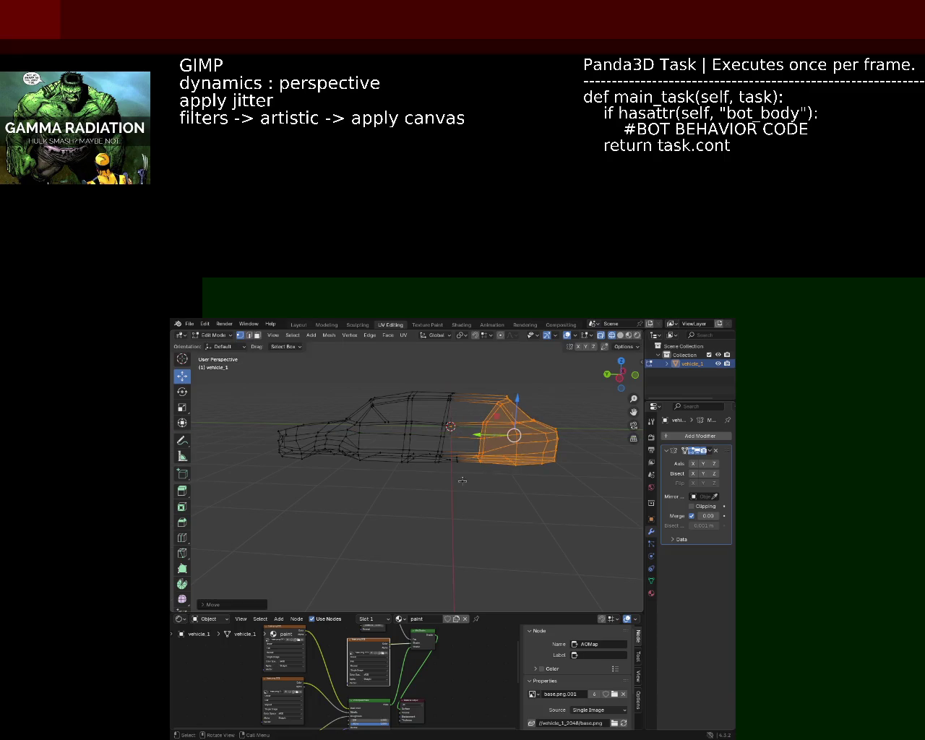
click(432, 501)
Step: Slide the middle pillar vertices along the car's length and return to solid shading
drag(427, 500, 458, 373)
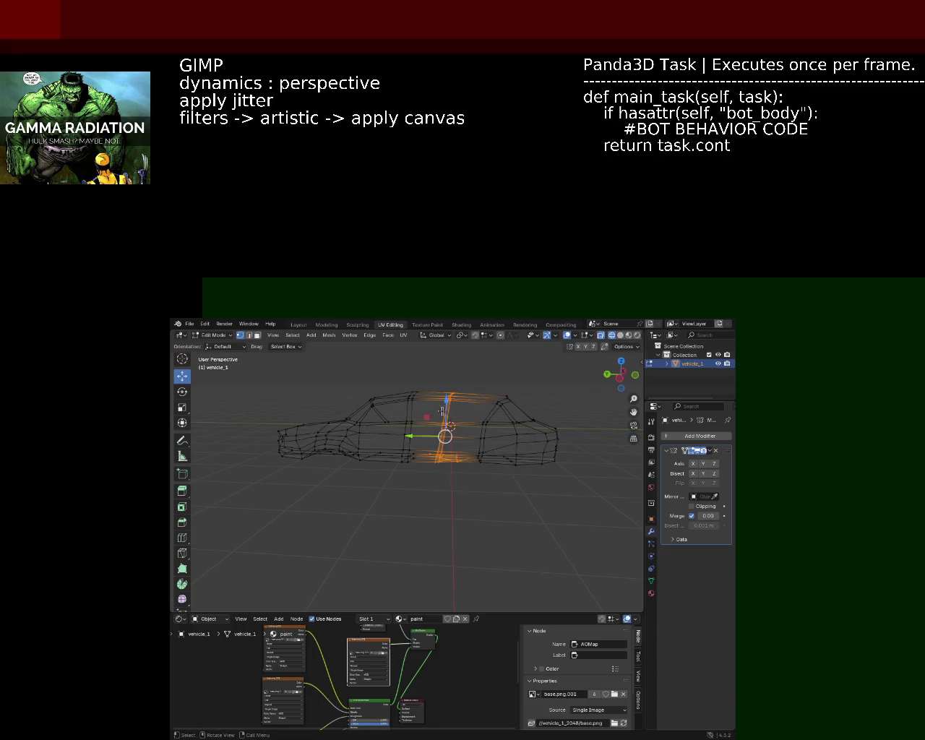
drag(420, 438, 431, 439)
click(462, 478)
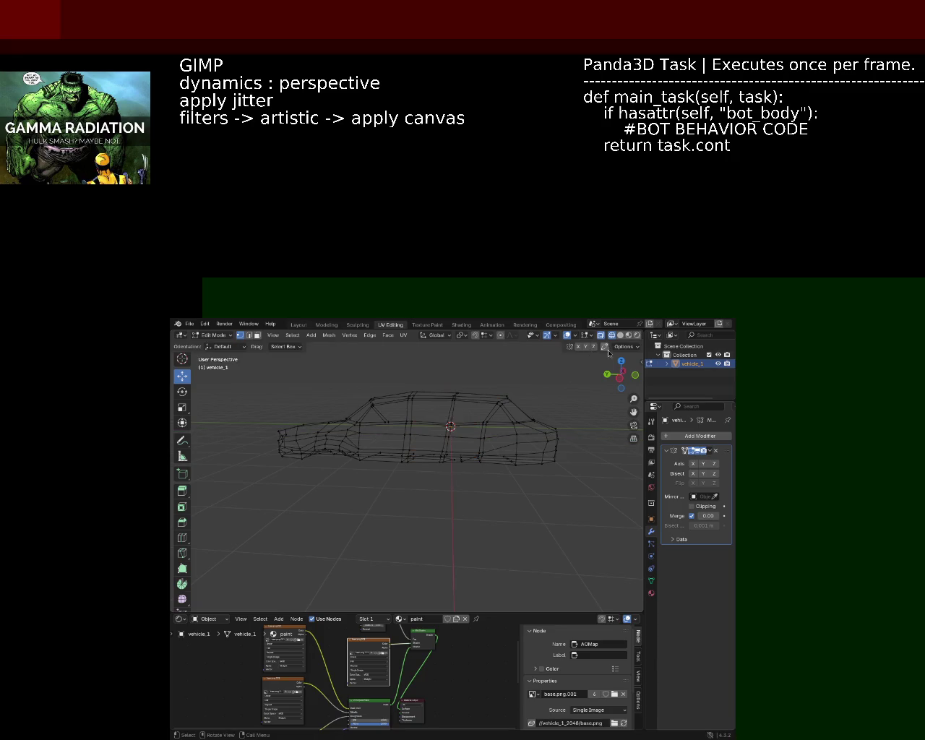
click(620, 335)
drag(533, 399, 565, 367)
Step: In X-ray, undo a front-half move, shift the middle band along X, then return to solid
click(601, 335)
drag(566, 522, 427, 346)
drag(434, 412, 462, 474)
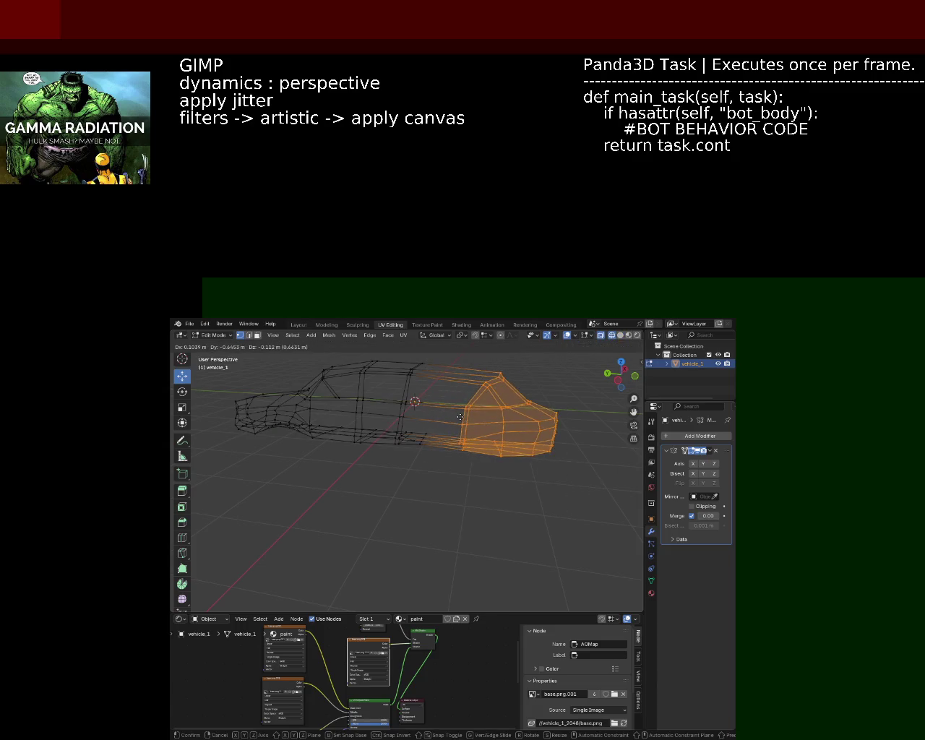
key(ctrl+z)
drag(372, 488, 432, 367)
drag(379, 414, 389, 413)
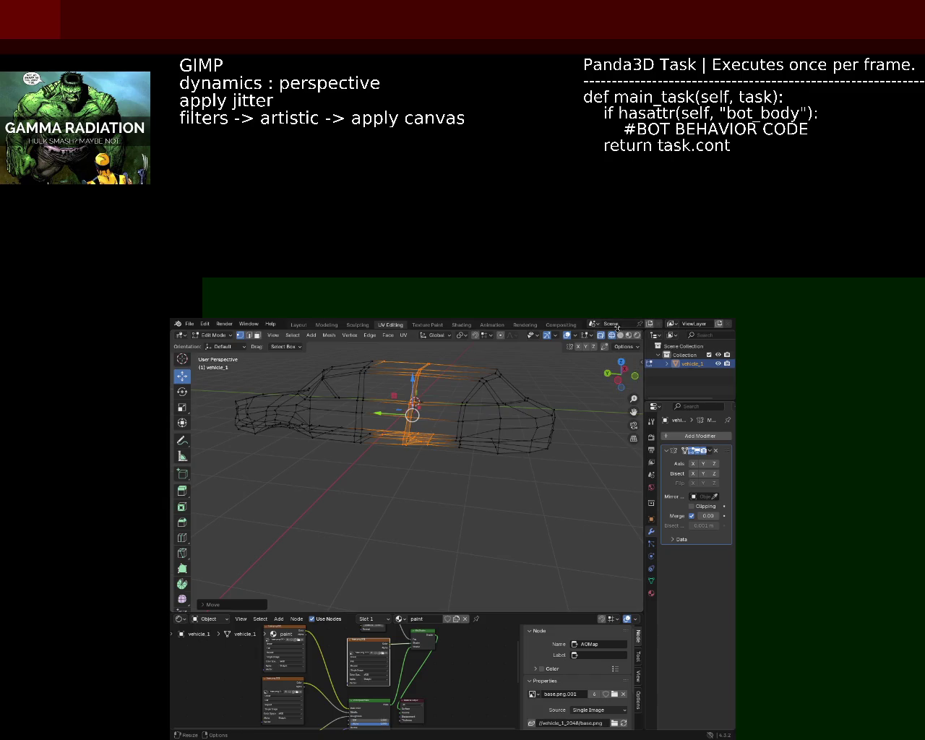
click(619, 334)
drag(433, 448, 433, 427)
Step: Move the selected side vertices along the Y axis
scroll(up, 3)
scroll(up, 3)
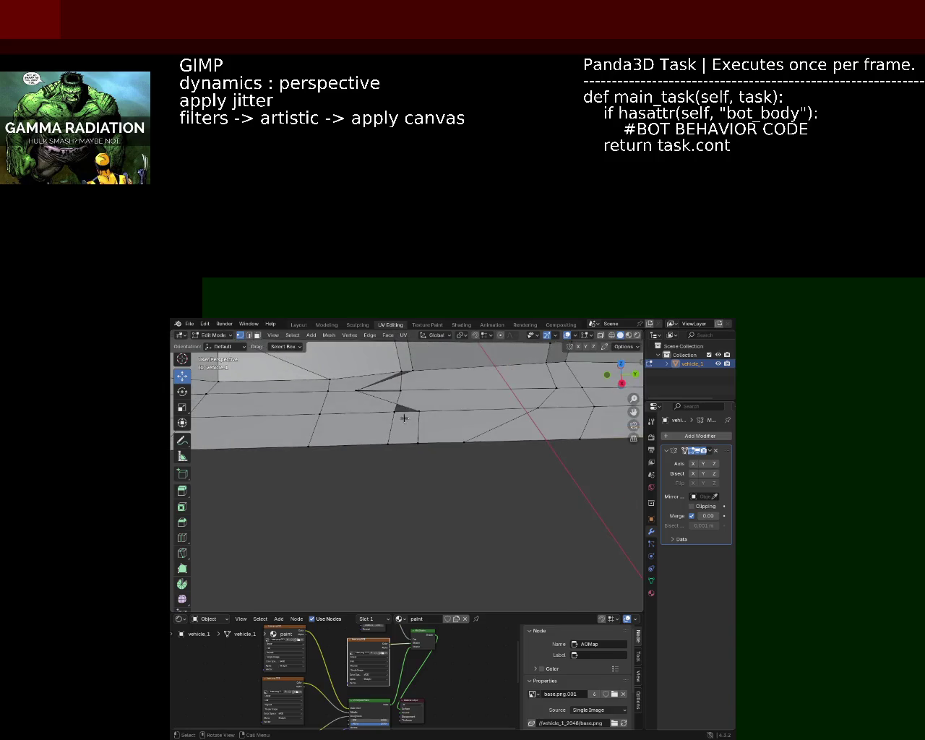
key(g)
key(y)
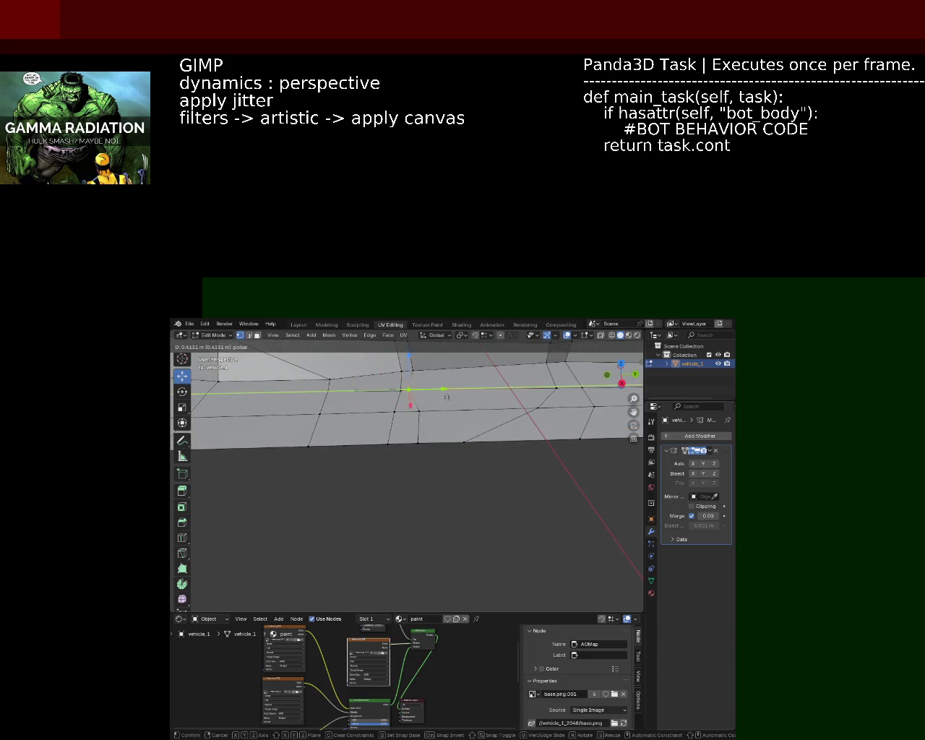
click(451, 399)
Step: Slide a vertex on the car's lower side along the Y axis
drag(406, 458, 432, 409)
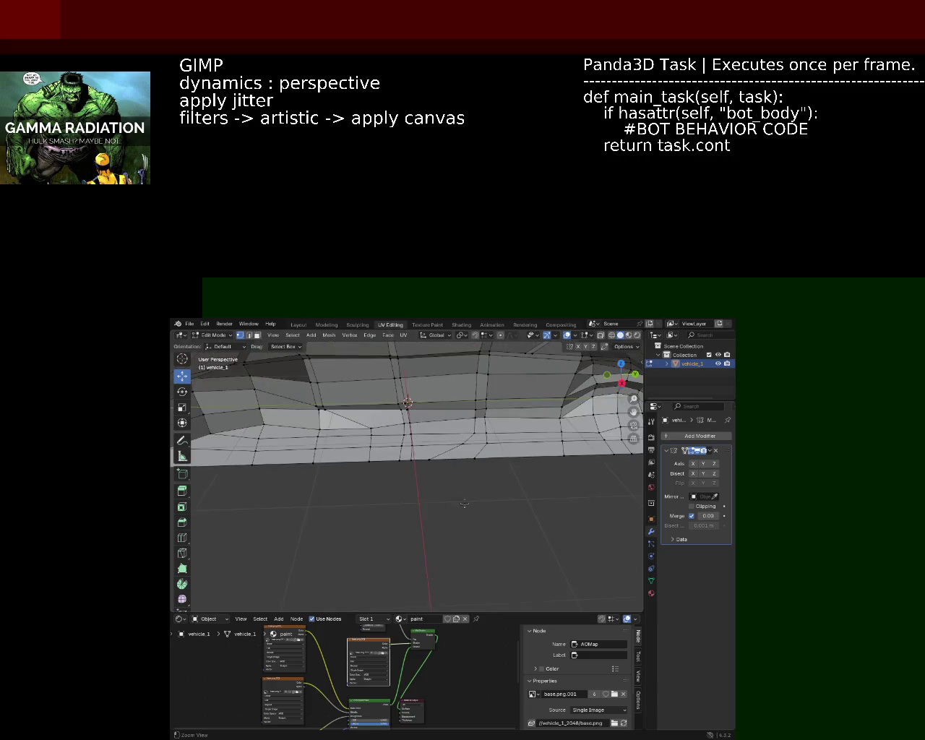
click(464, 431)
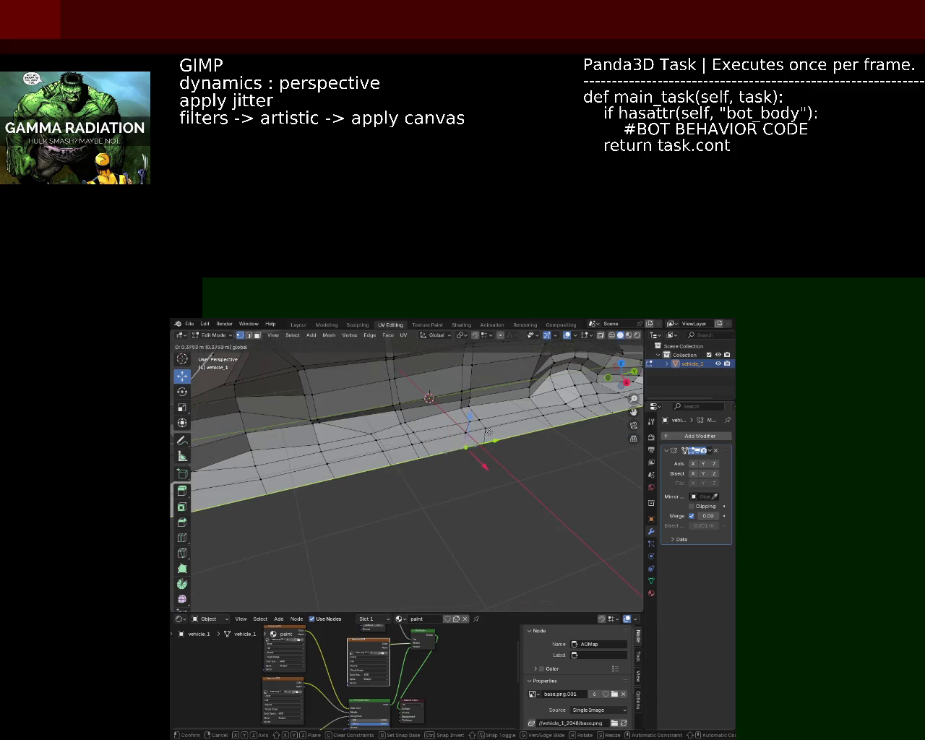
drag(487, 443, 473, 431)
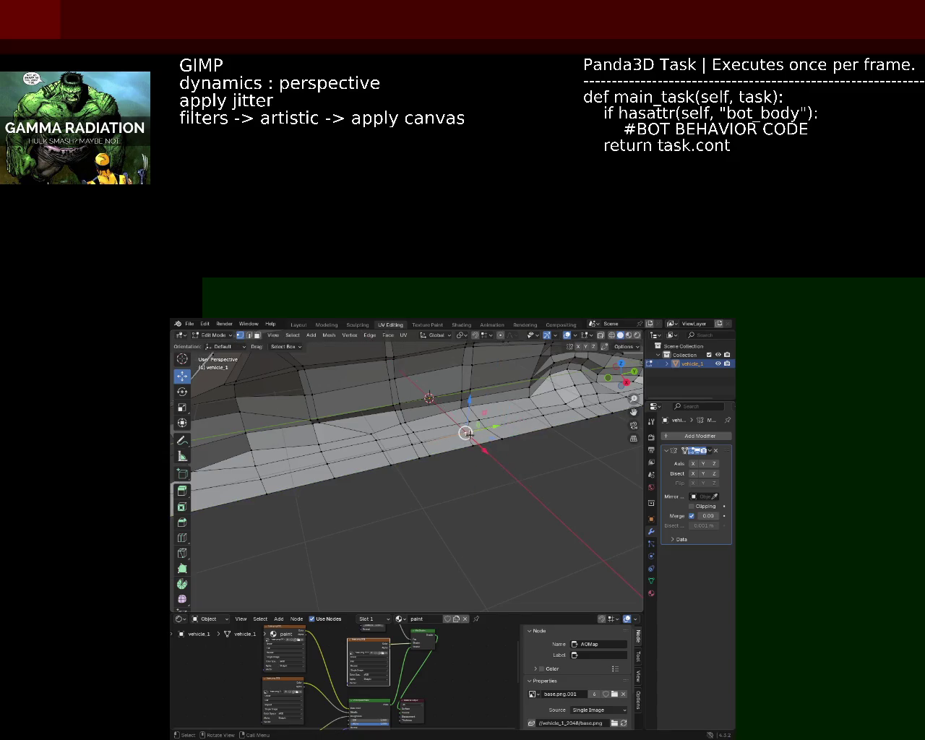
key(g)
key(y)
click(505, 433)
scroll(down, 3)
drag(505, 432, 406, 380)
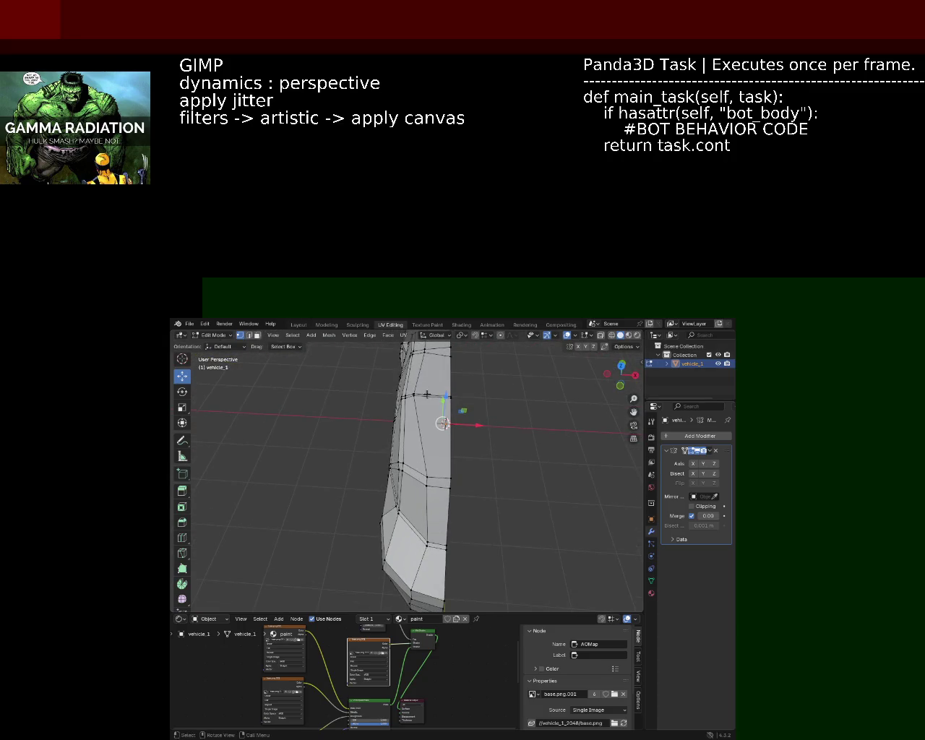
Step: Shift a vertical side edge along X, undo it, and save vehicle_1.blend
click(414, 406)
key(g)
key(x)
key(Return)
click(470, 460)
drag(470, 460, 467, 427)
key(ctrl+z)
key(ctrl+s)
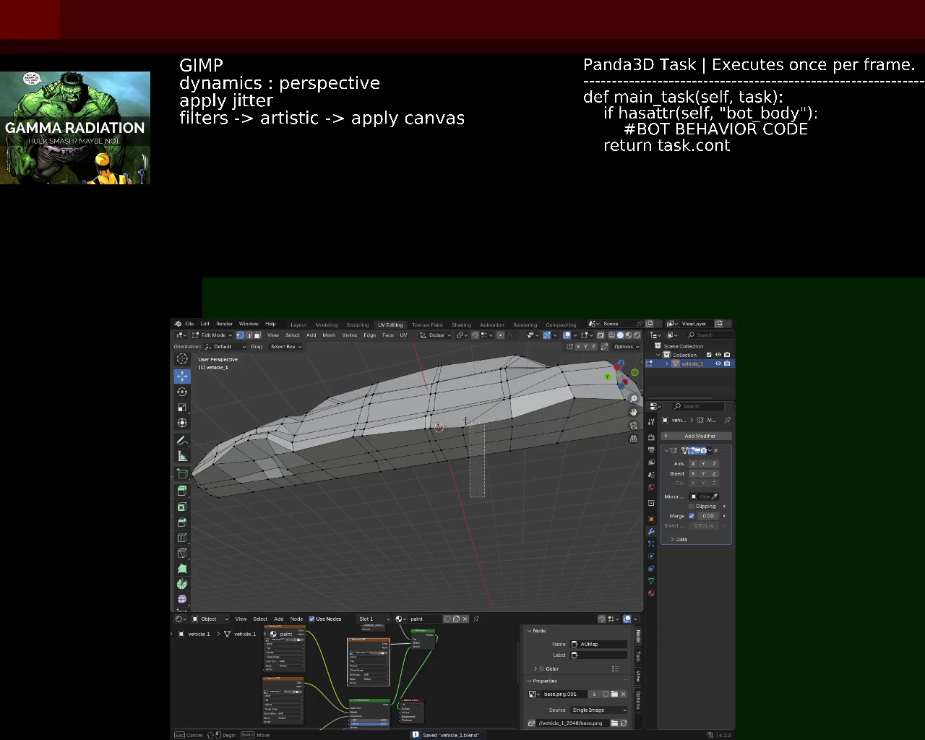
Step: Slide a face on the car body along the Y axis
click(474, 438)
drag(465, 440, 502, 438)
drag(502, 438, 490, 492)
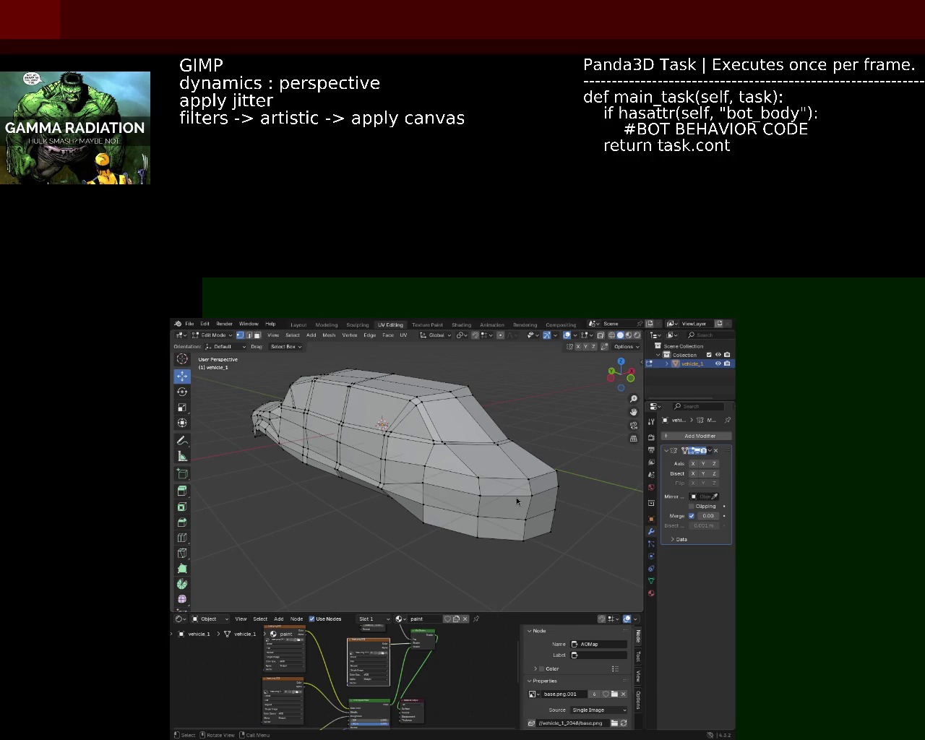
drag(511, 414, 423, 444)
Step: Lower two vertices along the car's side line vertically on Z
click(465, 449)
key(g)
key(z)
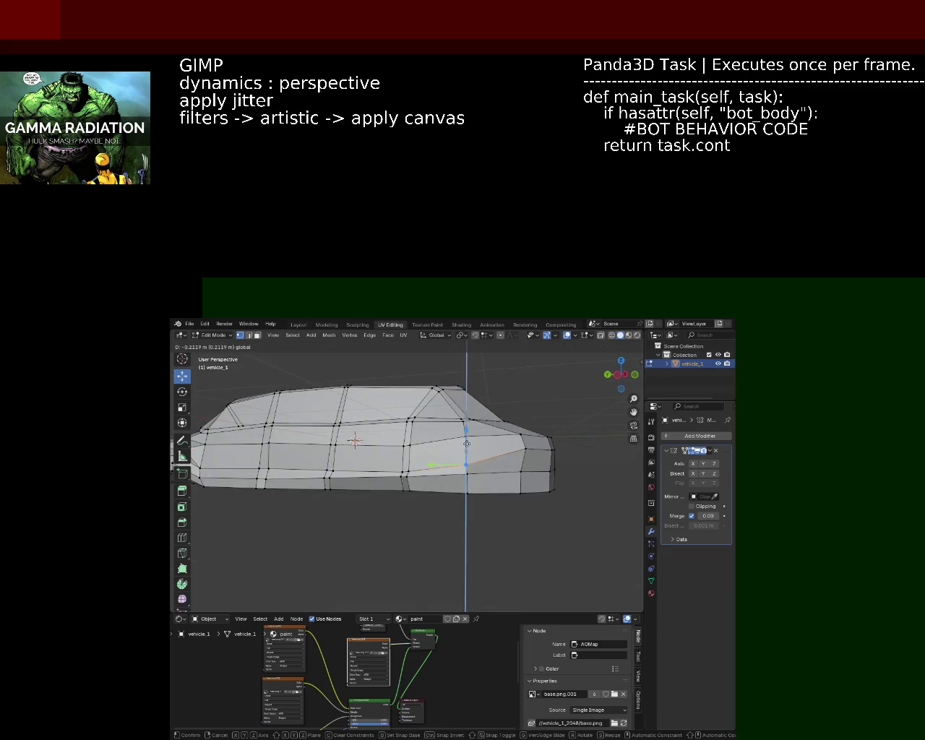
click(467, 443)
drag(467, 443, 381, 466)
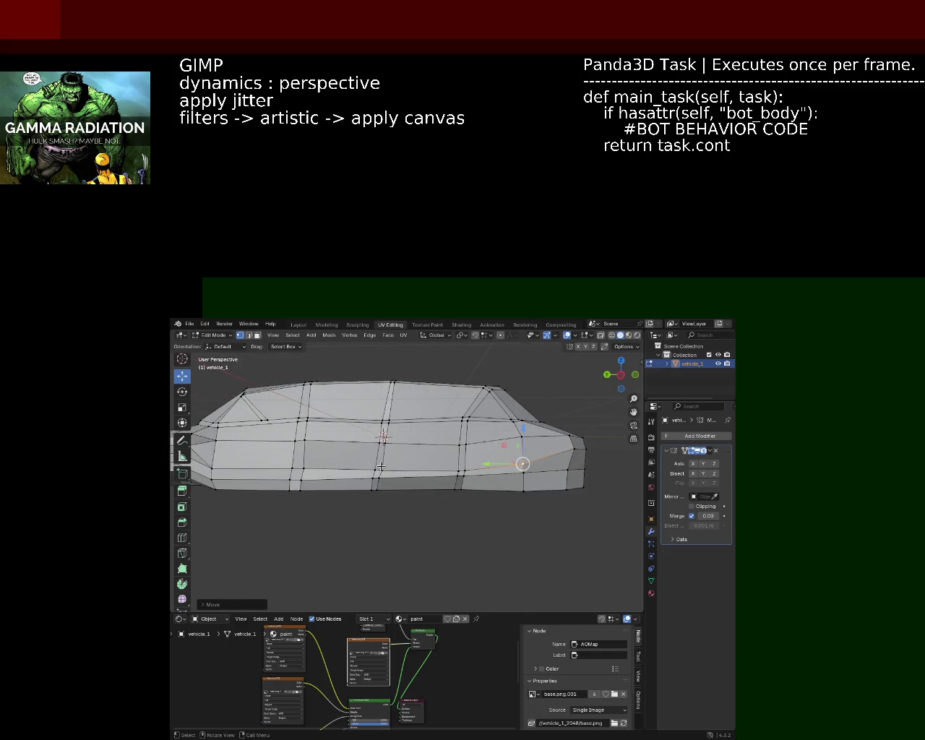
click(381, 466)
key(g)
key(z)
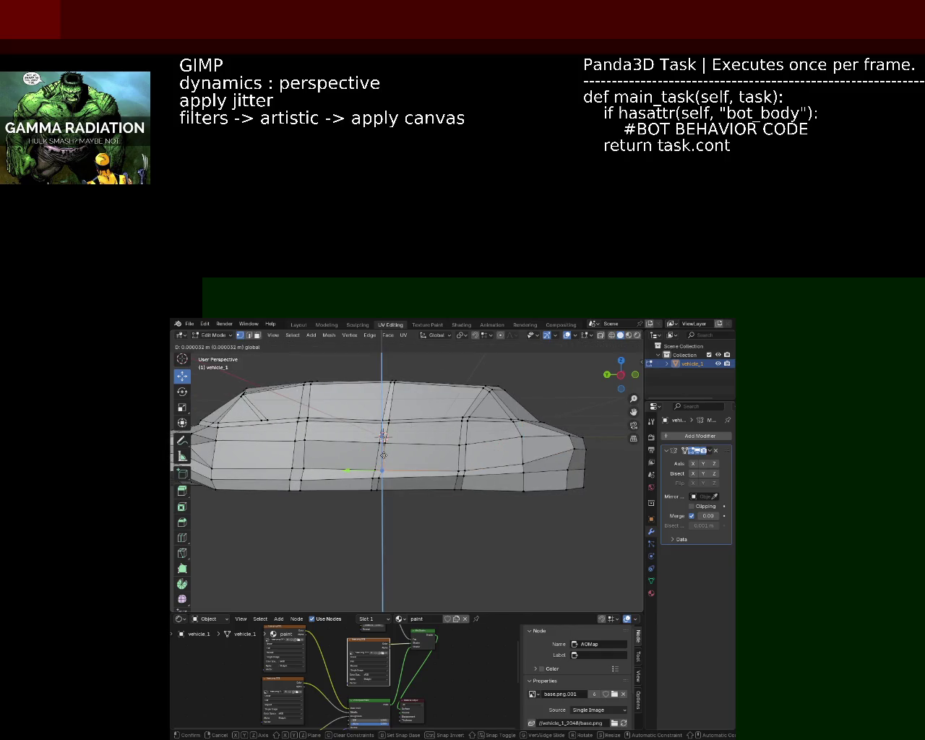
click(383, 456)
drag(383, 455, 466, 428)
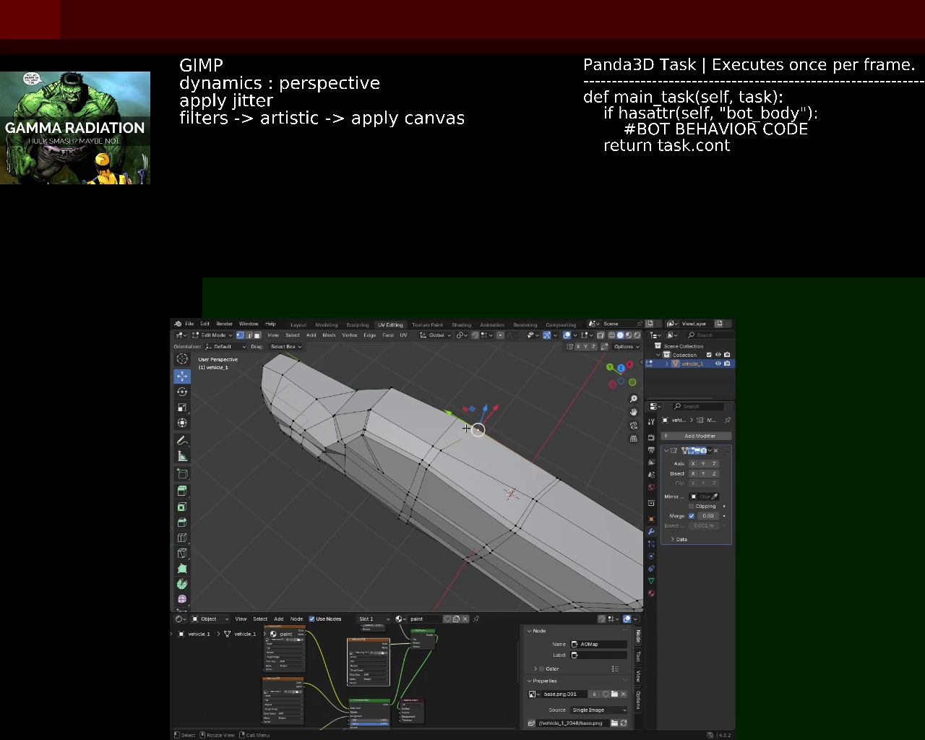
Step: Bring vertices on the car's lower body line into alignment
drag(466, 428, 463, 415)
drag(462, 416, 383, 453)
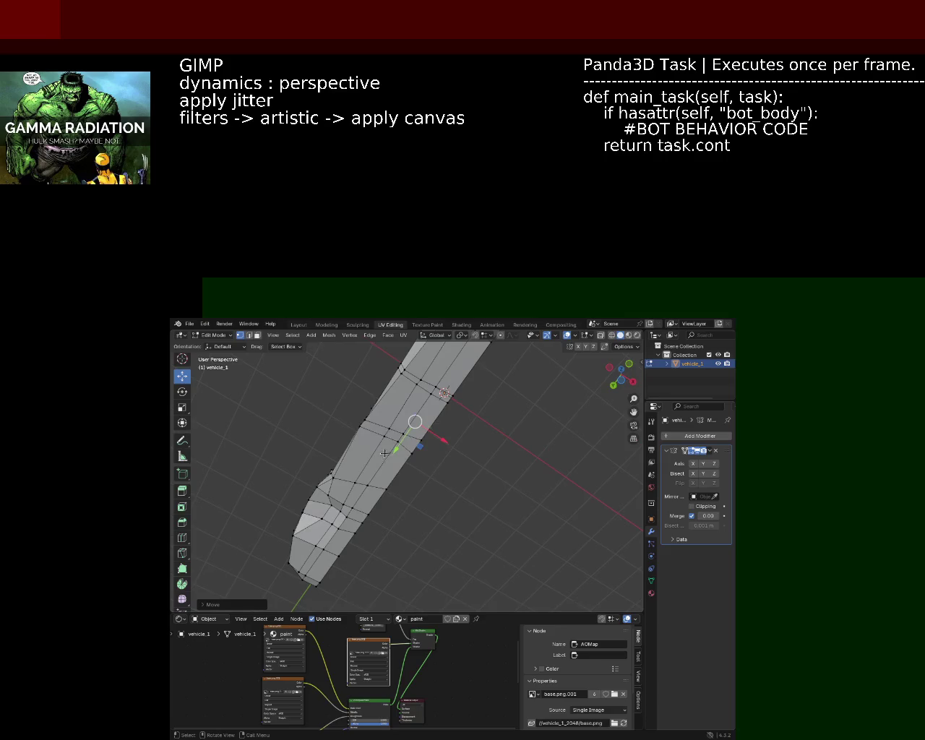
click(412, 443)
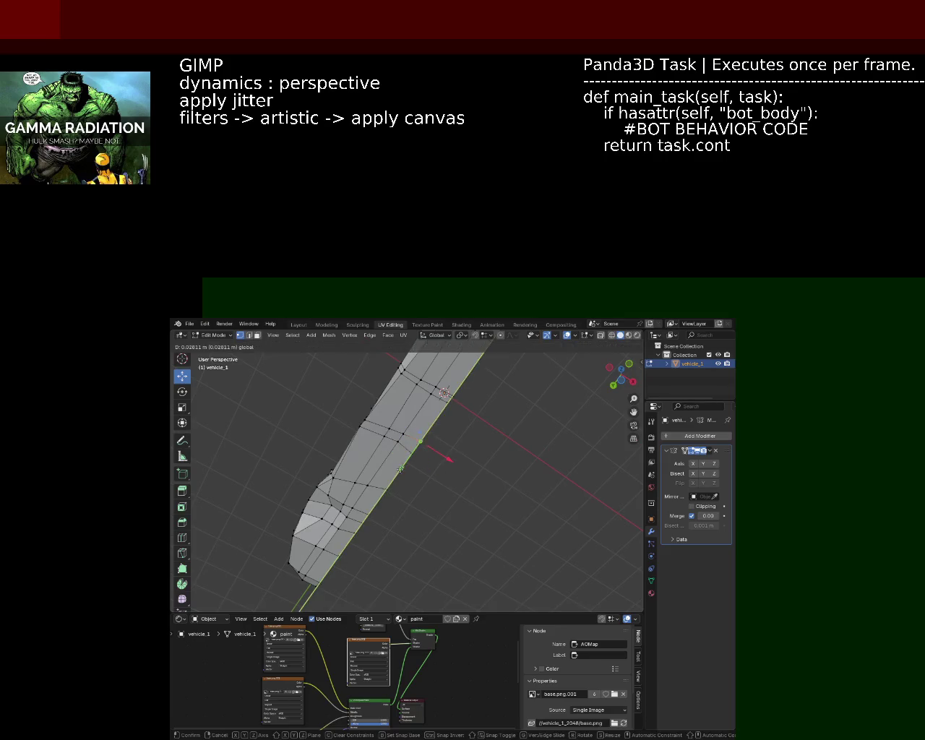
click(421, 441)
drag(419, 441, 431, 411)
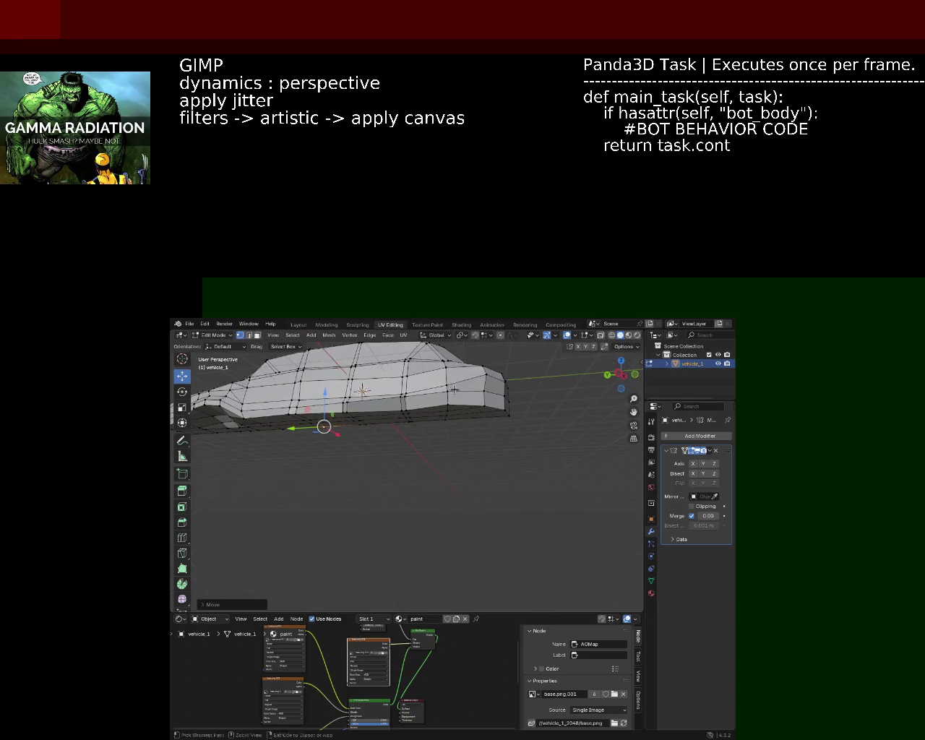
drag(431, 411, 424, 450)
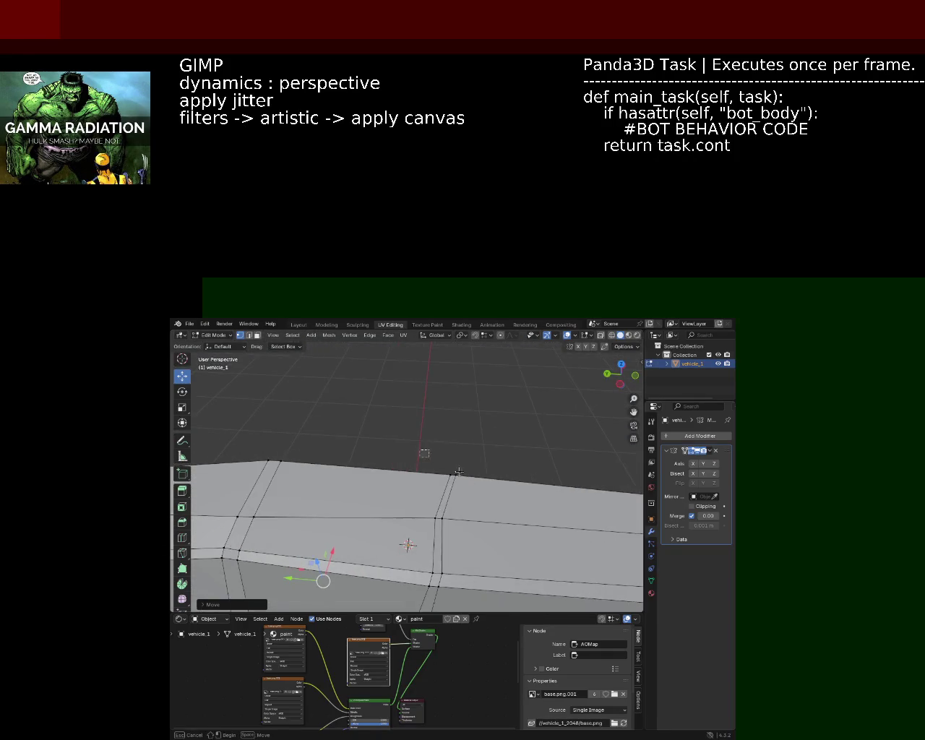
Step: Grab the body's top edge, leave it in place, and deselect it
click(452, 473)
key(g)
click(401, 473)
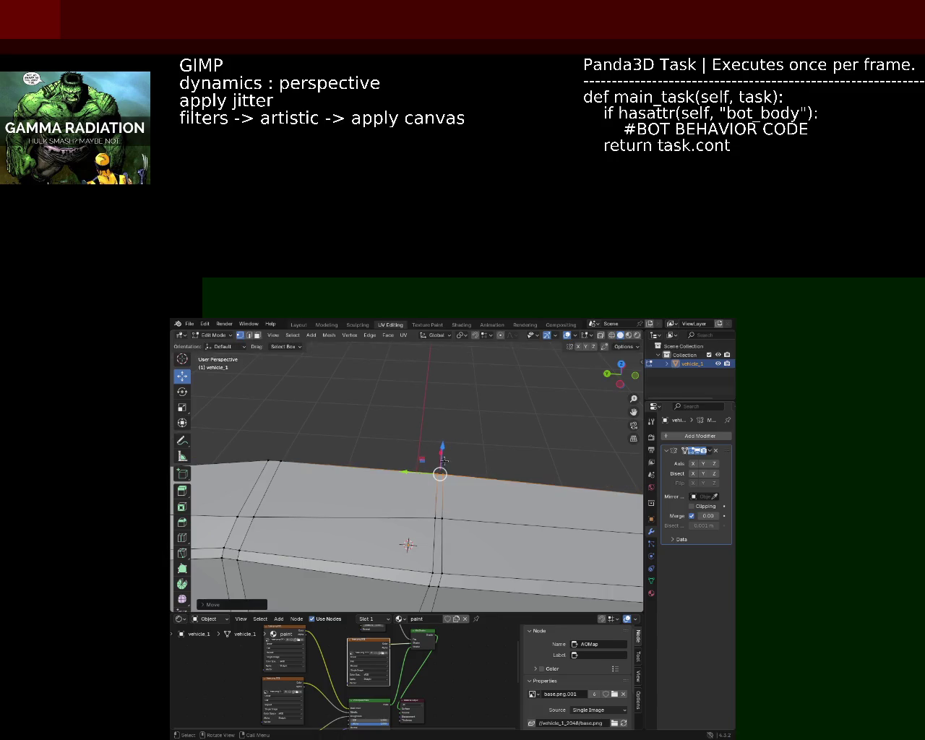
click(467, 448)
scroll(down, 3)
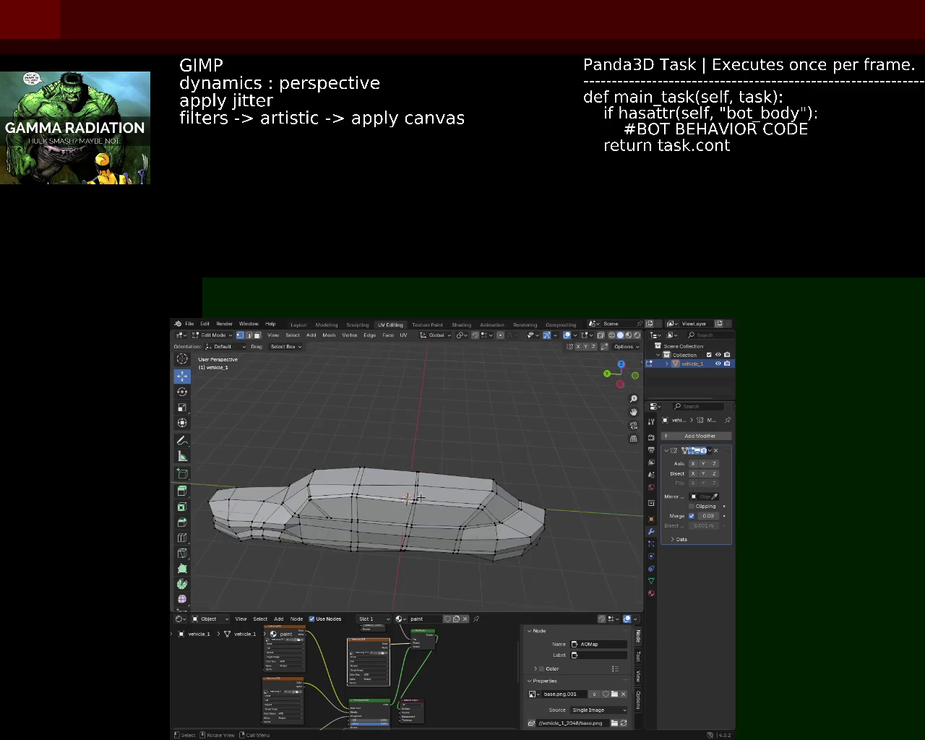
Step: Pull a vertex on the car's front end to the left
drag(456, 462, 440, 472)
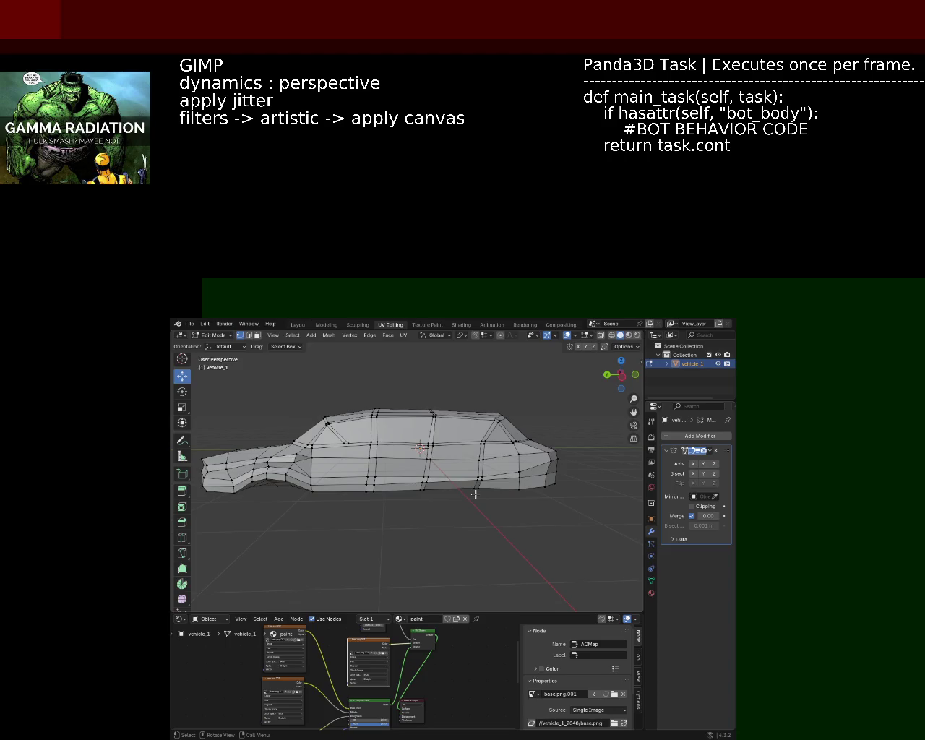
drag(475, 494, 426, 487)
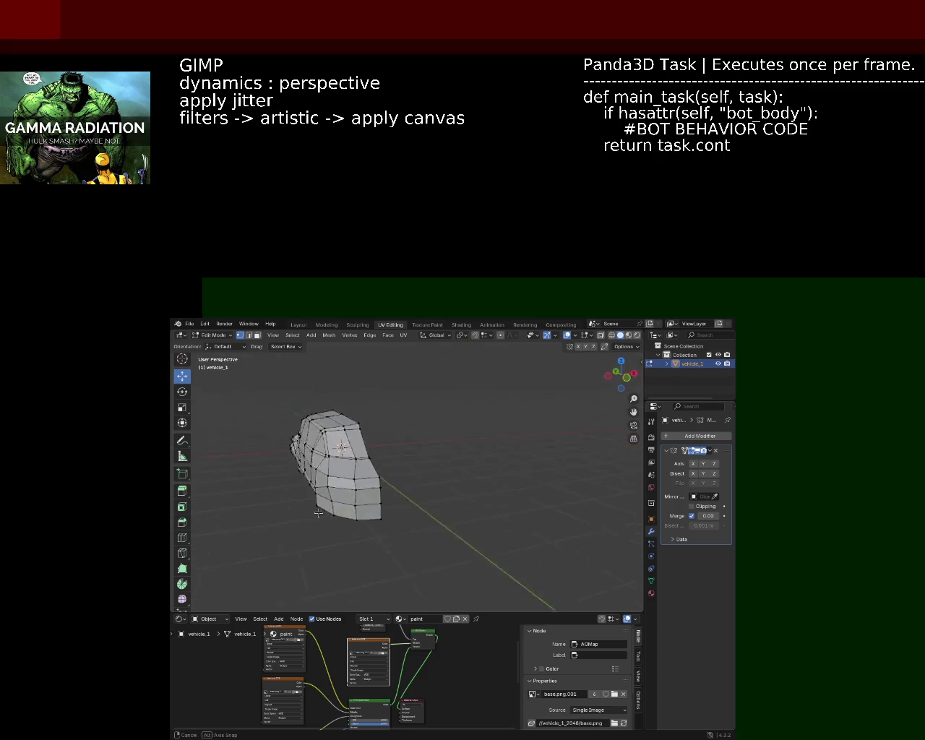
drag(426, 487, 318, 438)
scroll(up, 3)
scroll(up, 3)
click(428, 463)
drag(428, 470, 354, 457)
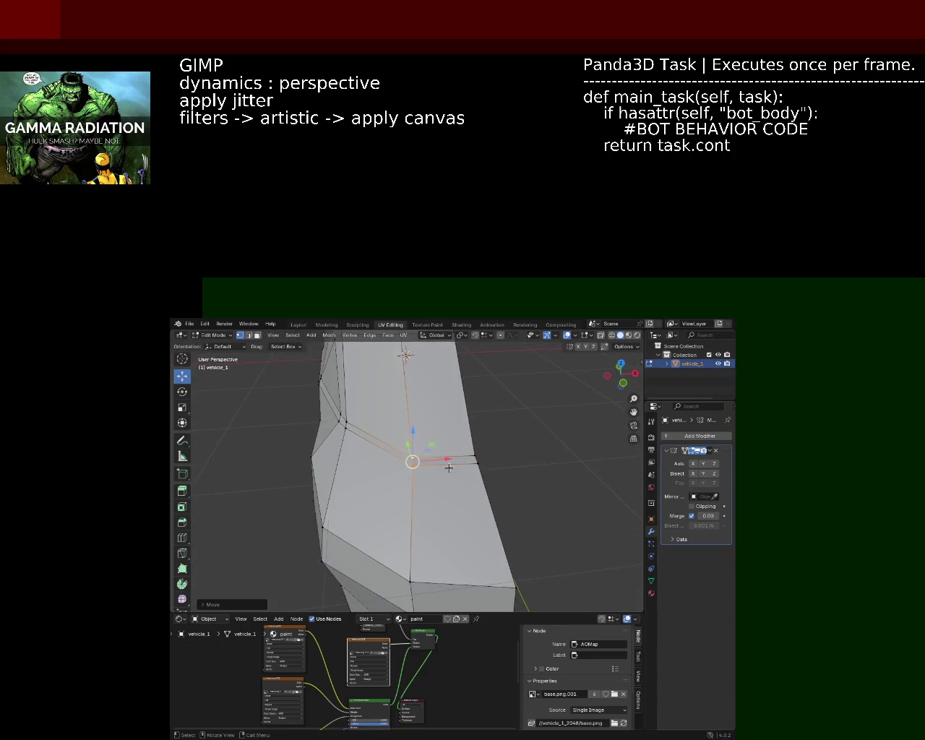
drag(354, 457, 456, 423)
Step: Move another side vertex along the X axis and save vehicle_1.blend
click(455, 416)
key(g)
key(x)
click(484, 411)
click(451, 456)
drag(451, 456, 491, 447)
key(ctrl+s)
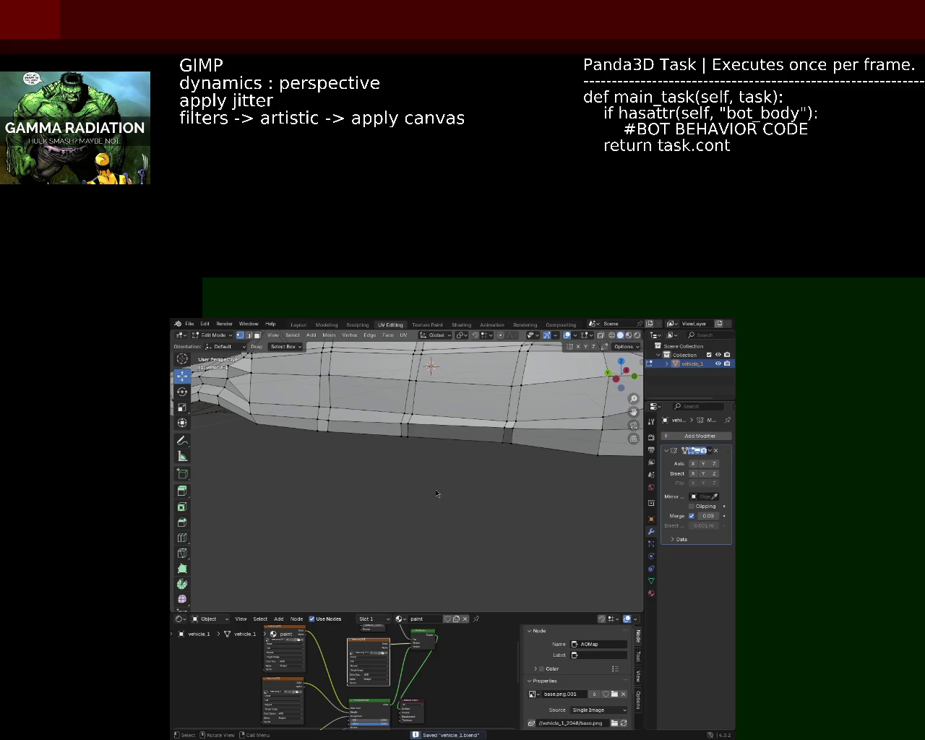
drag(397, 411, 193, 528)
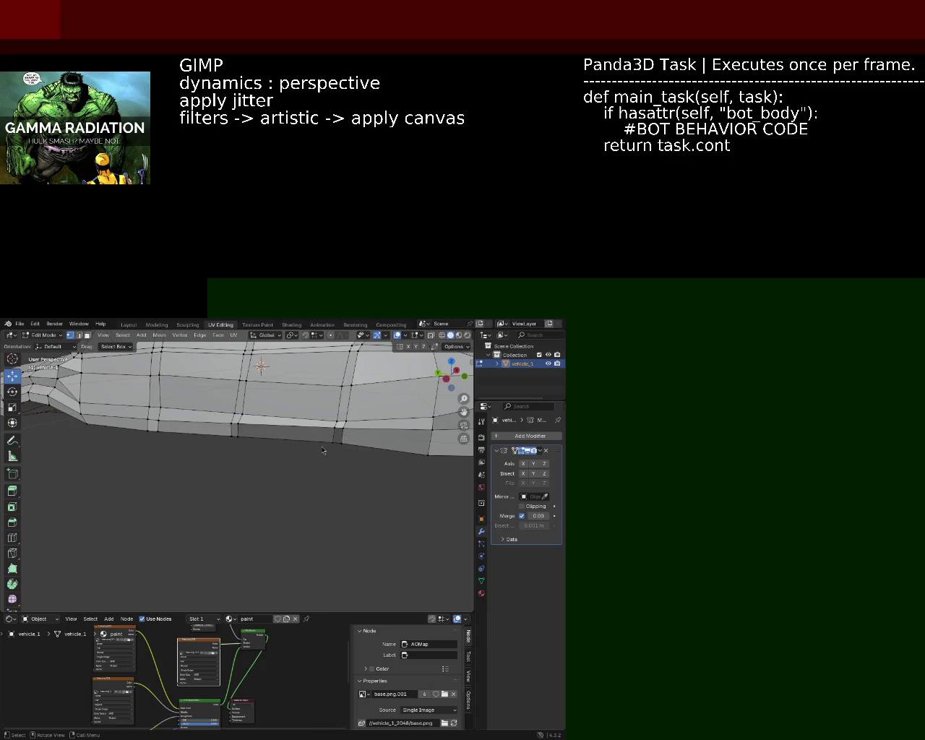
Step: Enlarge the Blender window up and to the right on the desktop
drag(319, 447, 439, 354)
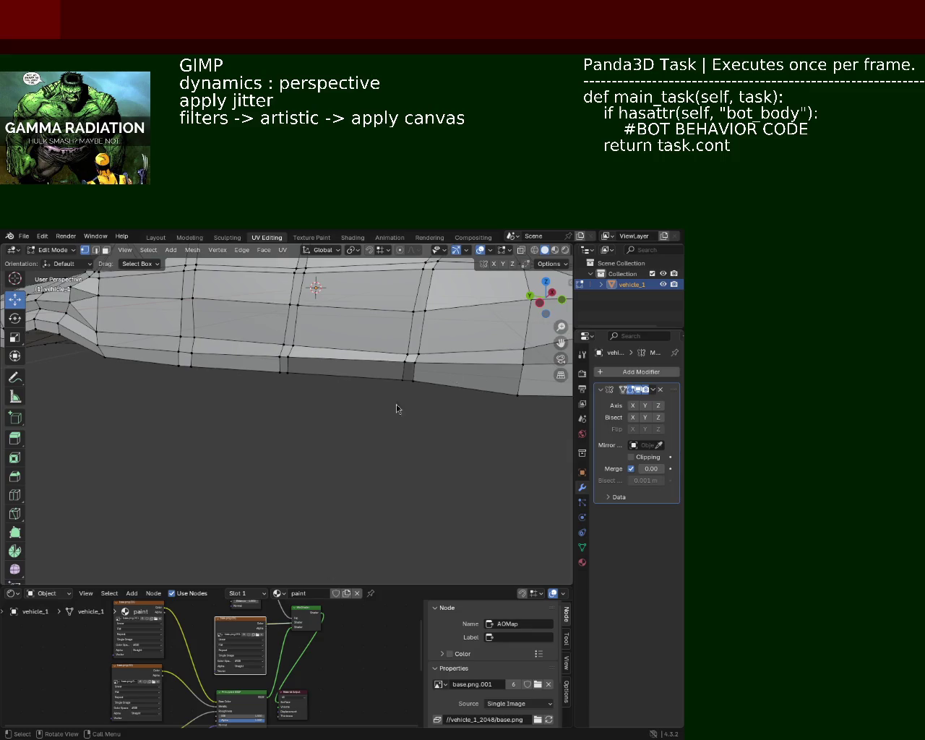
Step: Lower a body vertex along Z and box-select the nearby vertices
drag(398, 331, 376, 344)
click(231, 358)
key(g)
key(z)
click(224, 364)
drag(430, 318, 458, 354)
drag(458, 354, 412, 334)
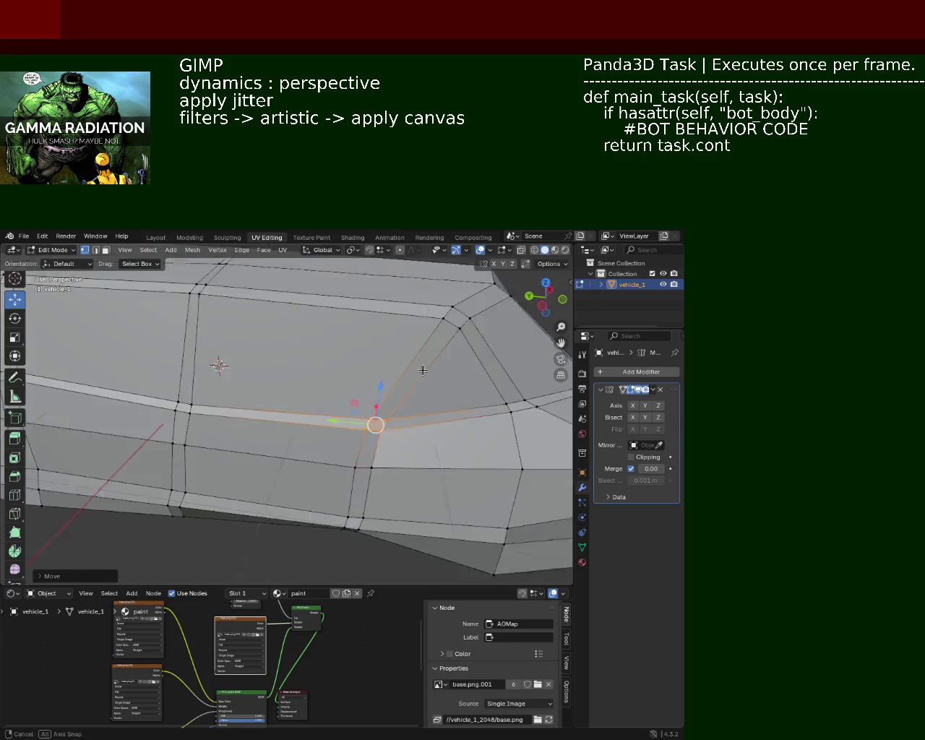
Step: Shift a vertex on the body line along the X axis
click(406, 346)
key(g)
key(x)
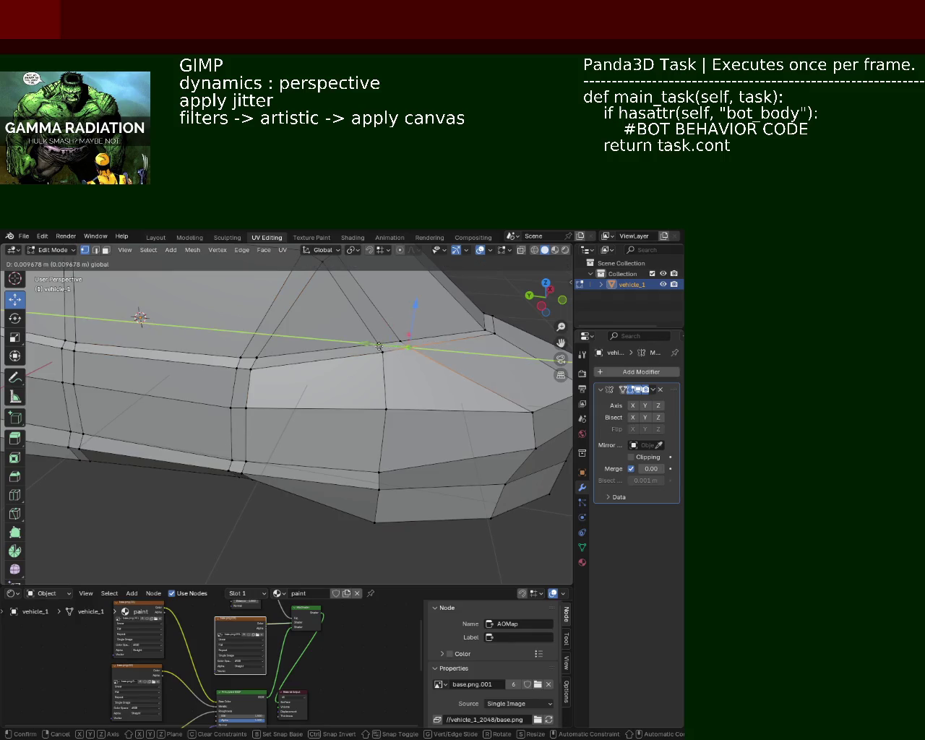
click(375, 348)
drag(374, 364, 318, 358)
scroll(up, 3)
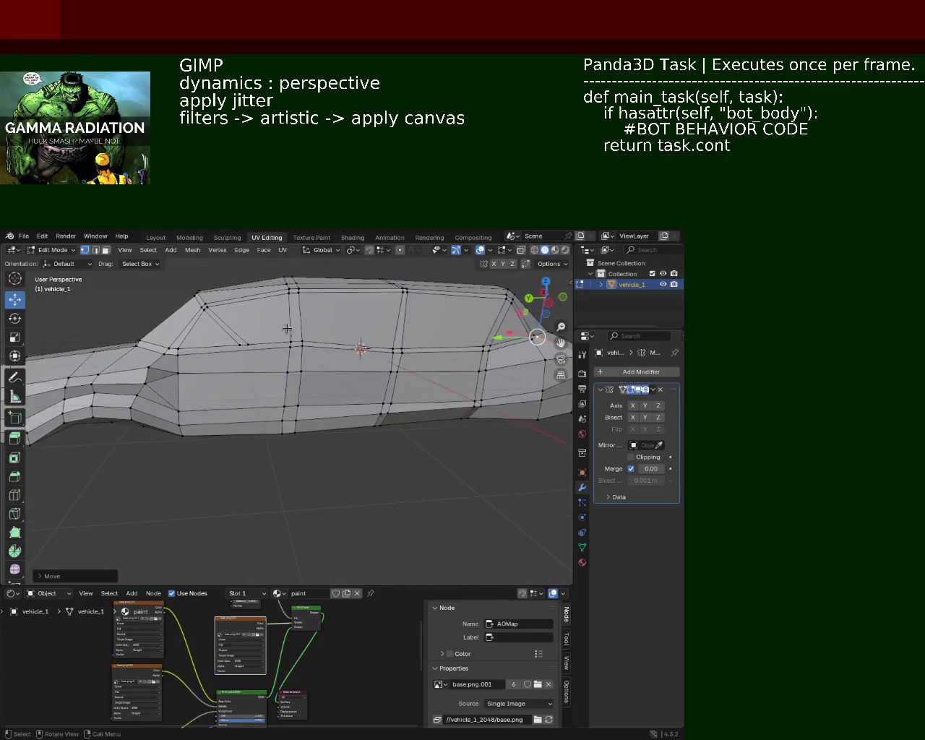
Step: Lower the window-line and window-corner vertices along Z, deselect, and save vehicle_1.blend
drag(287, 331, 320, 353)
key(g)
key(z)
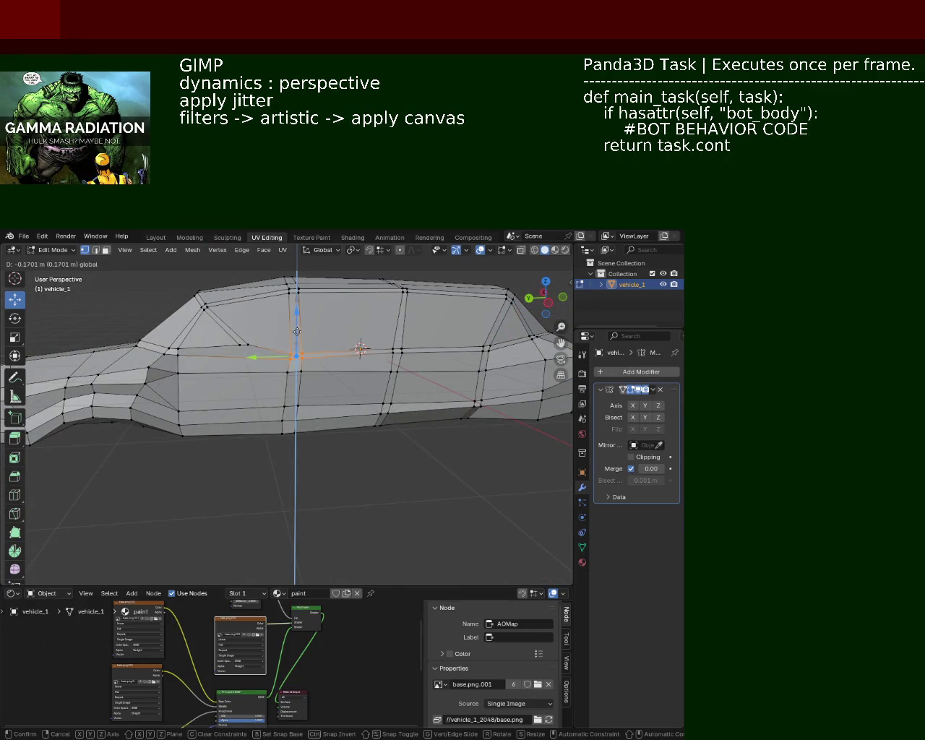
click(272, 335)
click(241, 345)
key(g)
key(z)
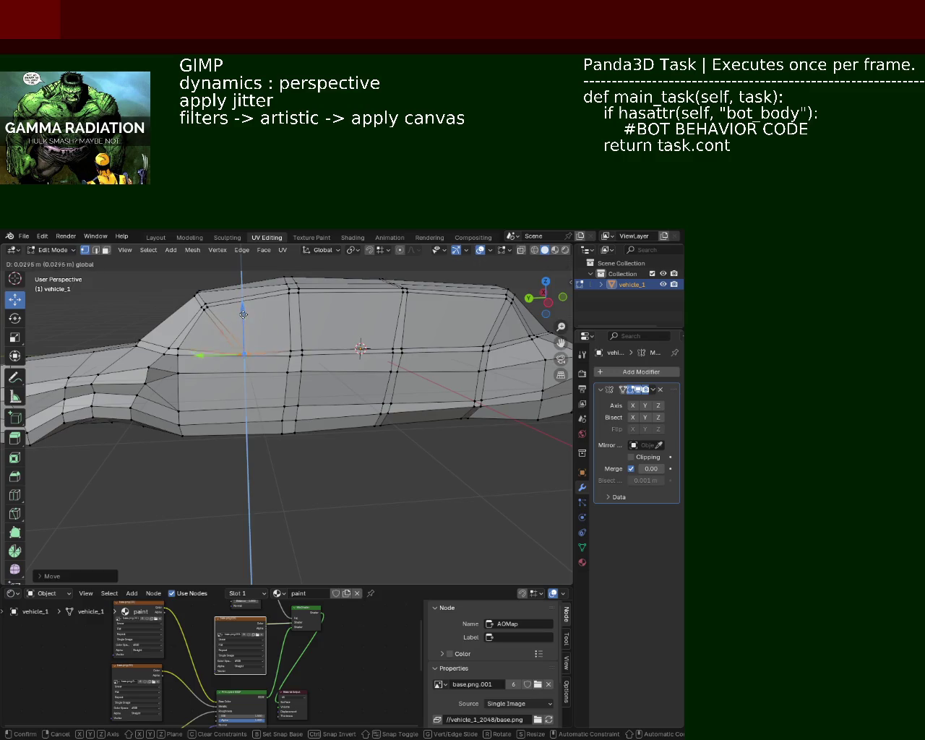
click(242, 313)
click(365, 378)
key(ctrl+s)
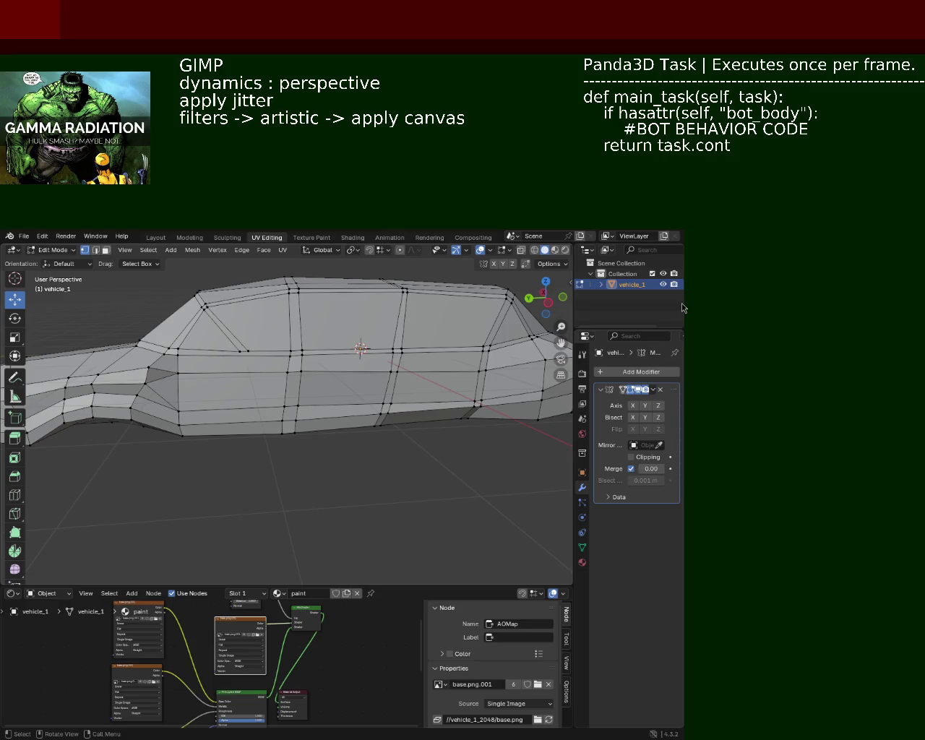
scroll(up, 3)
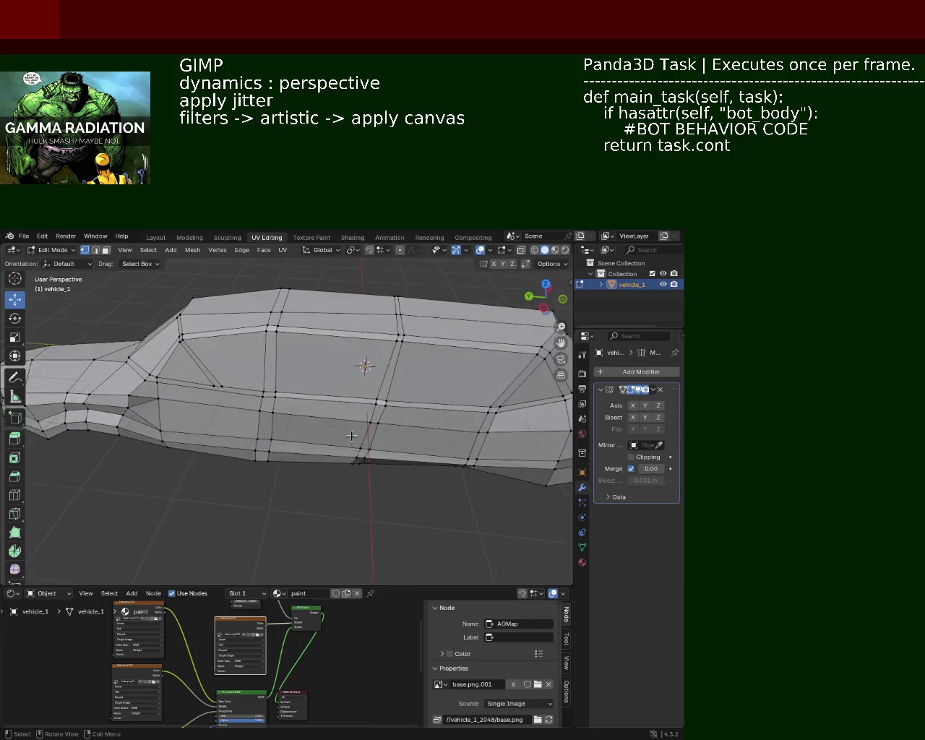
Step: Lower a vertex on the car's lower body
scroll(up, 3)
drag(396, 390, 248, 371)
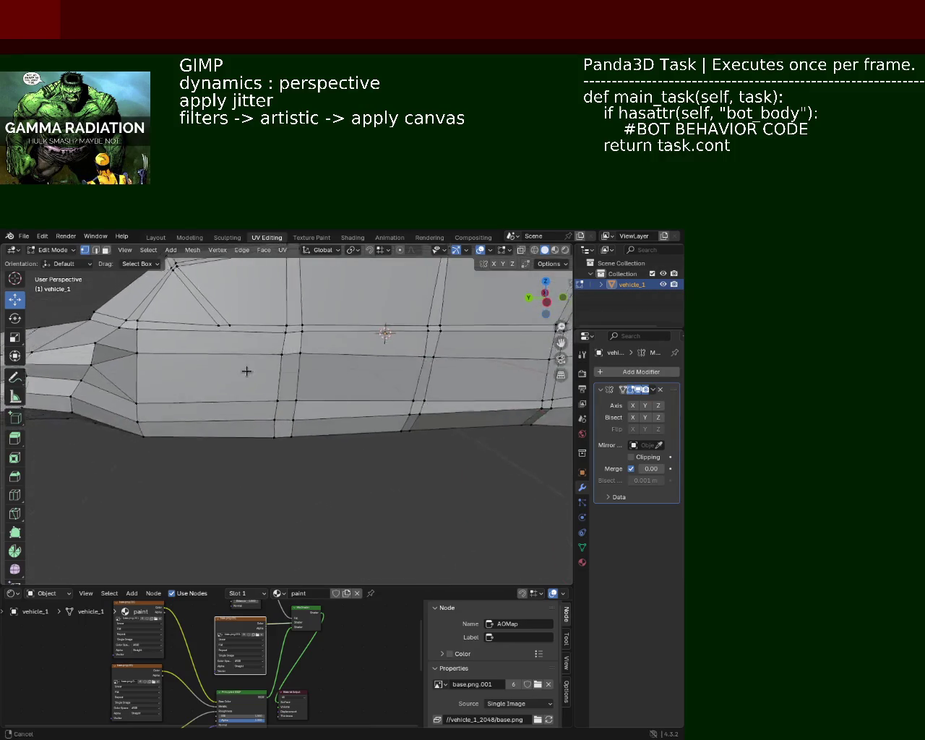
scroll(down, 3)
scroll(down, 3)
click(252, 416)
drag(266, 368, 227, 391)
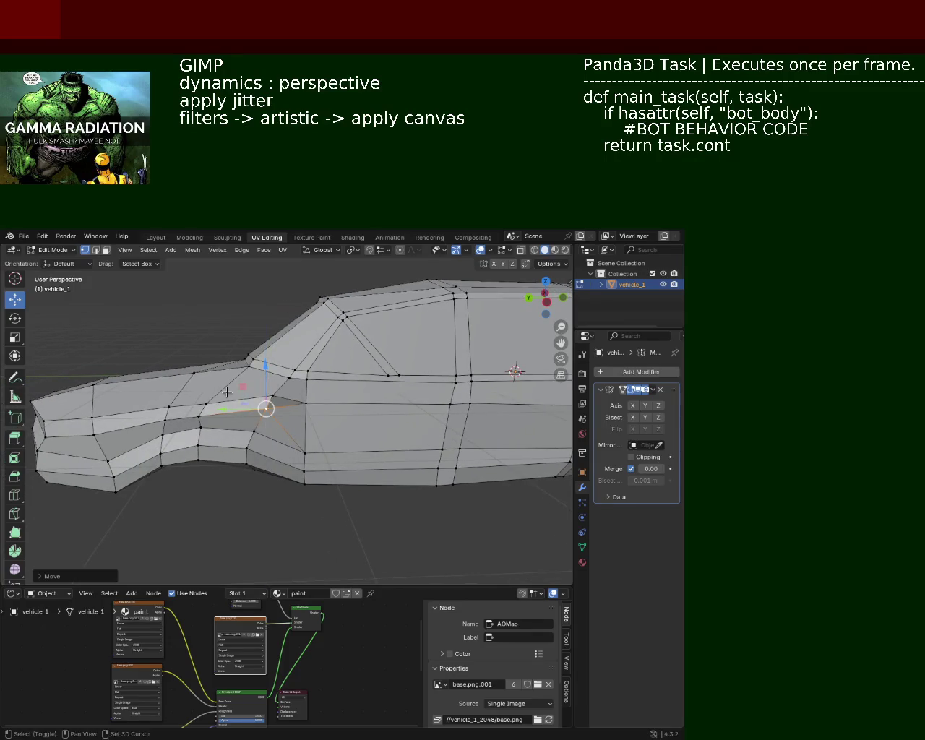
Step: Push the front-left nose vertex along the X axis by about 0.1087 m
drag(227, 391, 188, 405)
click(183, 409)
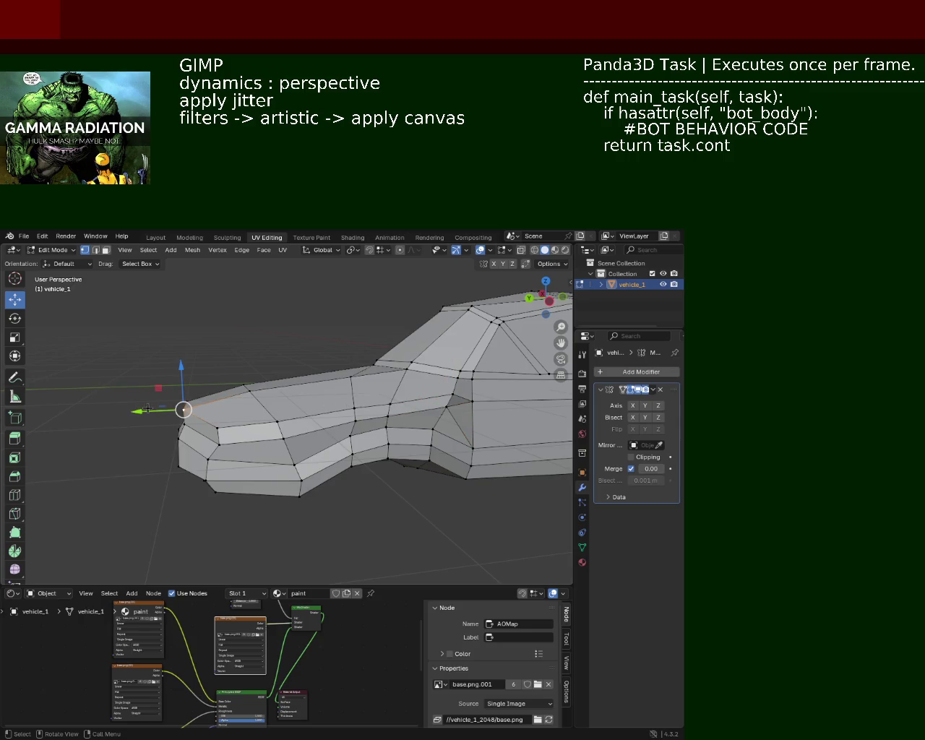
drag(148, 409, 138, 410)
drag(138, 410, 262, 481)
Step: Slide a lower front-body vertex along Y, then nudge it slightly further
click(258, 479)
key(g)
key(y)
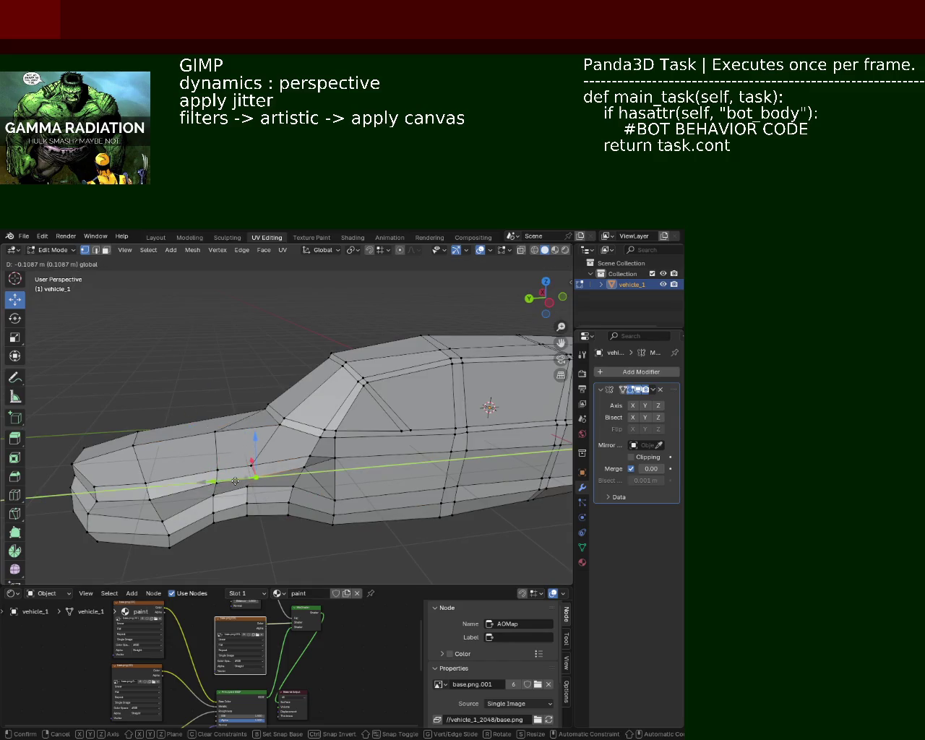
click(228, 474)
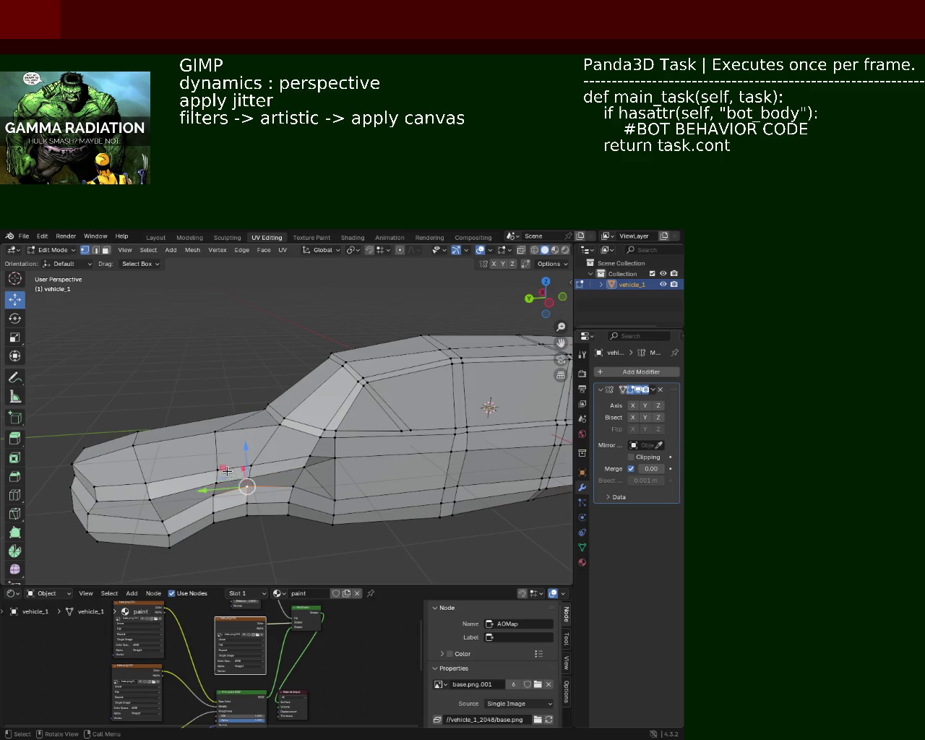
key(g)
key(y)
click(232, 478)
Step: Move the next side-line vertex along Y in two small adjustments
click(216, 470)
key(g)
key(y)
click(216, 475)
key(g)
key(y)
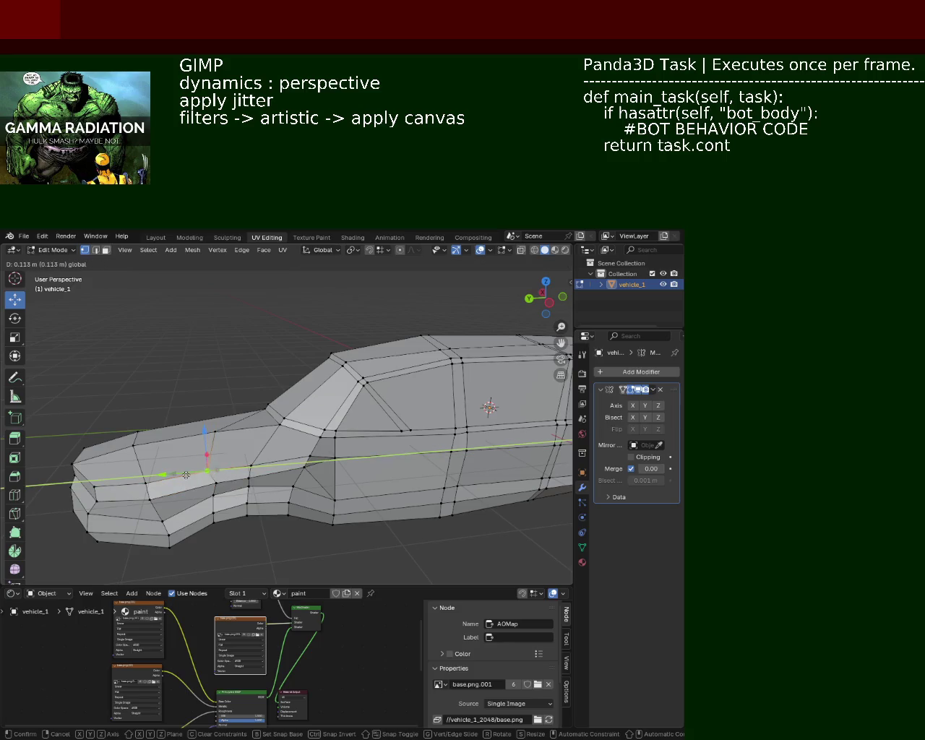
click(194, 475)
Step: Clear the selection and raise a lower-nose vertex along Z
key(alt+a)
drag(187, 470, 152, 457)
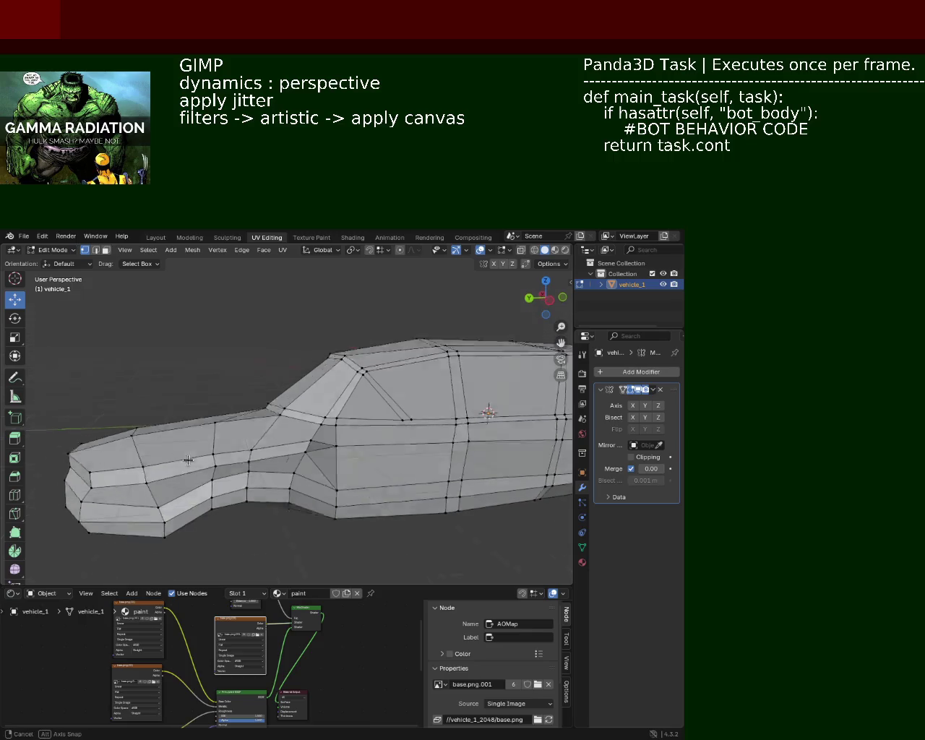
click(143, 453)
key(g)
key(z)
click(188, 453)
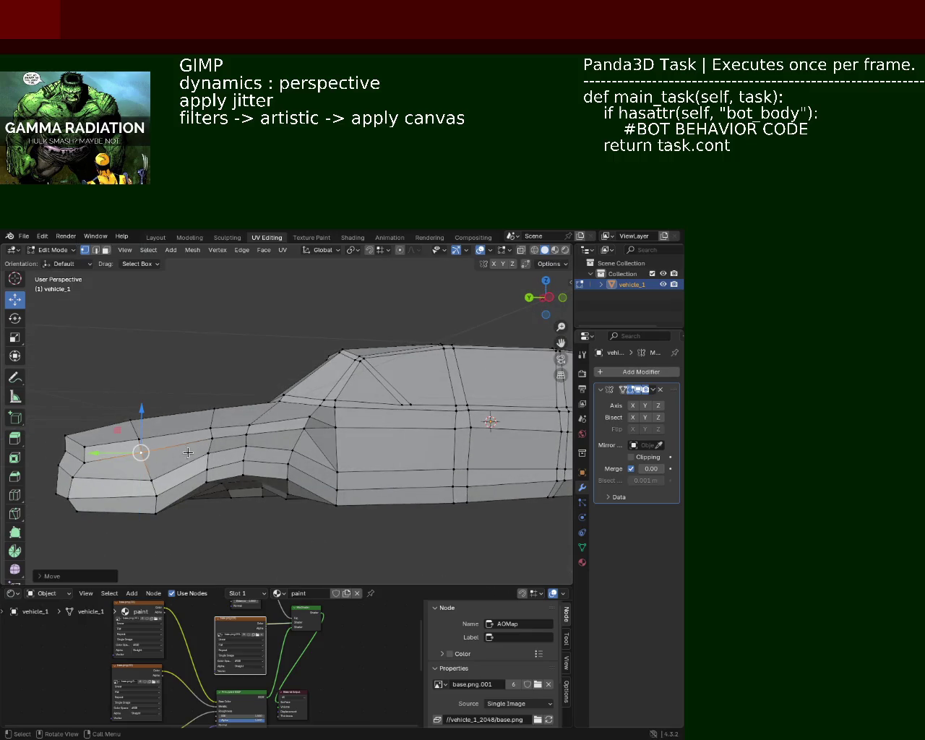
Step: Shift the vertex along X, then adjust its height along Z
drag(342, 465, 293, 454)
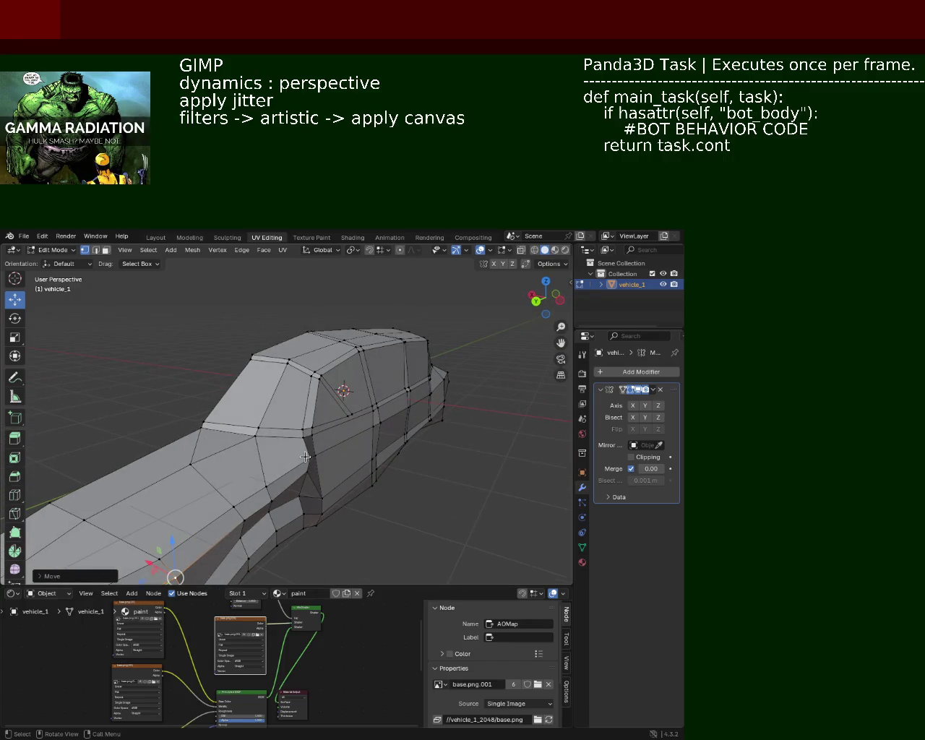
key(g)
key(x)
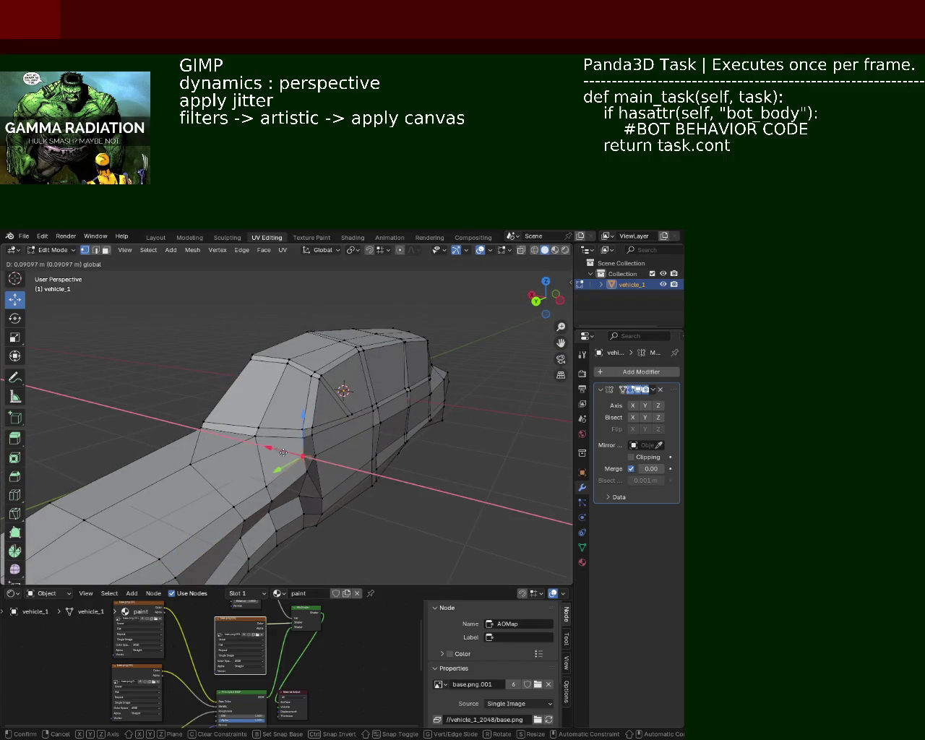
click(282, 452)
drag(346, 441, 318, 448)
key(g)
key(z)
click(261, 437)
Step: Select a vertical column of four side vertices and slide it along Y
click(317, 447)
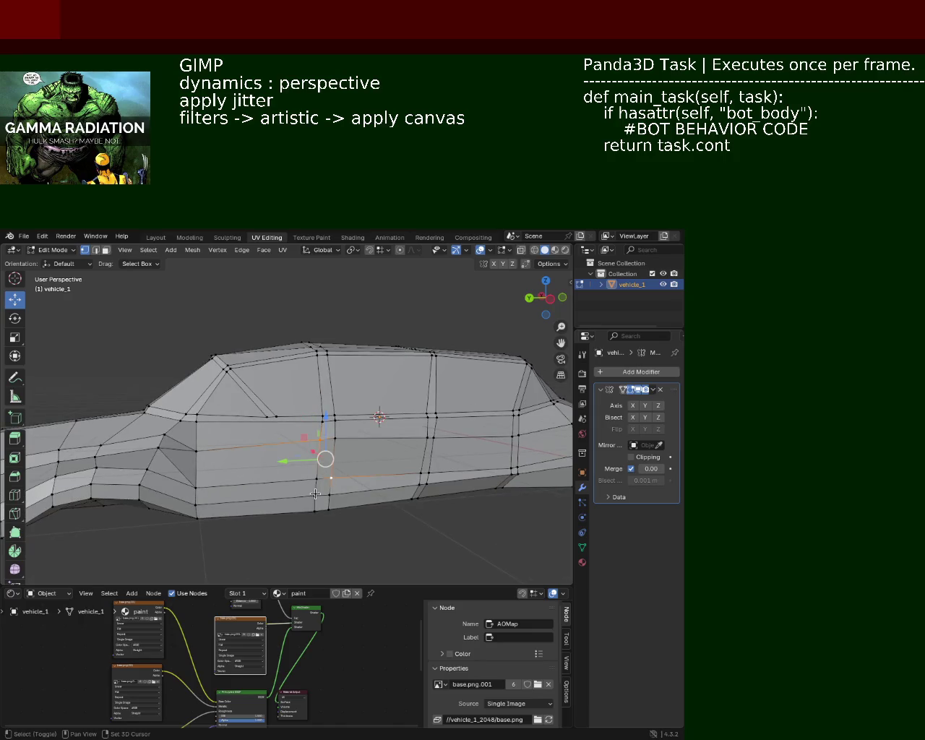
click(316, 471)
click(315, 488)
click(314, 510)
drag(287, 481, 296, 482)
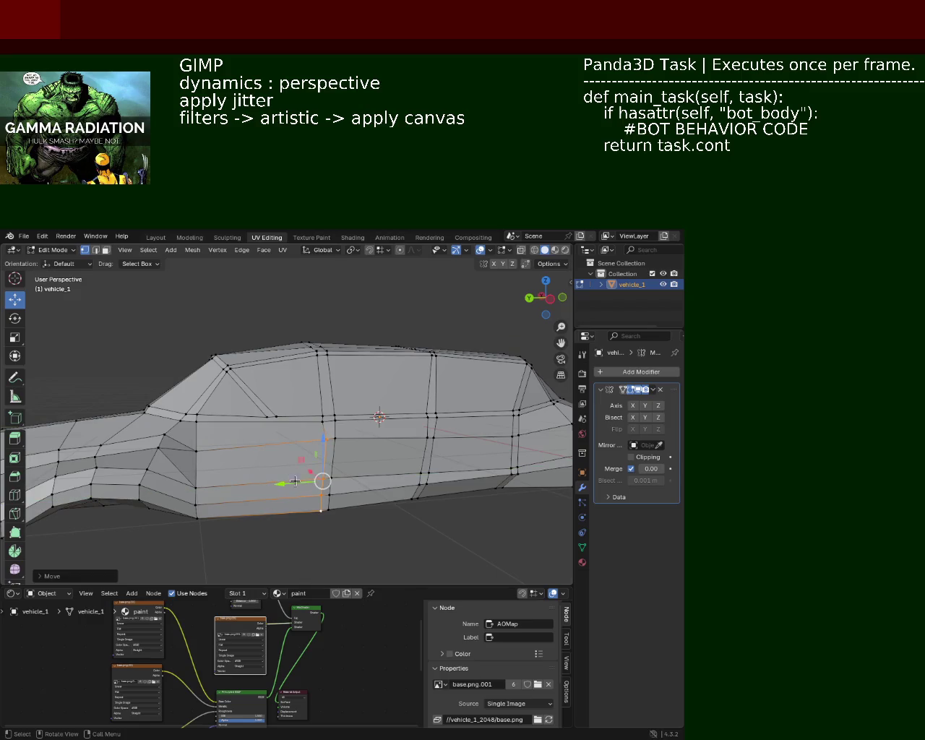
Step: Slide a lower side-edge vertex along Y and raise another side vertex along Z
drag(325, 456, 322, 435)
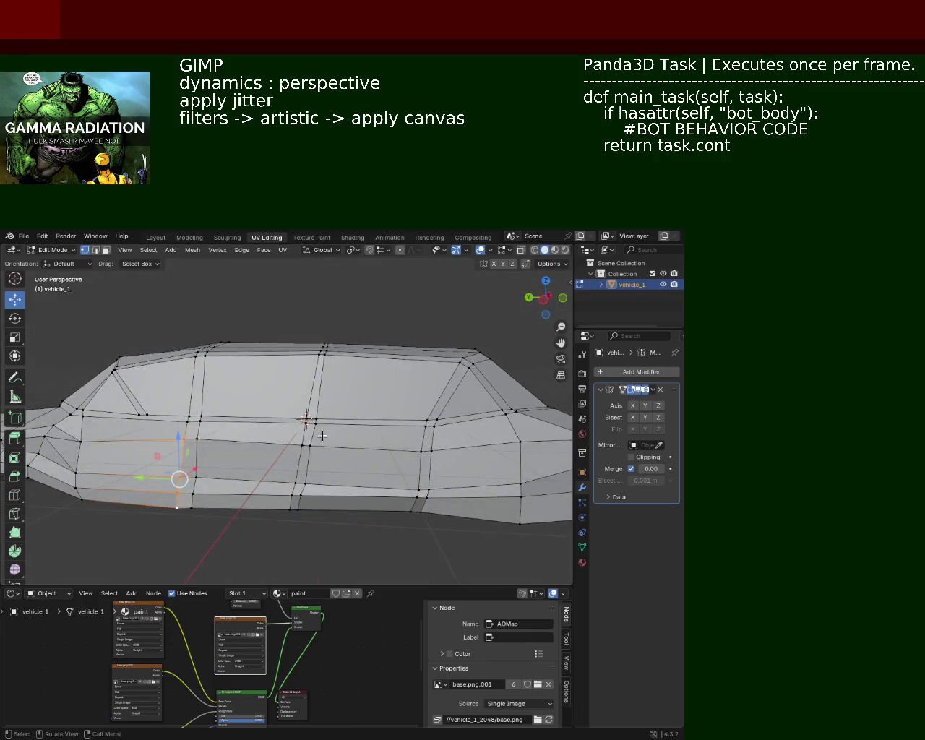
click(300, 495)
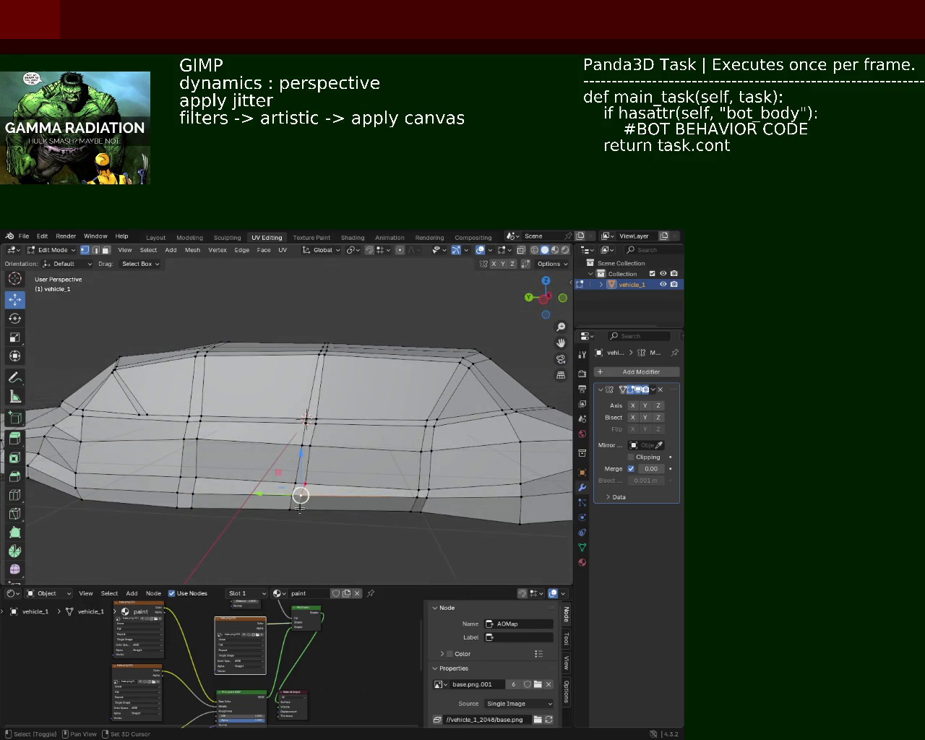
drag(284, 502, 281, 504)
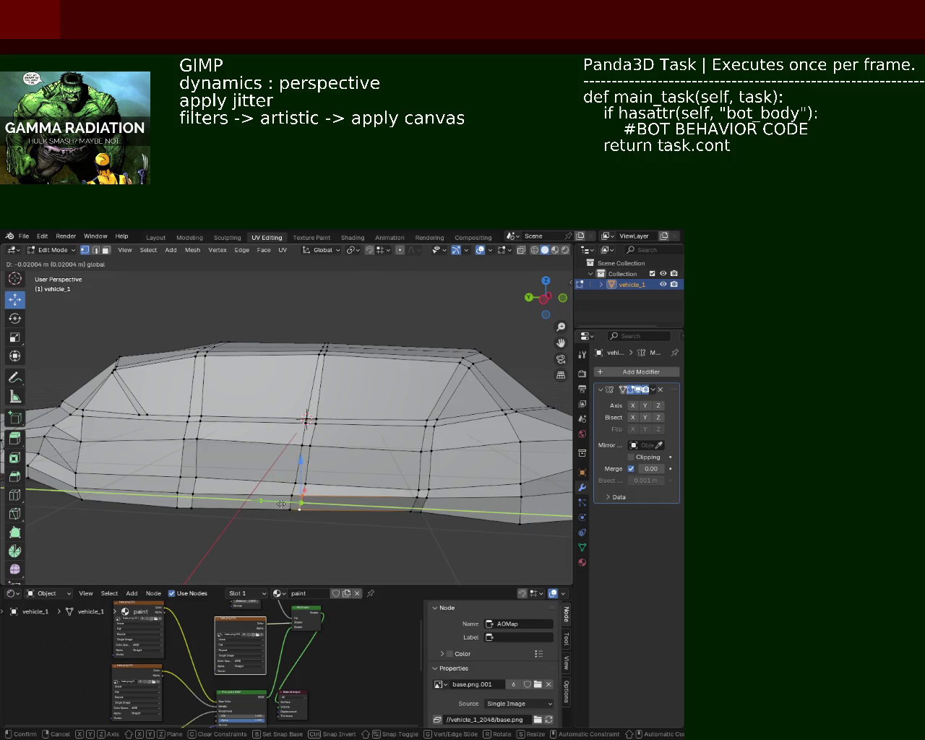
click(281, 504)
drag(286, 504, 336, 497)
drag(337, 457, 337, 468)
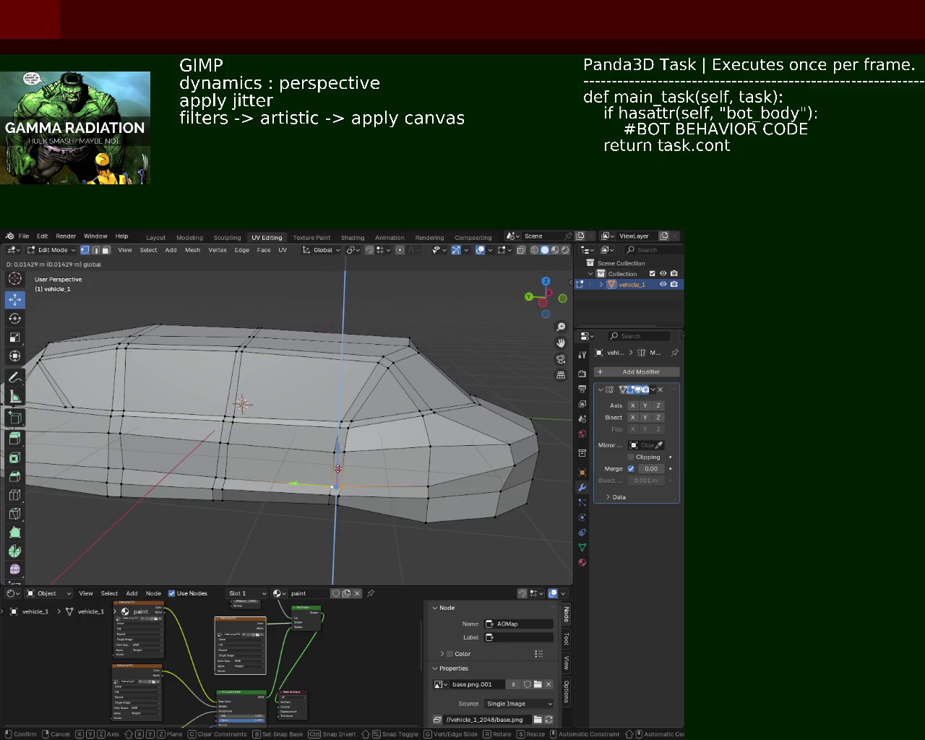
click(338, 468)
Step: Nudge a vertex near the car's end and a wheel-arch vertex along Z
drag(388, 460, 351, 430)
click(354, 457)
drag(347, 430, 348, 434)
drag(384, 431, 375, 434)
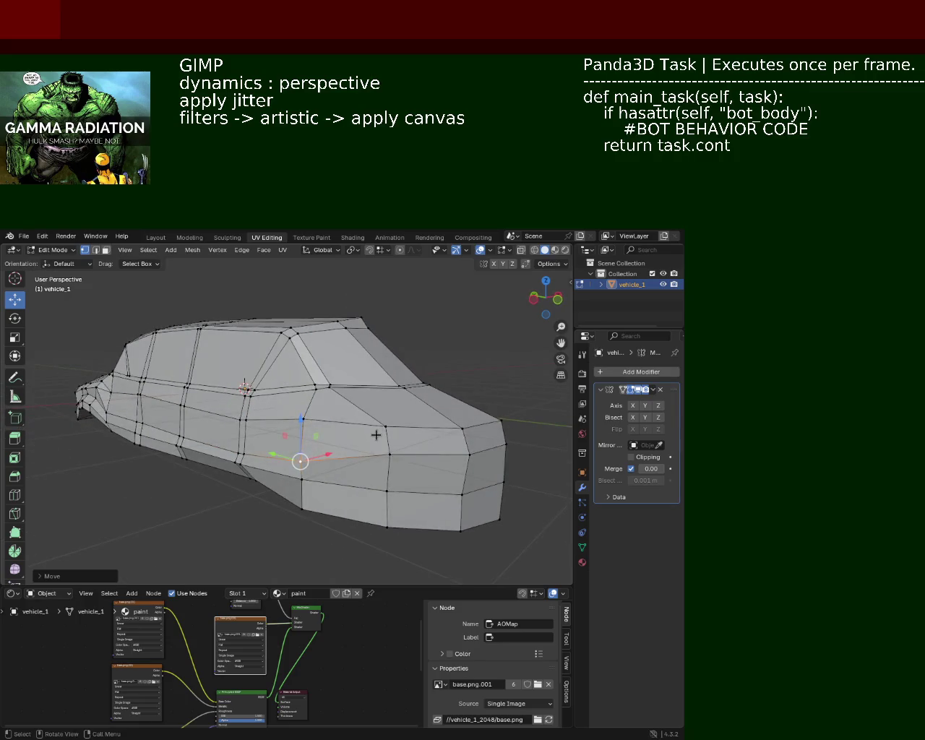
click(394, 453)
click(304, 466)
drag(302, 433, 305, 444)
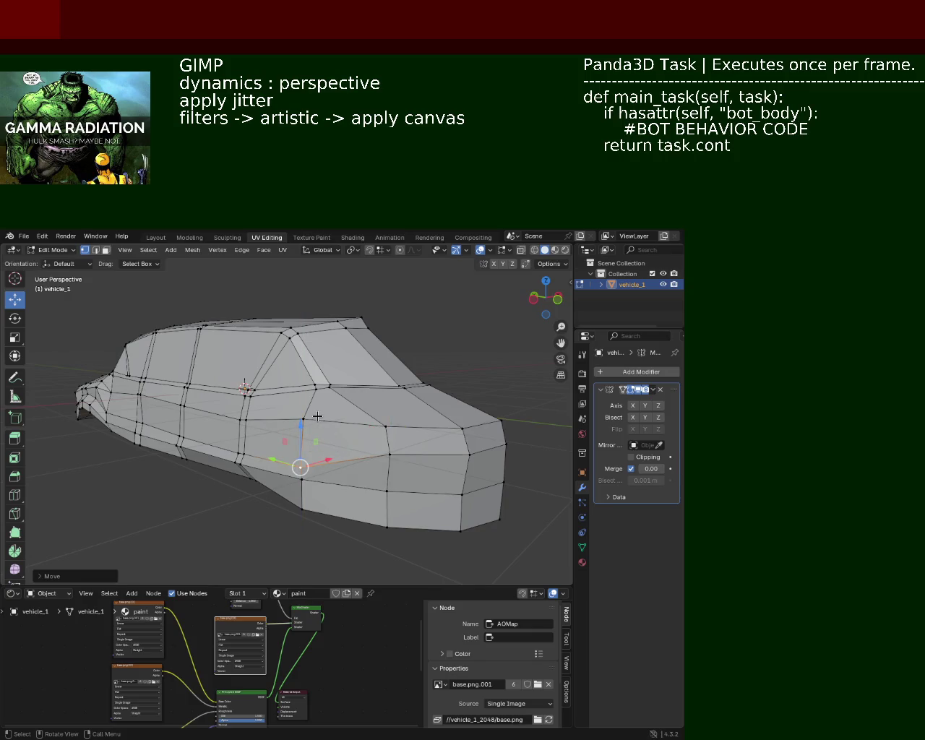
Step: Nudge a vertex below the window line slightly
drag(337, 453, 341, 453)
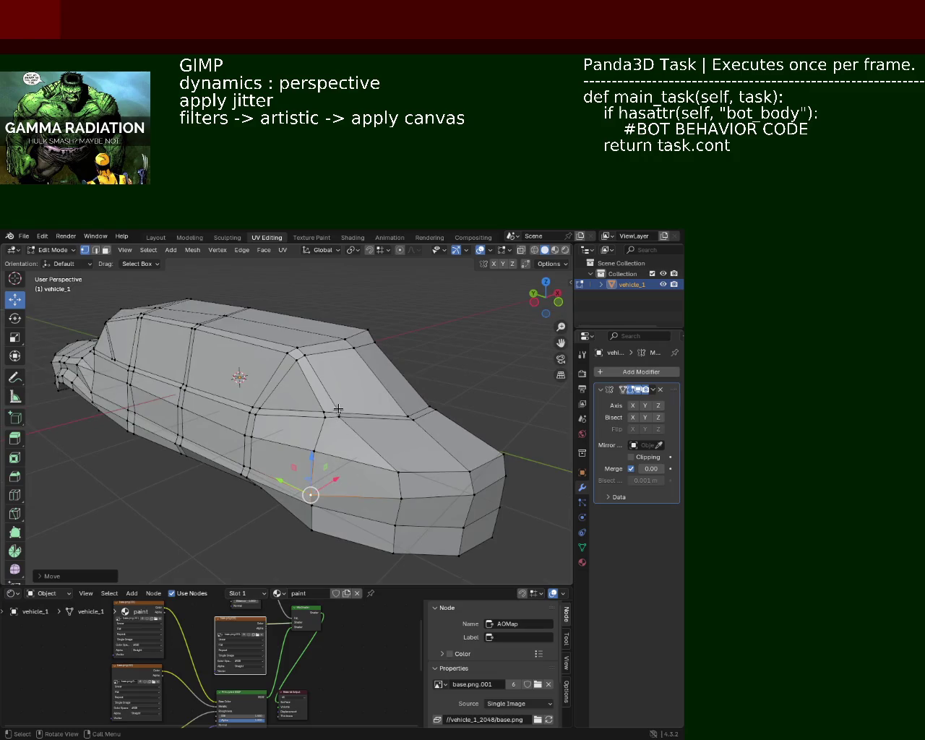
click(337, 409)
drag(337, 410, 346, 402)
drag(417, 428, 324, 452)
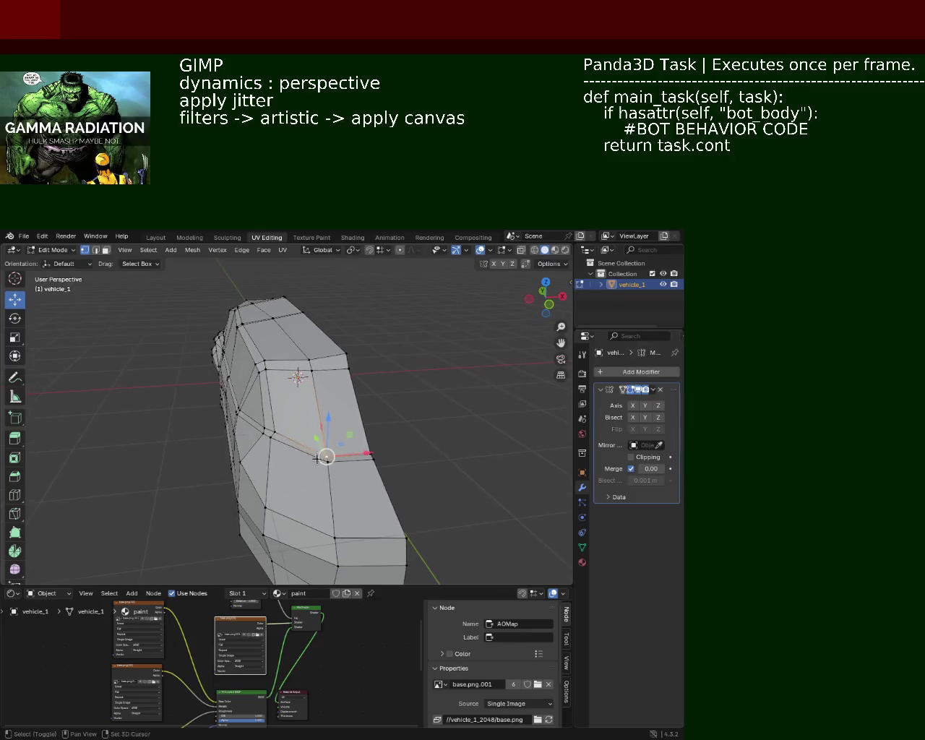
Step: Undo a bad rear vertex move, adjust the lower and top vertices, and save vehicle_1.blend
drag(327, 456, 288, 464)
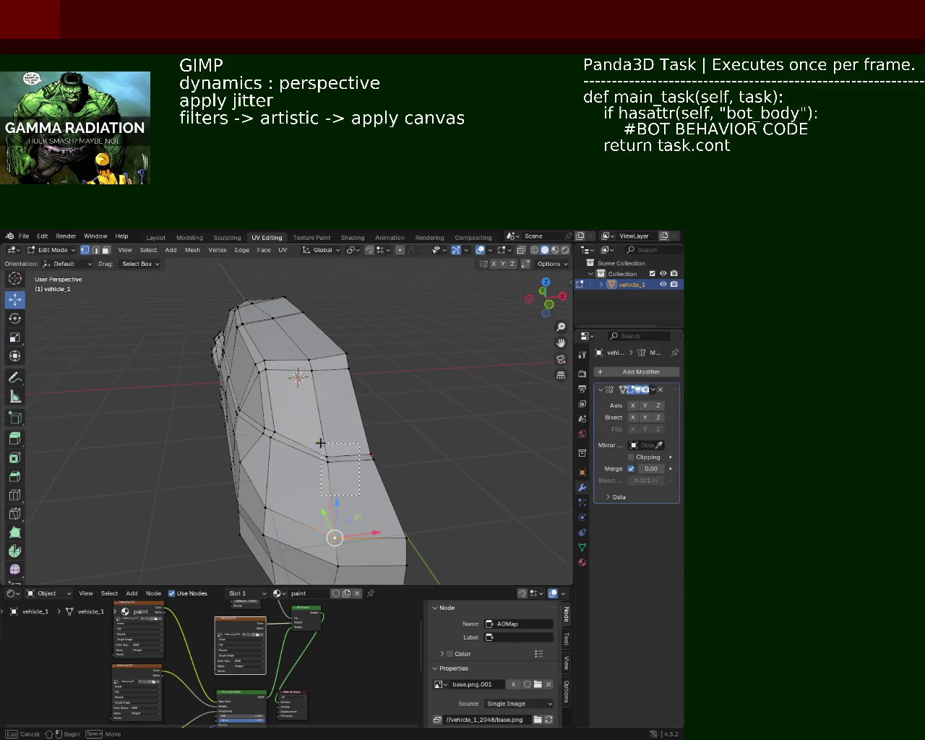
key(ctrl+z)
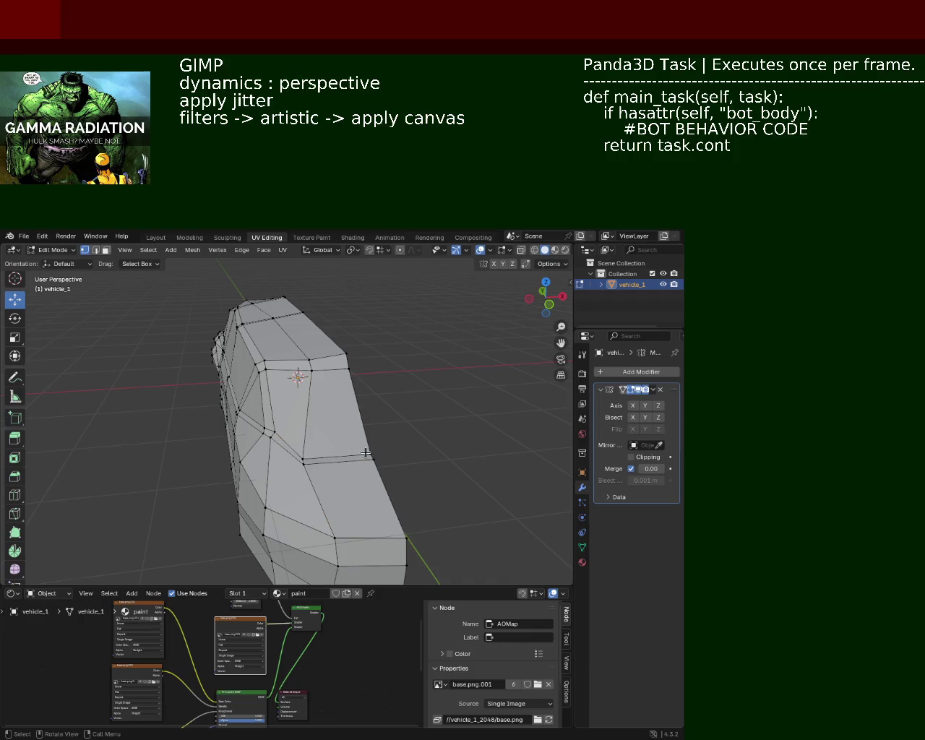
drag(302, 460, 328, 459)
click(310, 371)
drag(310, 371, 299, 369)
click(416, 426)
key(ctrl+s)
Step: Move a vertex on the car's end along Z and lower a roof vertex
drag(289, 402, 325, 409)
scroll(up, 3)
click(330, 422)
drag(332, 399, 331, 416)
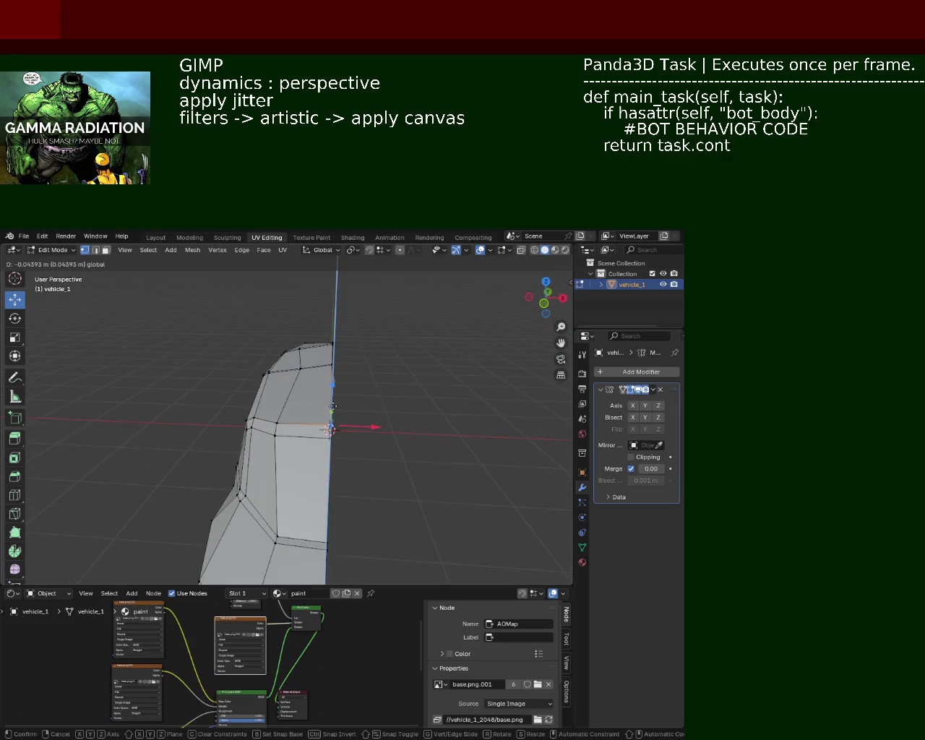
drag(331, 416, 329, 419)
click(305, 404)
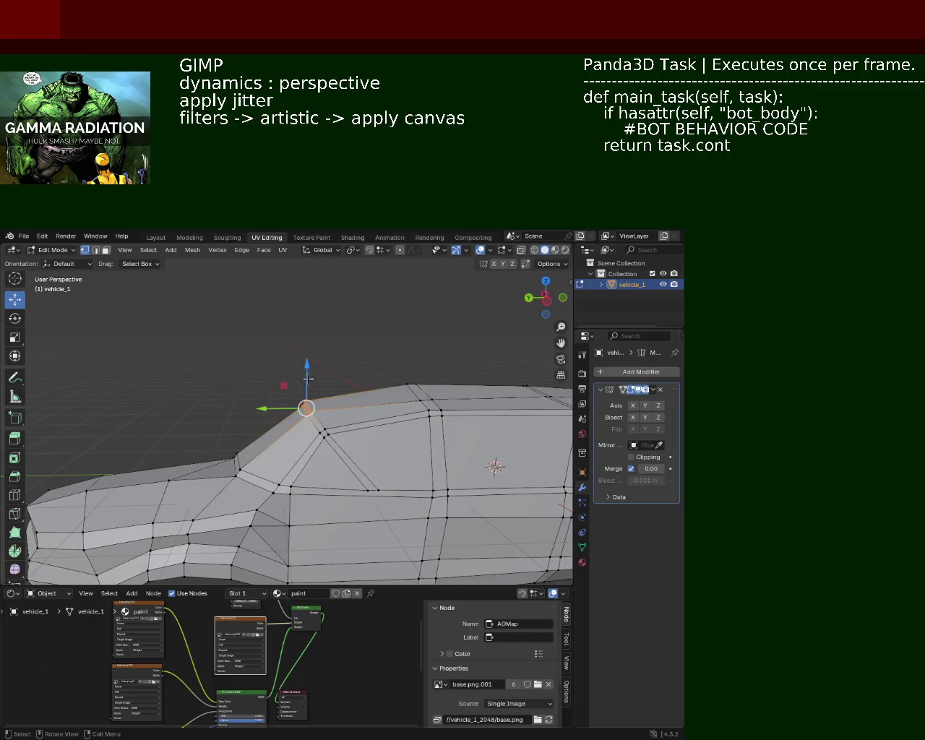
drag(308, 379, 307, 393)
Step: Raise a roof-line vertex about 0.09 m along Z
drag(365, 456, 371, 301)
click(379, 359)
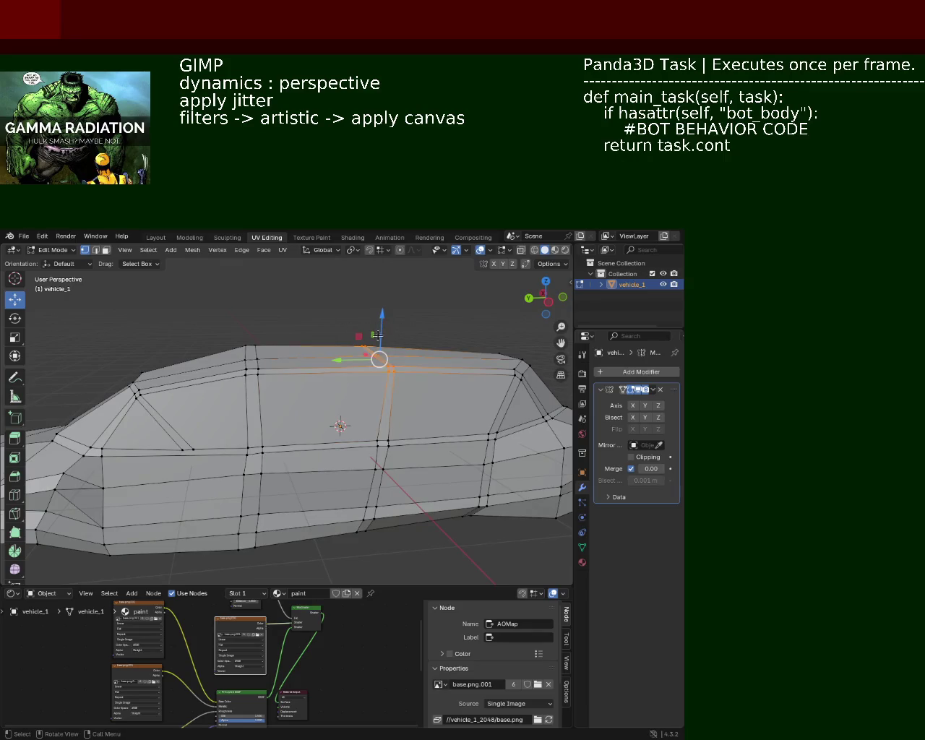
drag(333, 311, 370, 308)
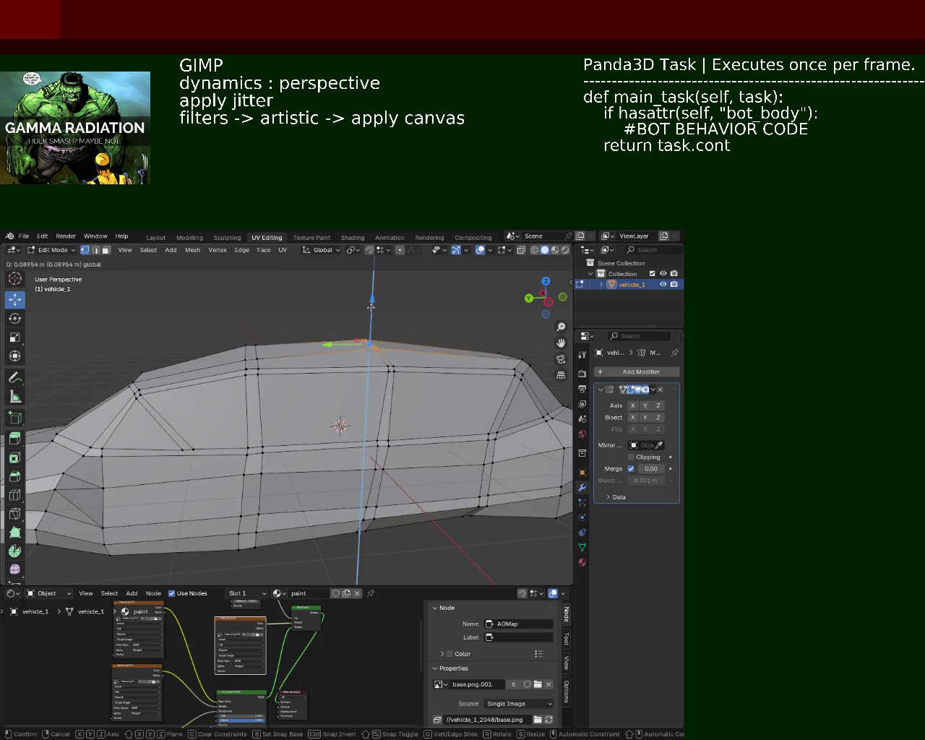
drag(371, 308, 396, 370)
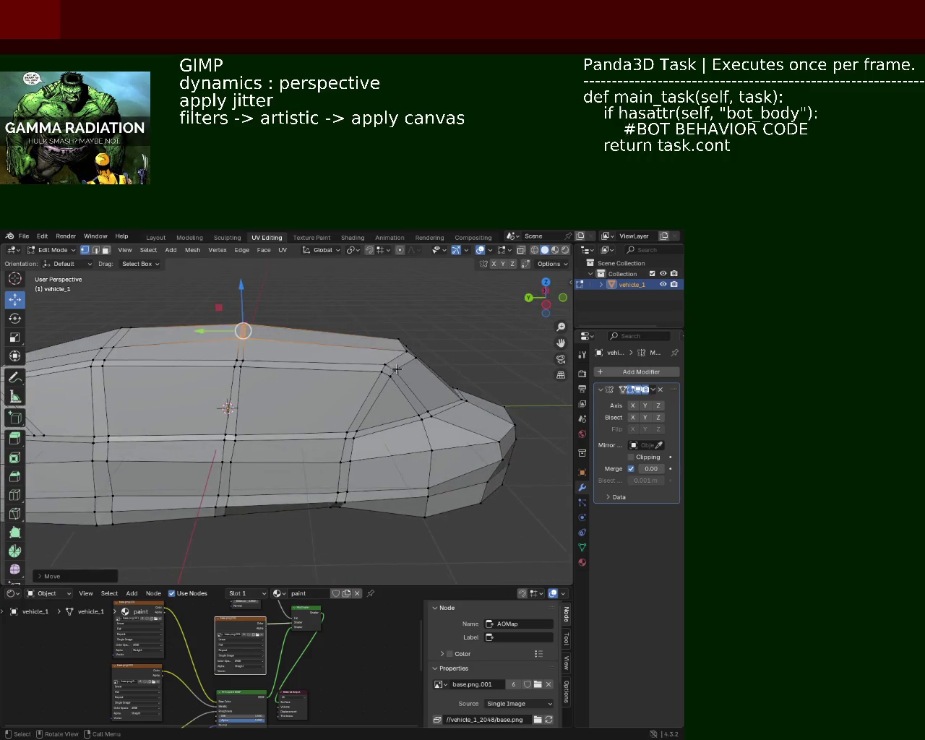
click(385, 362)
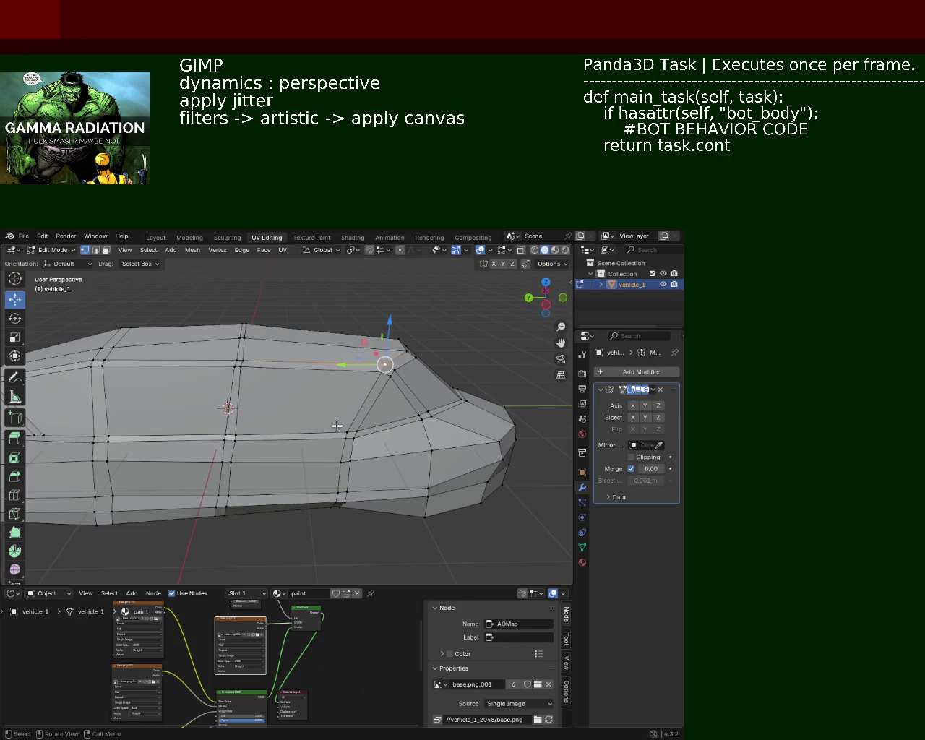
Step: Adjust the height of a vertex near the car's rear along Z
drag(336, 426, 374, 420)
click(424, 450)
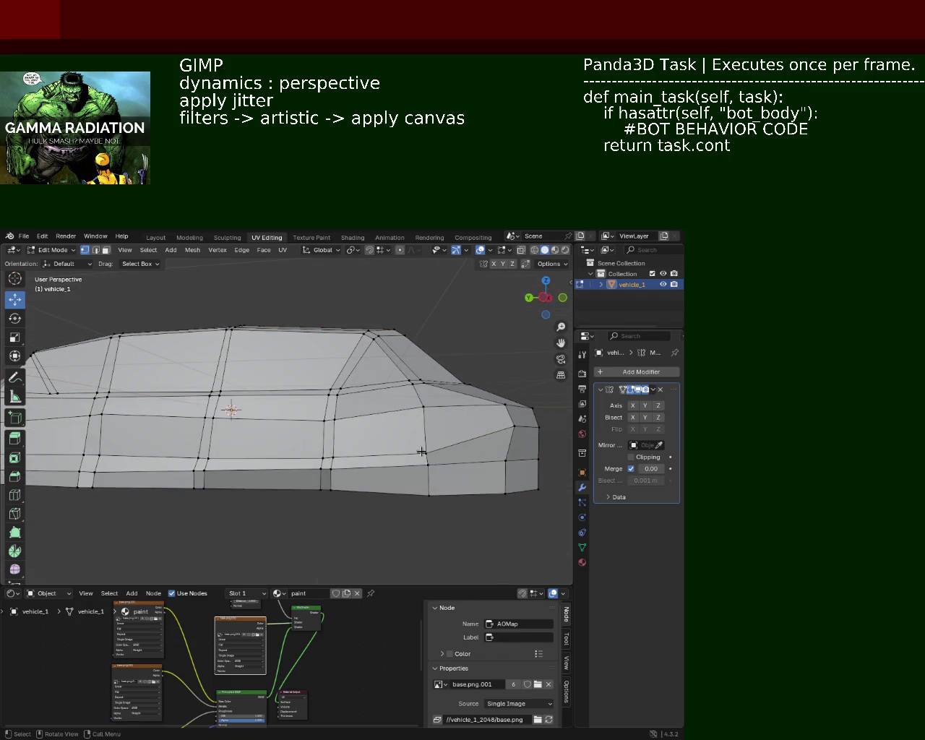
key(g)
key(z)
click(422, 447)
drag(422, 447, 351, 397)
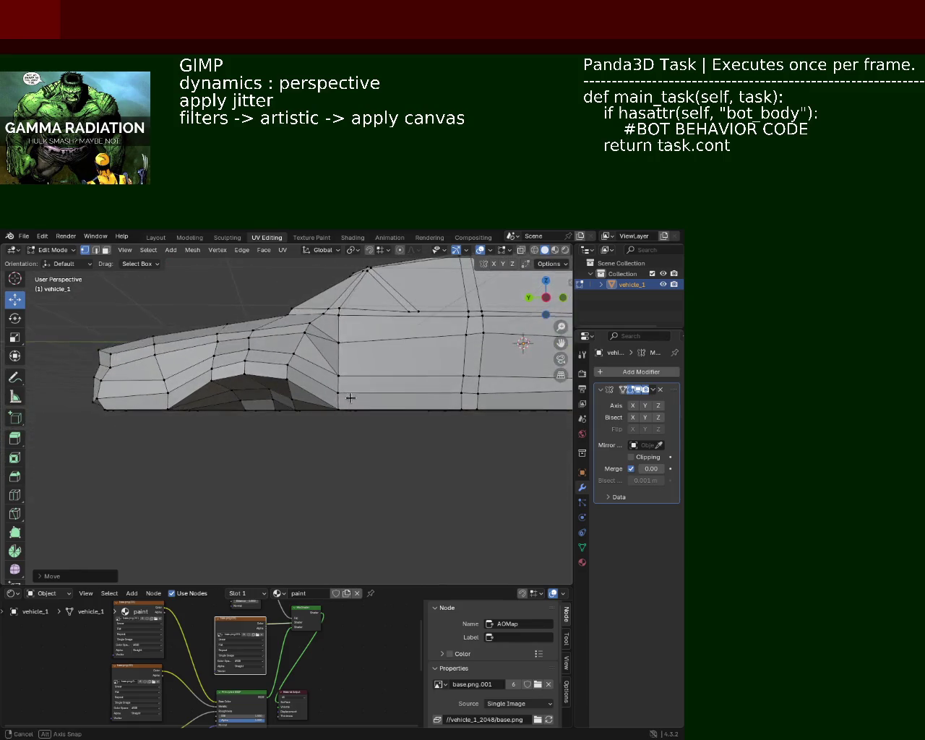
Step: Cancel an unwanted Y move, then slide a mid-side vertex along Y
drag(341, 381, 317, 391)
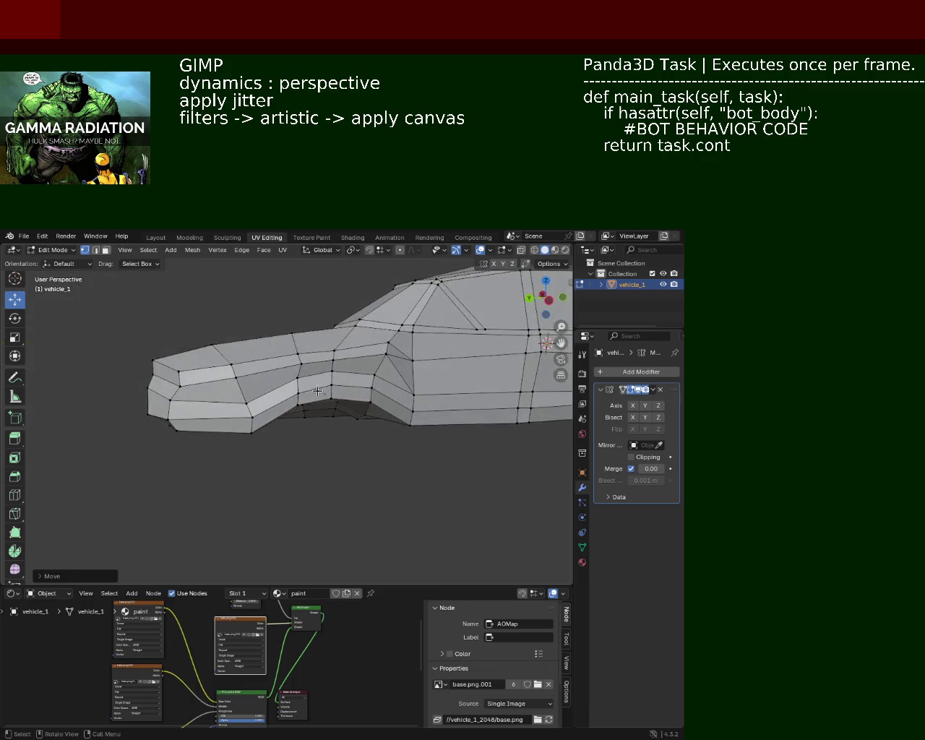
key(g)
key(y)
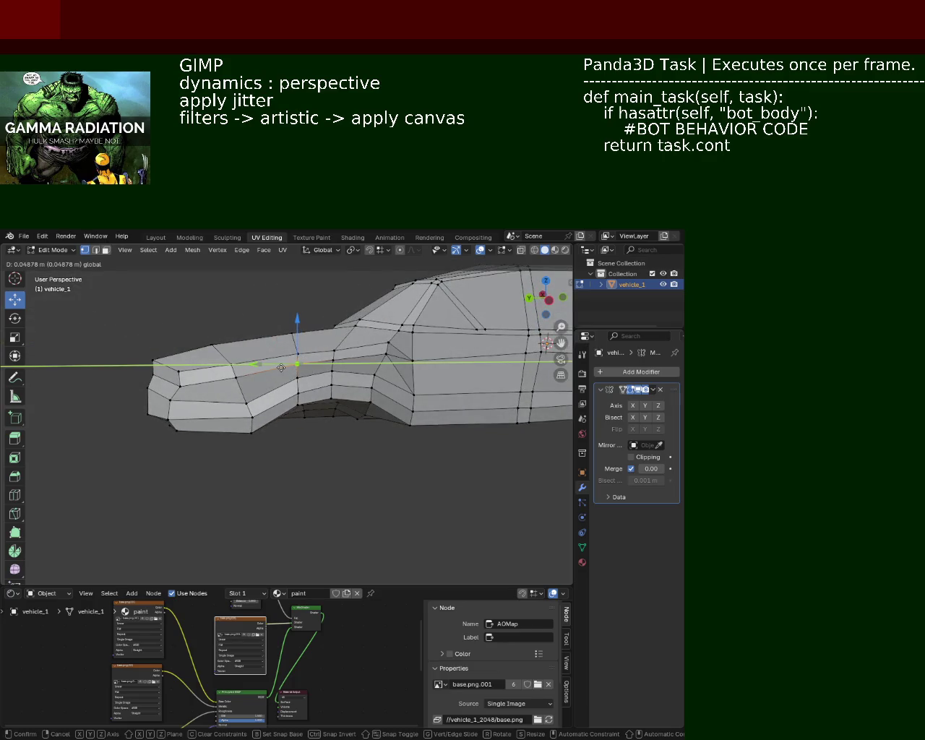
right_click(355, 360)
click(386, 345)
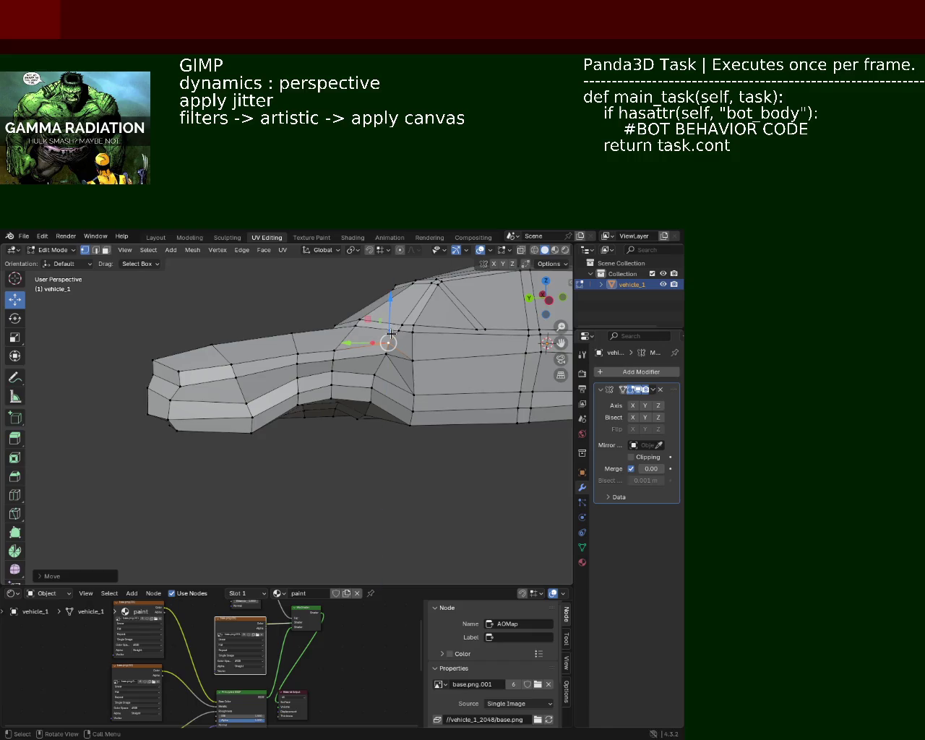
drag(308, 367, 380, 377)
click(374, 380)
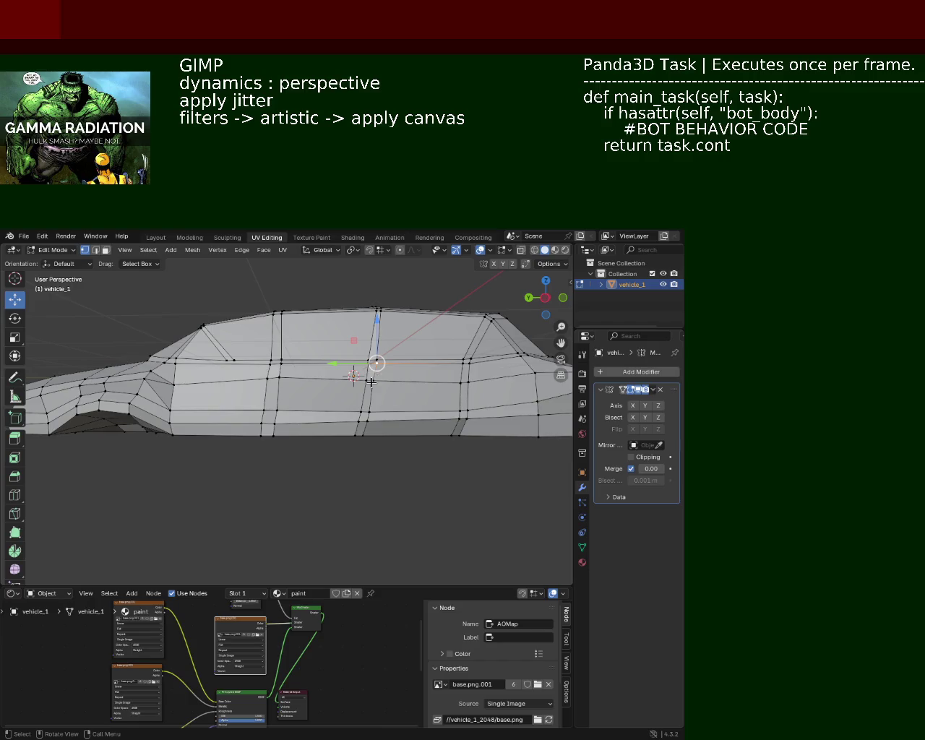
drag(347, 381, 351, 381)
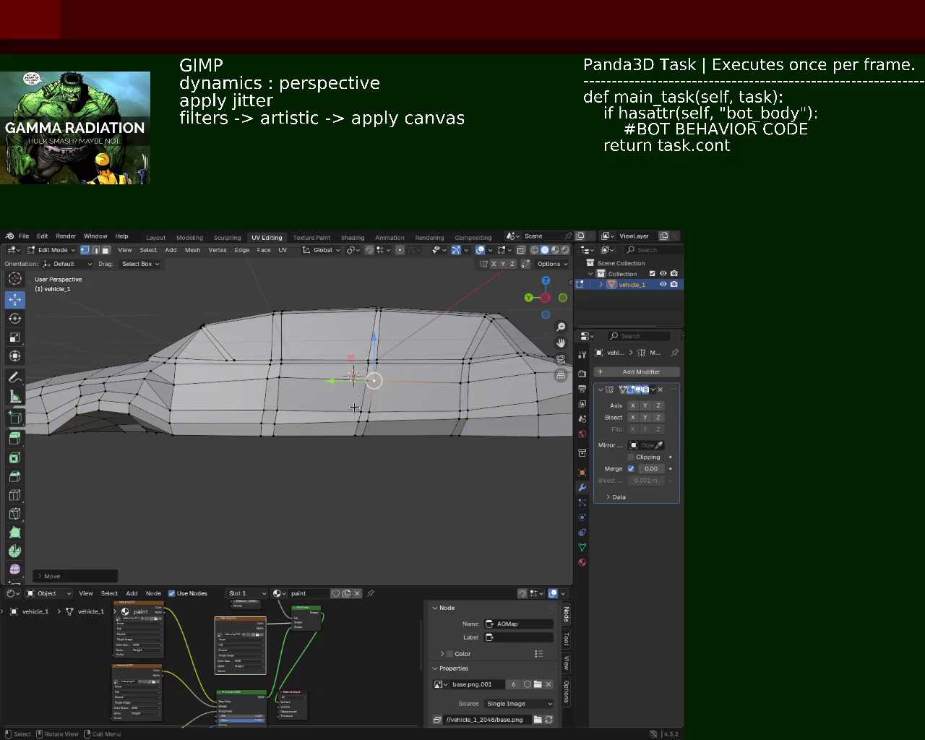
Step: Slide lower-edge vertices along the body, undoing the last move
drag(357, 407, 286, 435)
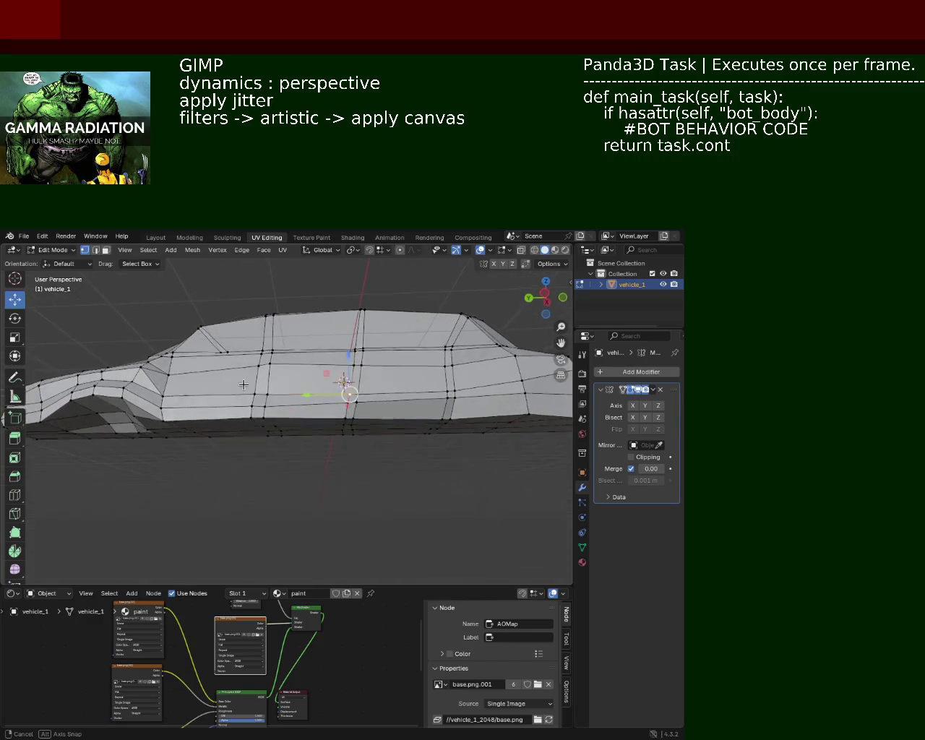
click(286, 435)
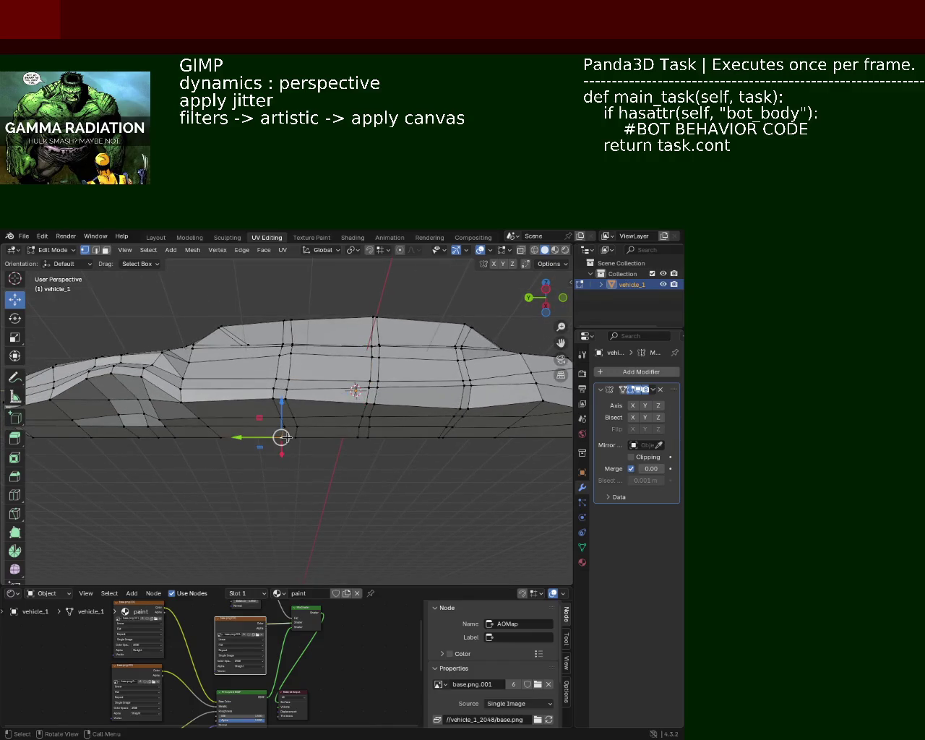
drag(267, 442, 261, 438)
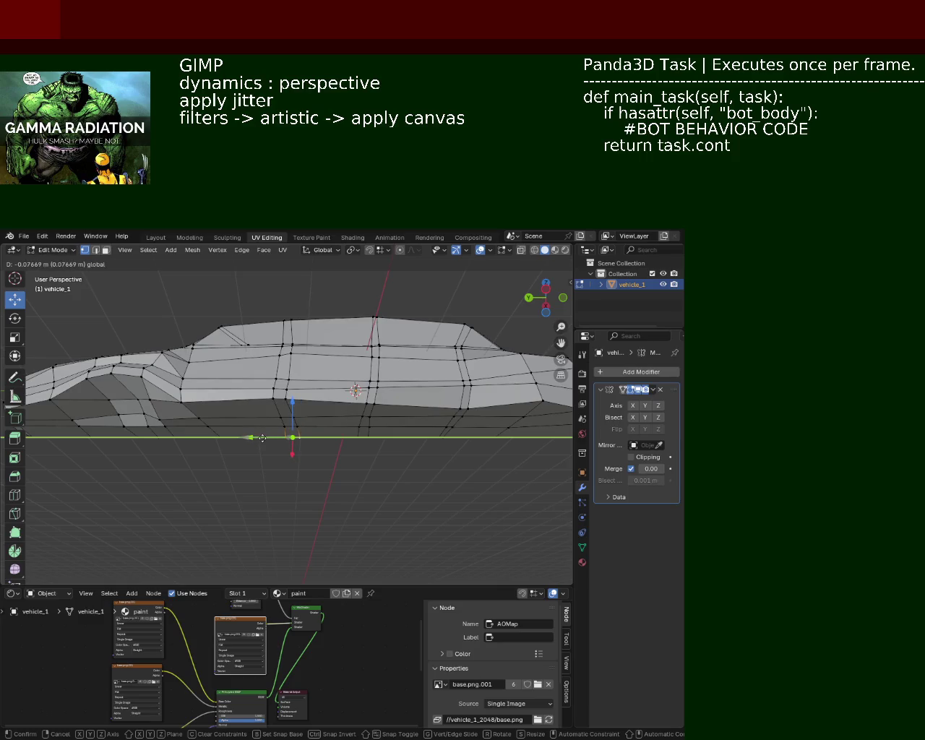
click(261, 438)
click(360, 433)
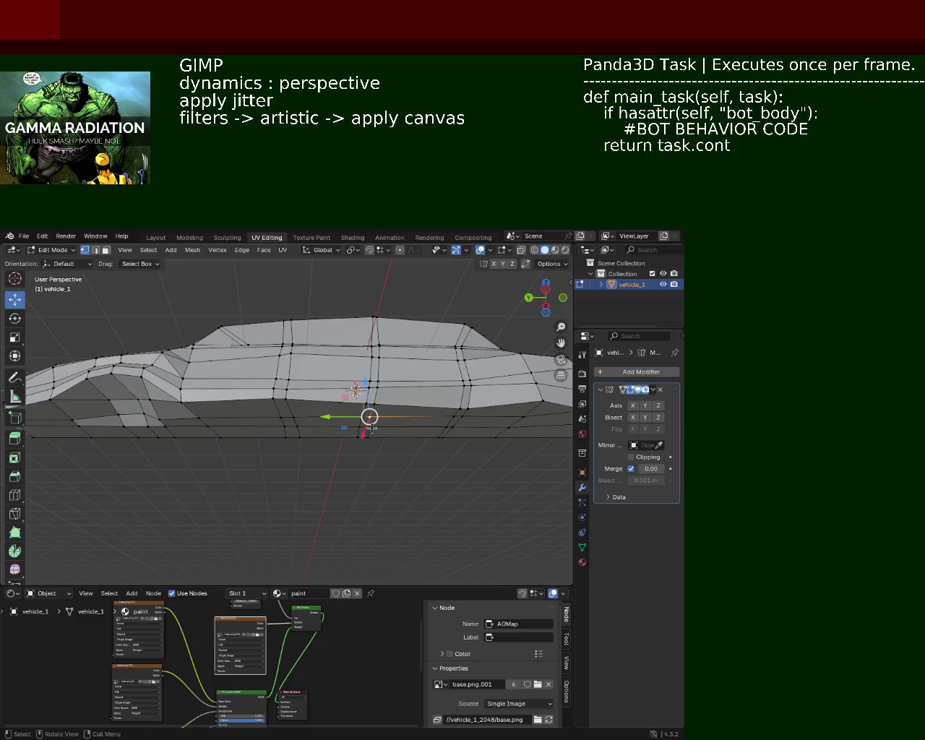
drag(372, 427, 370, 419)
key(ctrl+z)
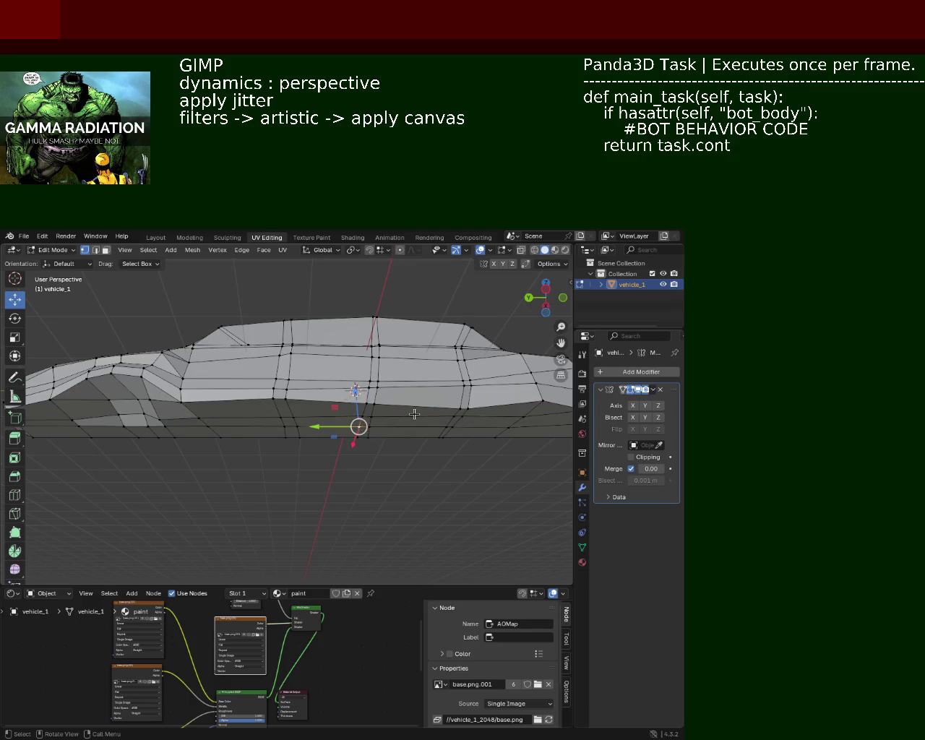
Step: Slide a lower-flank vertex about 0.077 m along Y and save vehicle_1.blend
drag(414, 413, 402, 410)
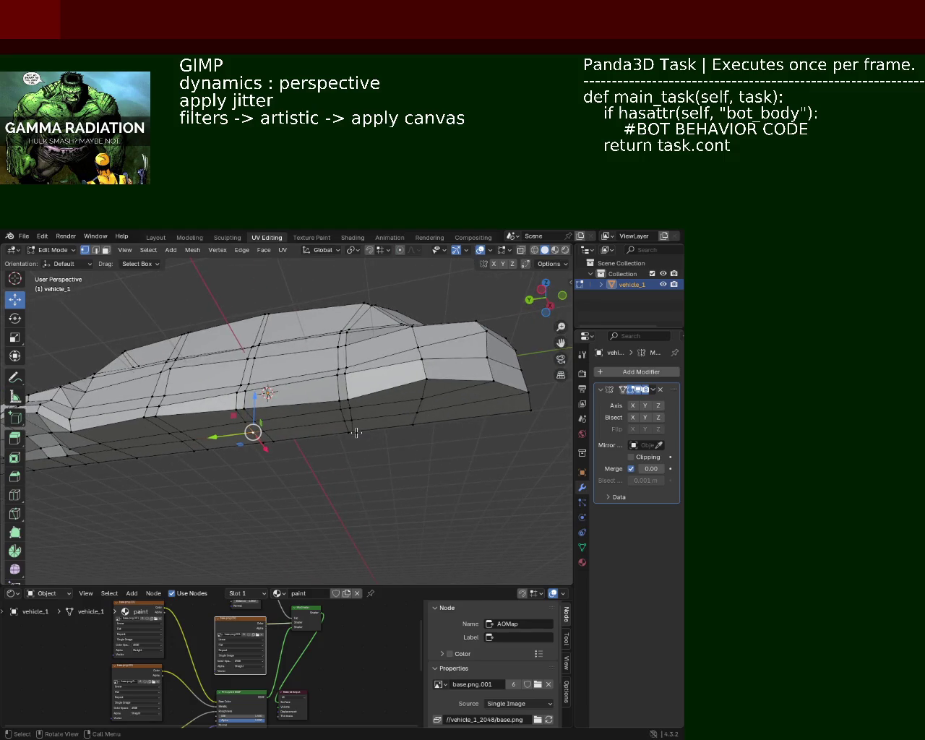
drag(323, 432, 323, 434)
drag(323, 434, 403, 393)
key(ctrl+s)
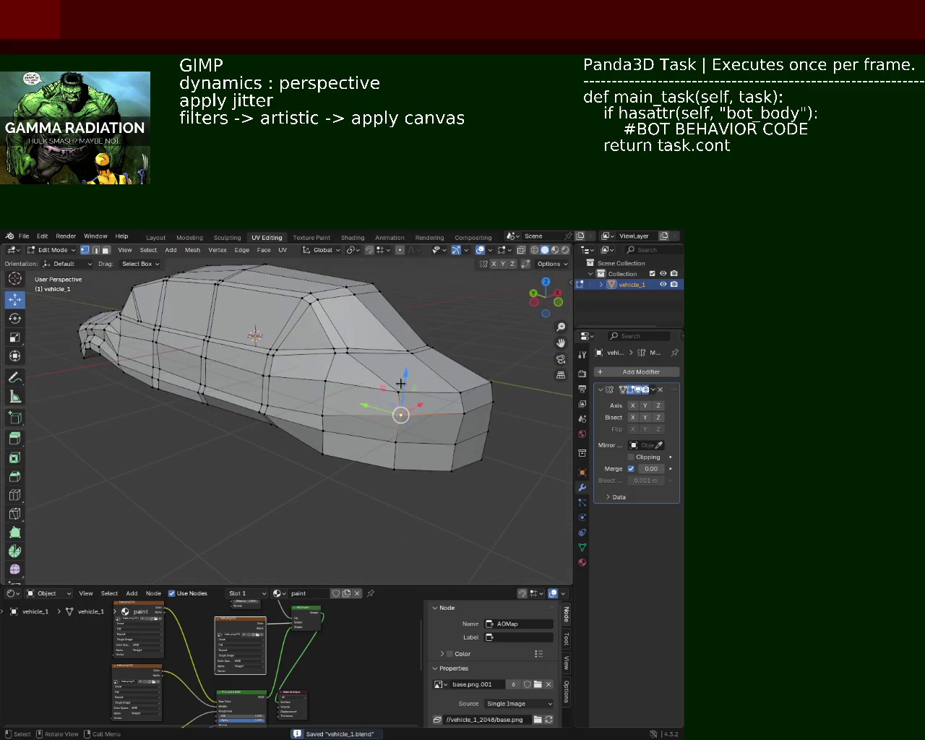
Step: Nudge the vertex at the car's front end upward, then view along the car's length
click(469, 388)
drag(471, 374, 469, 388)
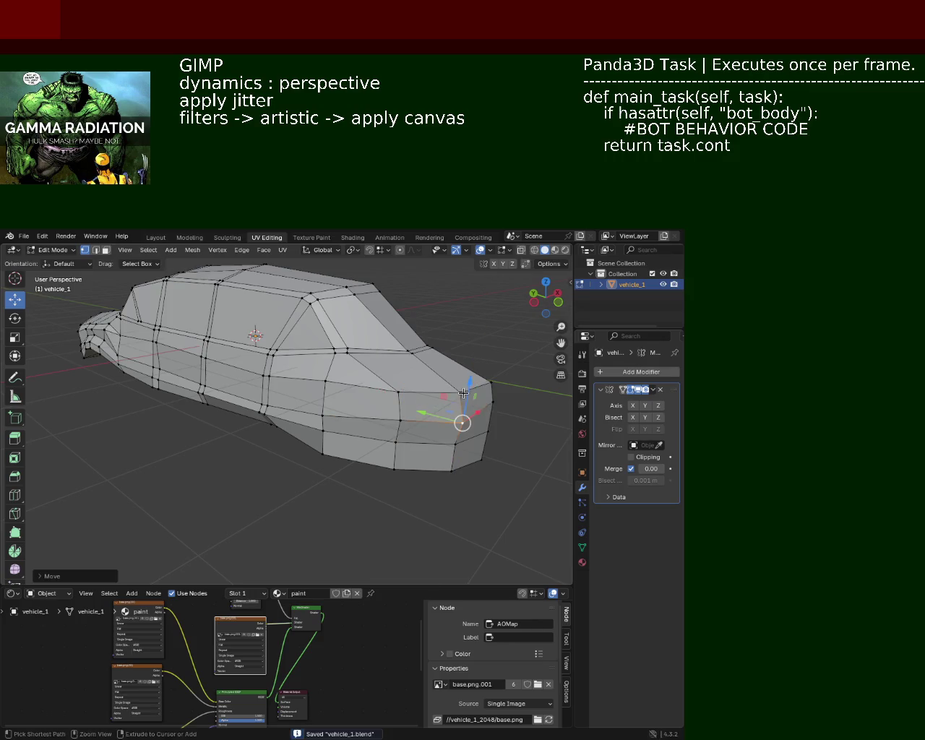
drag(468, 388, 338, 370)
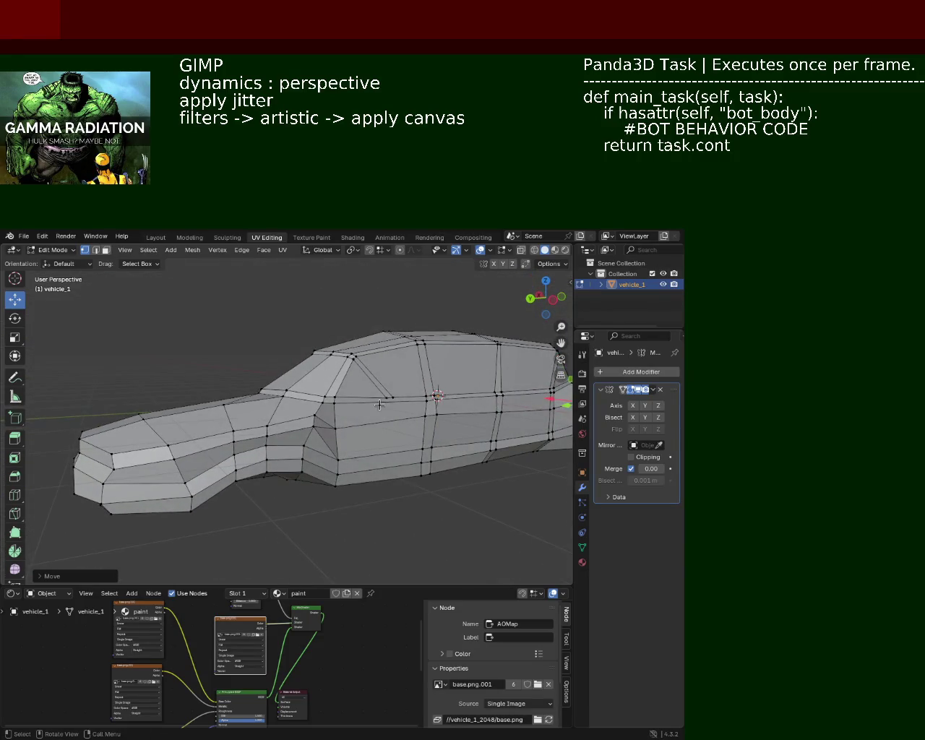
drag(380, 404, 359, 412)
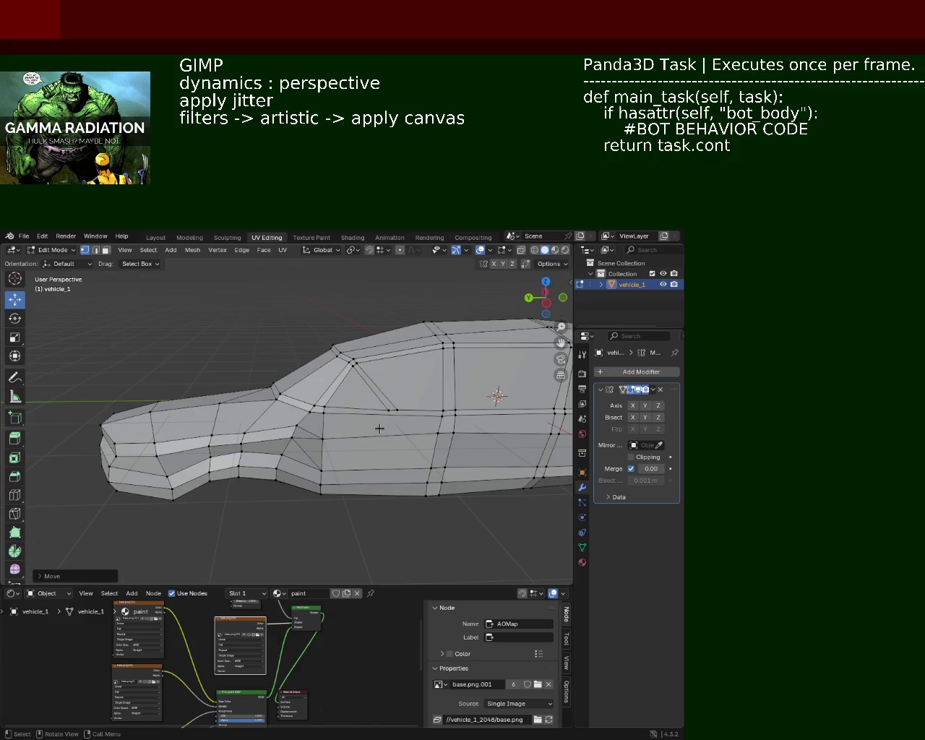
drag(379, 428, 372, 470)
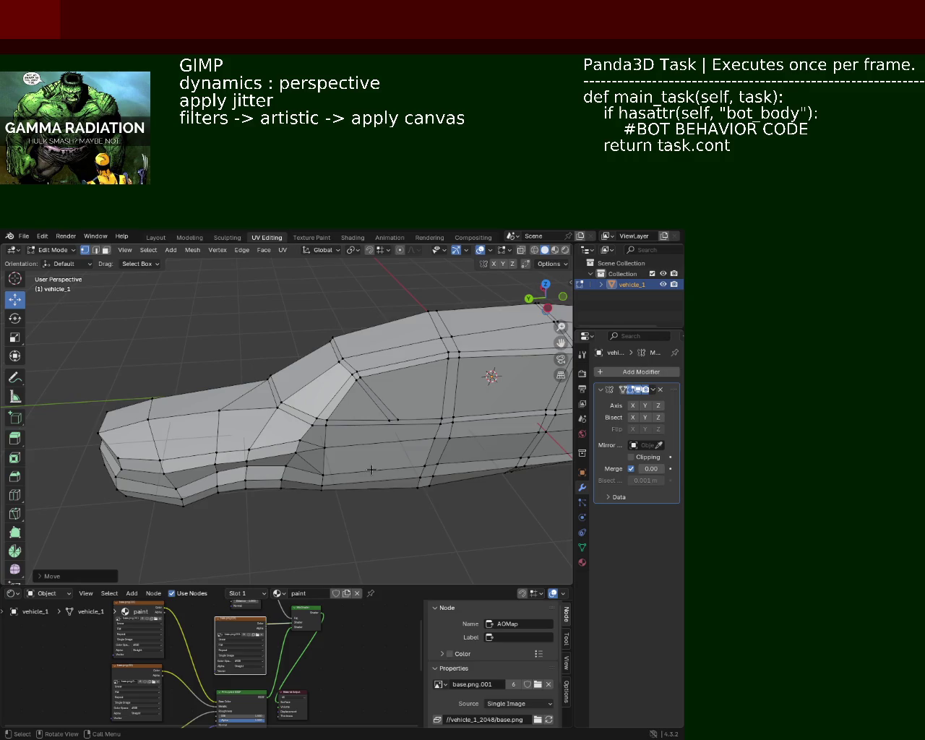
drag(371, 470, 318, 441)
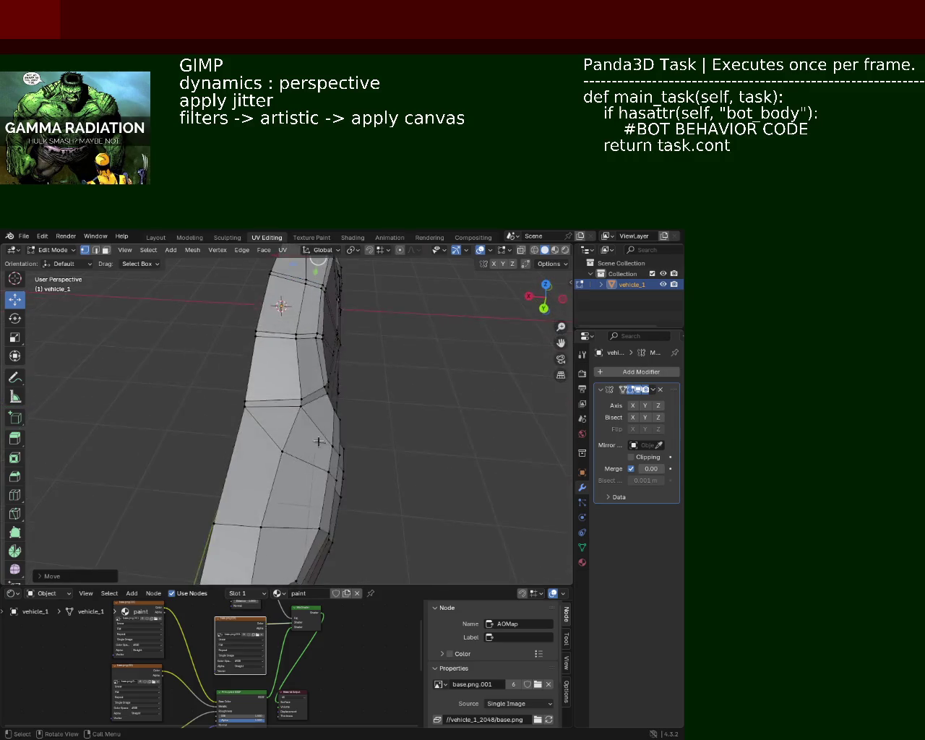
Step: Move a vertex on the car's side about 0.2 m along Y
click(226, 388)
drag(203, 383, 264, 411)
drag(264, 411, 226, 435)
click(226, 436)
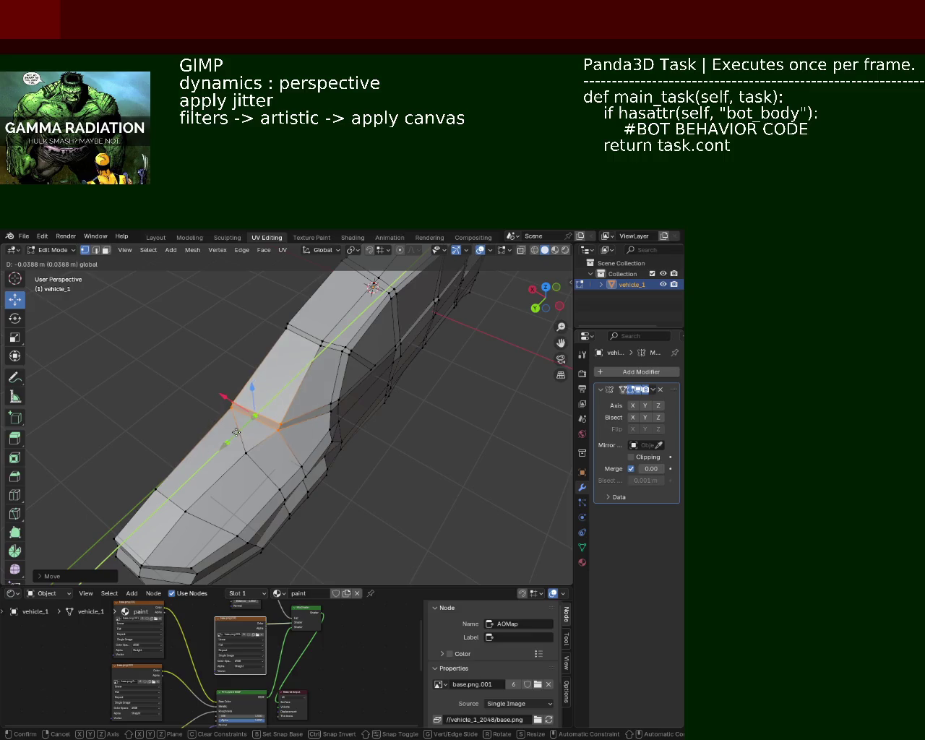
click(271, 443)
key(alt+a)
click(282, 430)
drag(247, 457, 263, 442)
Step: Try moving a roof vertex down into the side, then undo that move
drag(306, 421, 377, 406)
click(356, 388)
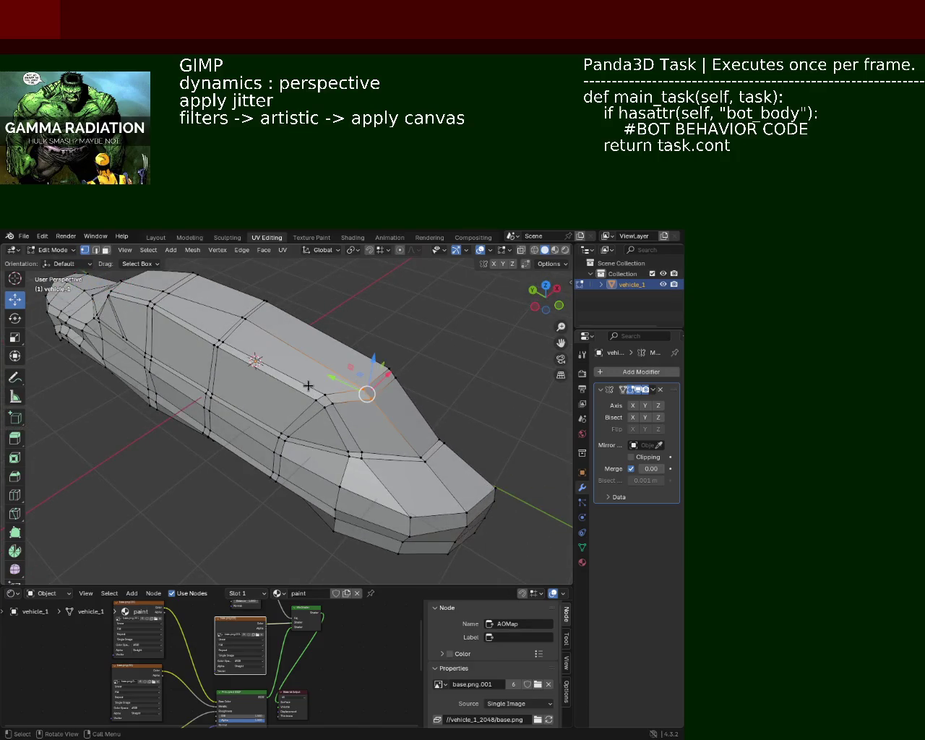
drag(321, 419, 310, 402)
key(g)
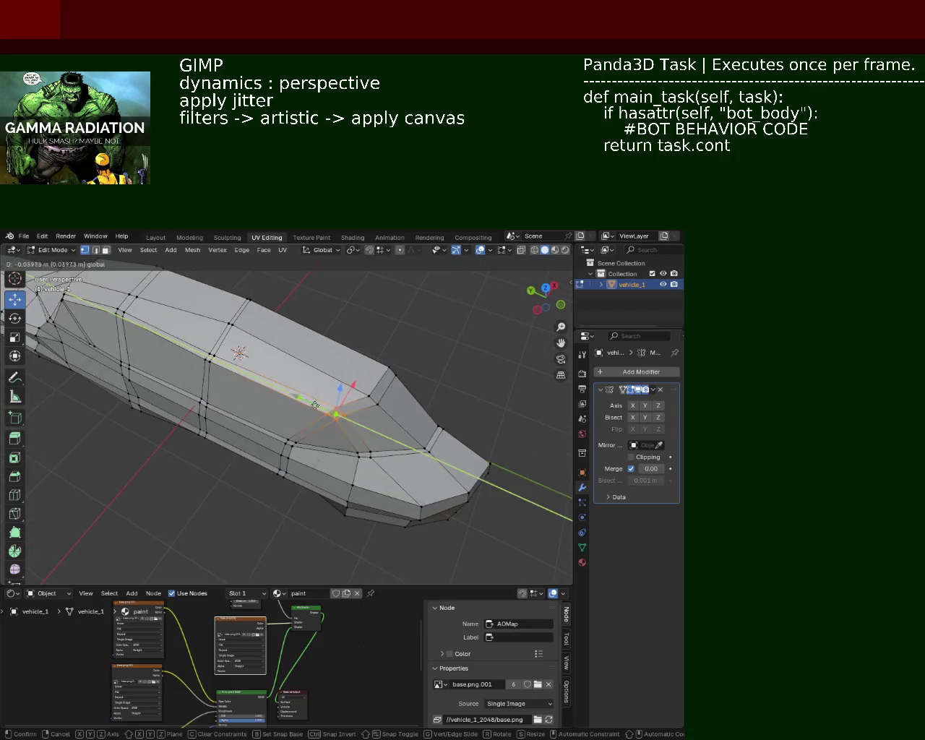
click(319, 410)
key(ctrl+z)
drag(424, 405, 277, 397)
Step: Shift a body-side vertex about 0.1 m along X
drag(279, 448, 292, 456)
click(299, 487)
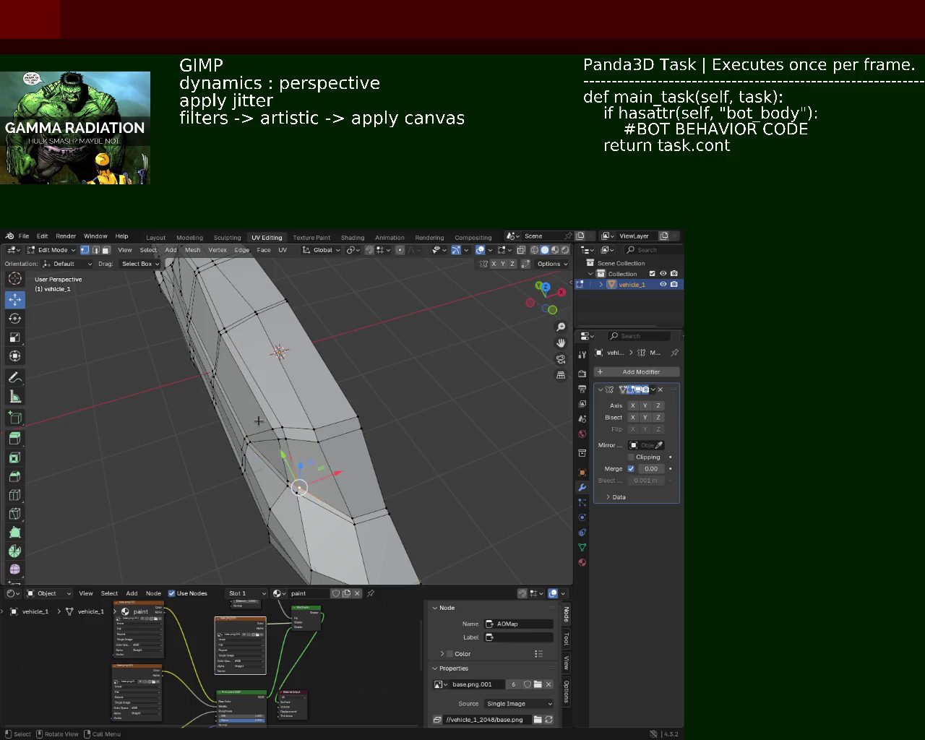
drag(302, 449, 324, 419)
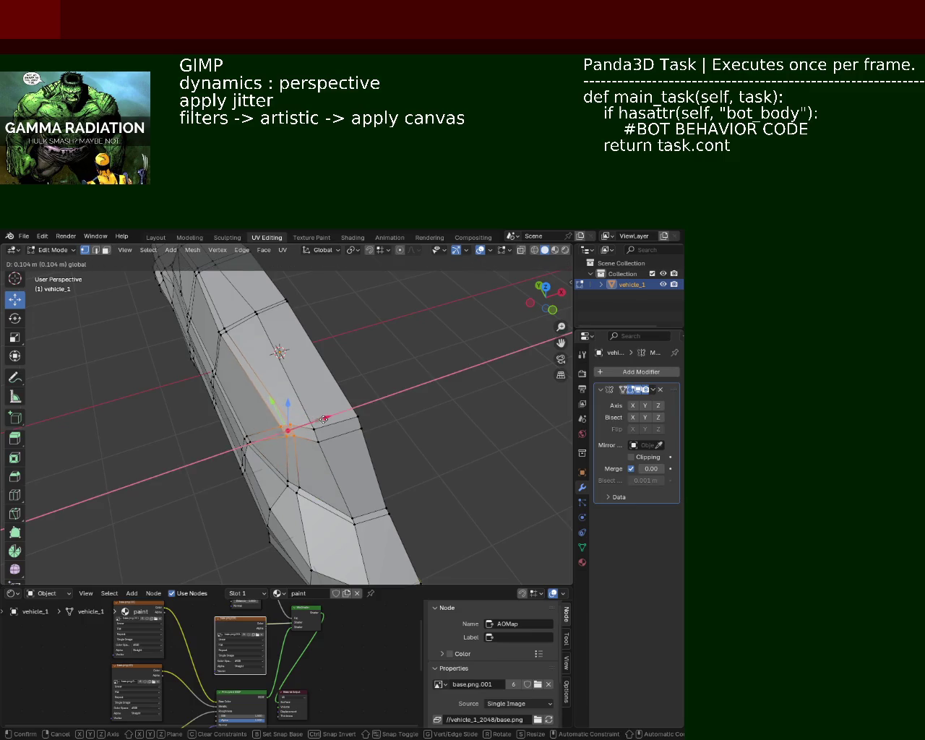
drag(324, 419, 326, 444)
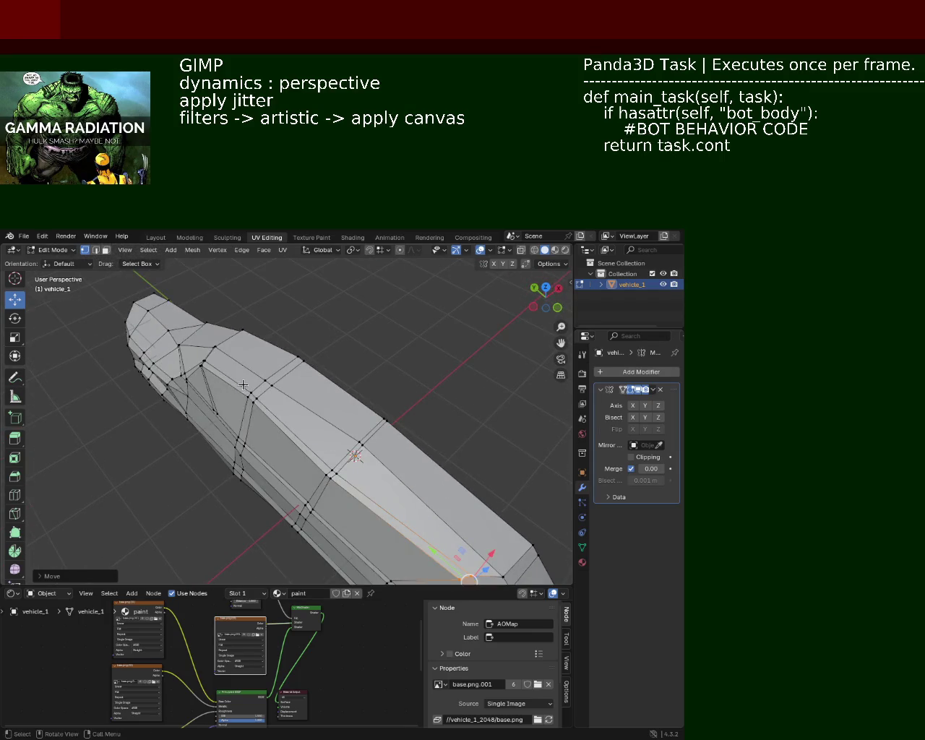
Step: Reposition a vertex on the roof edge
click(268, 409)
drag(194, 354, 210, 406)
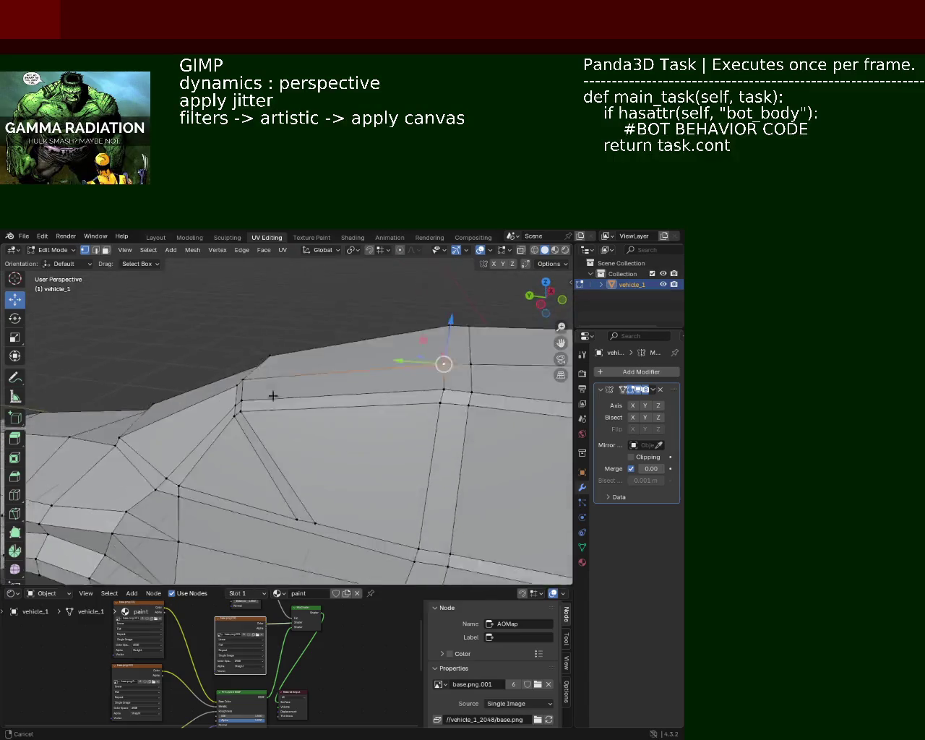
drag(208, 404, 247, 446)
drag(247, 446, 385, 442)
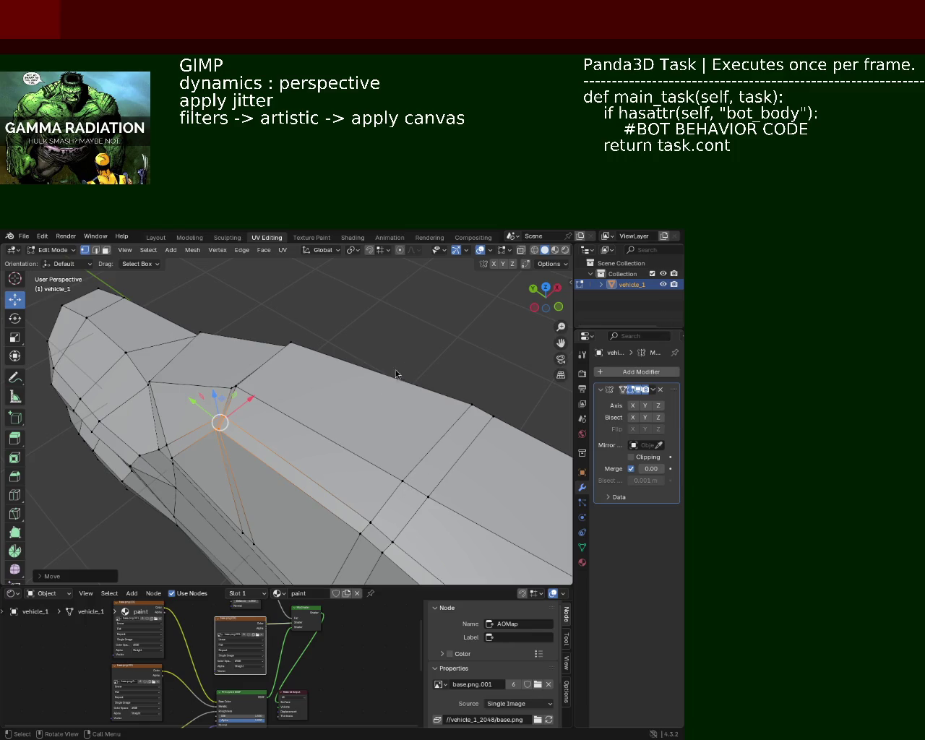
Step: Move the roof-silhouette vertex and the windshield-corner vertex to reshape the body line
drag(383, 486, 192, 312)
click(251, 354)
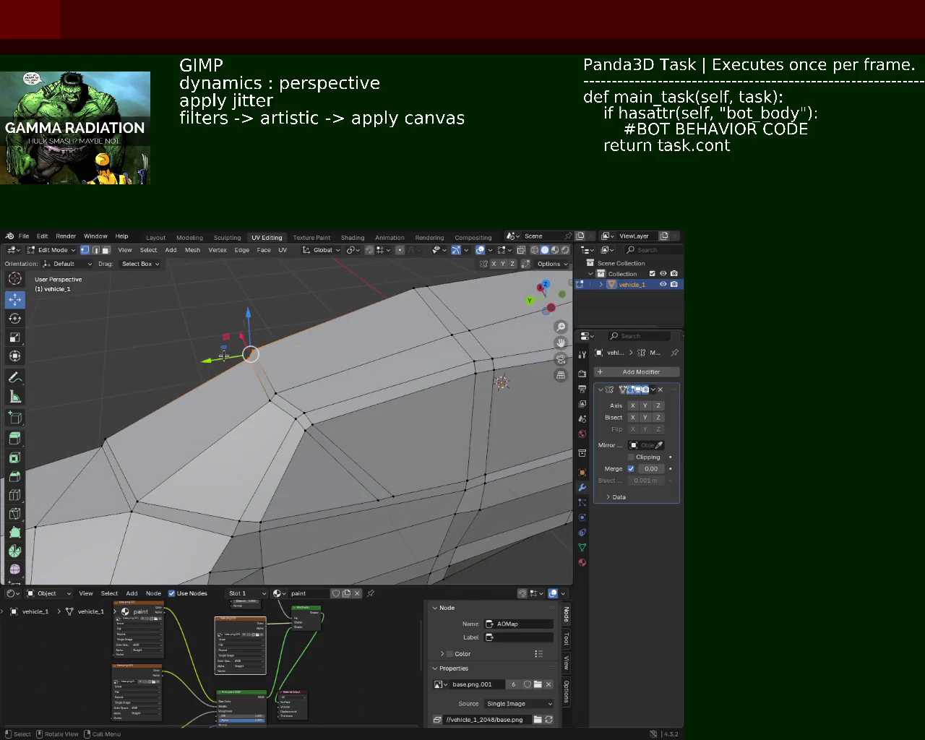
click(224, 356)
drag(239, 358, 289, 455)
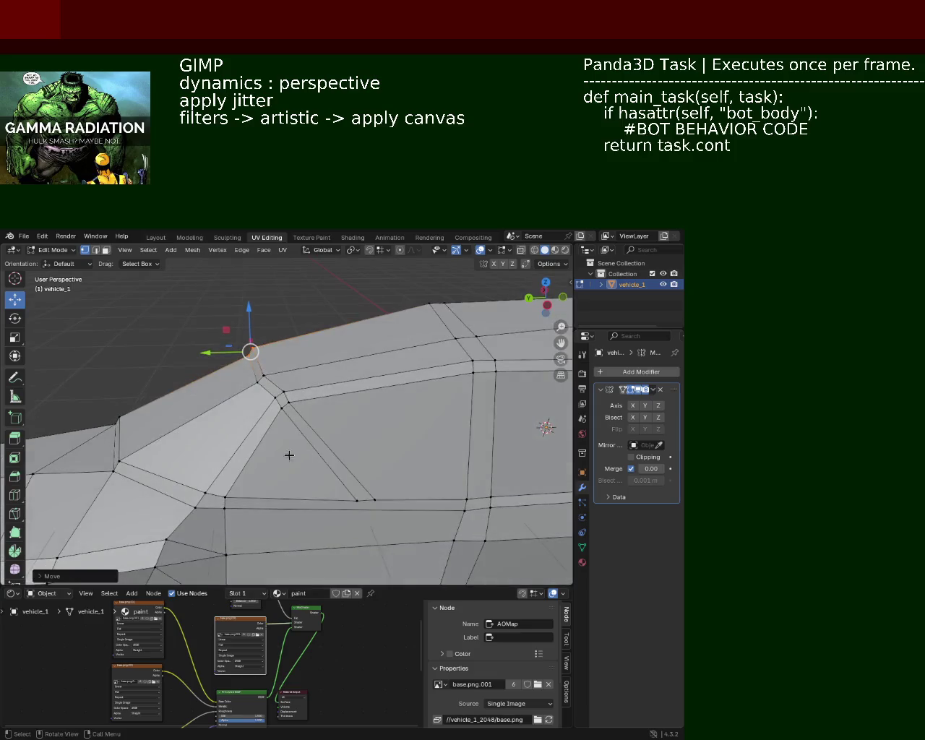
click(287, 407)
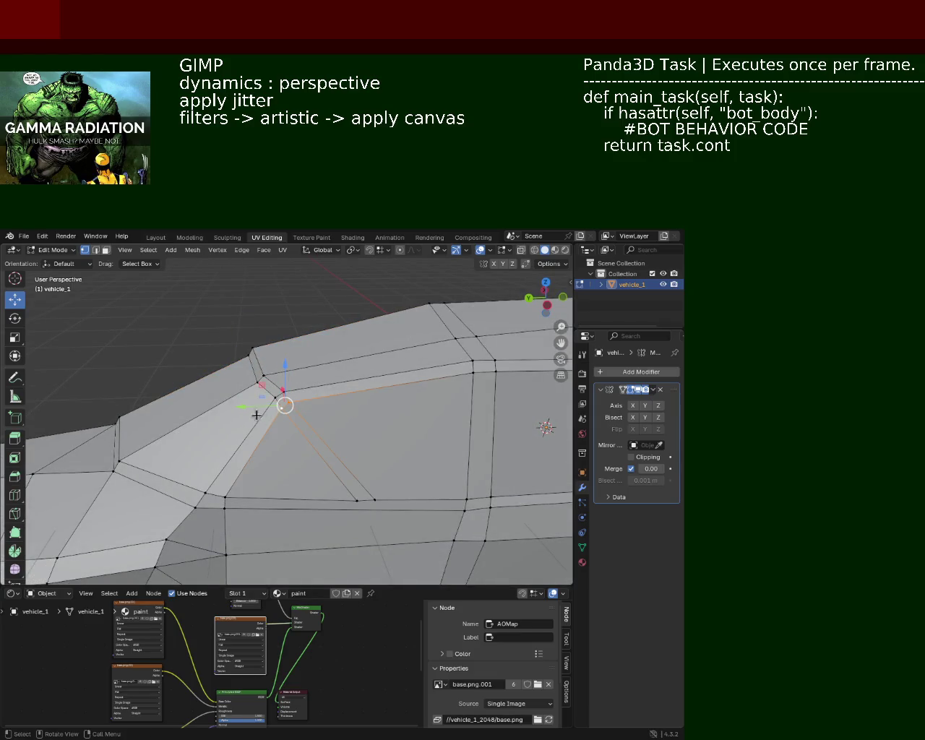
drag(250, 405, 268, 402)
click(299, 488)
Step: Slide a roof-line vertex along Y and raise the roof-corner vertex along Z
drag(320, 444, 318, 372)
click(389, 384)
drag(360, 355, 366, 360)
click(387, 330)
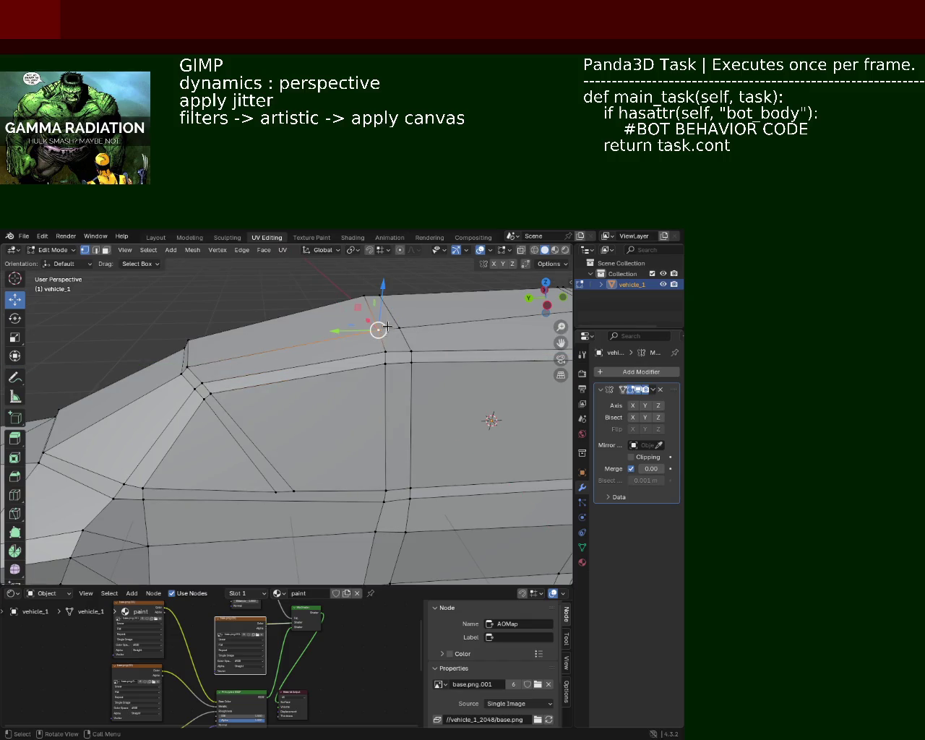
drag(383, 309, 389, 329)
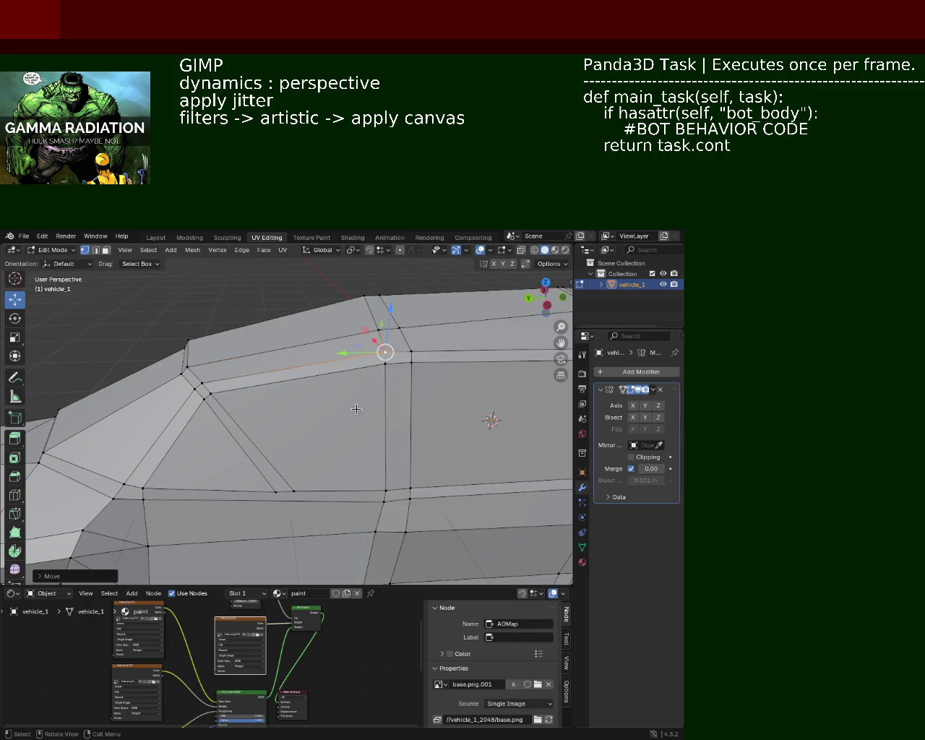
scroll(up, 3)
scroll(down, 3)
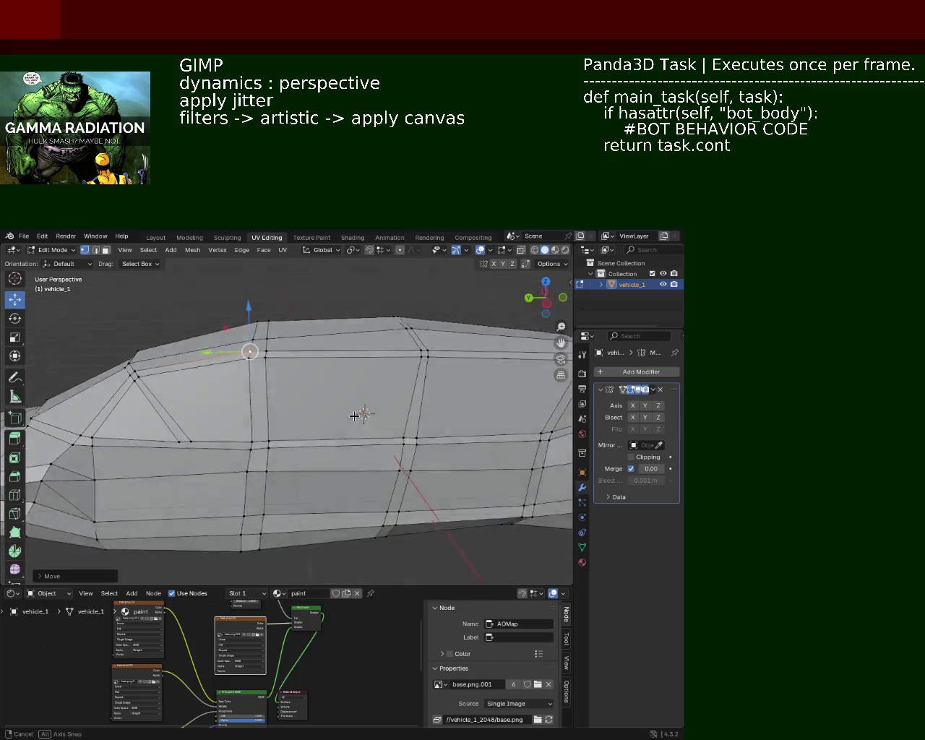
Step: Slide the selected lower corner vertex about 0.15 m along X
drag(284, 441, 281, 340)
drag(243, 388, 228, 399)
drag(228, 399, 227, 399)
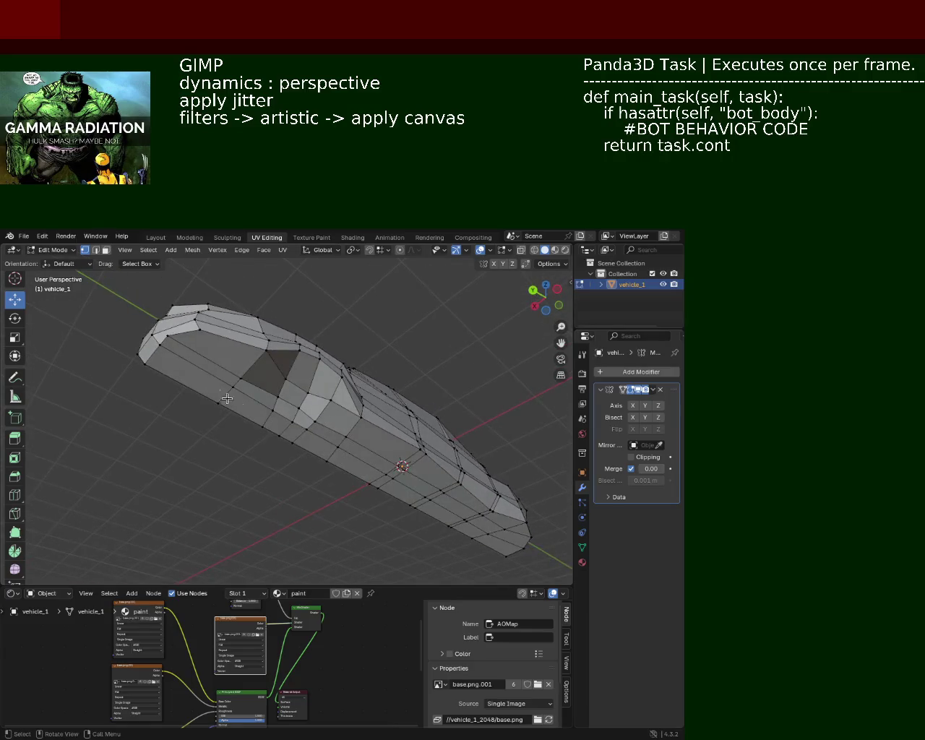
Step: Select the run of edges along the car's side and dissolve them
click(197, 355)
click(267, 394)
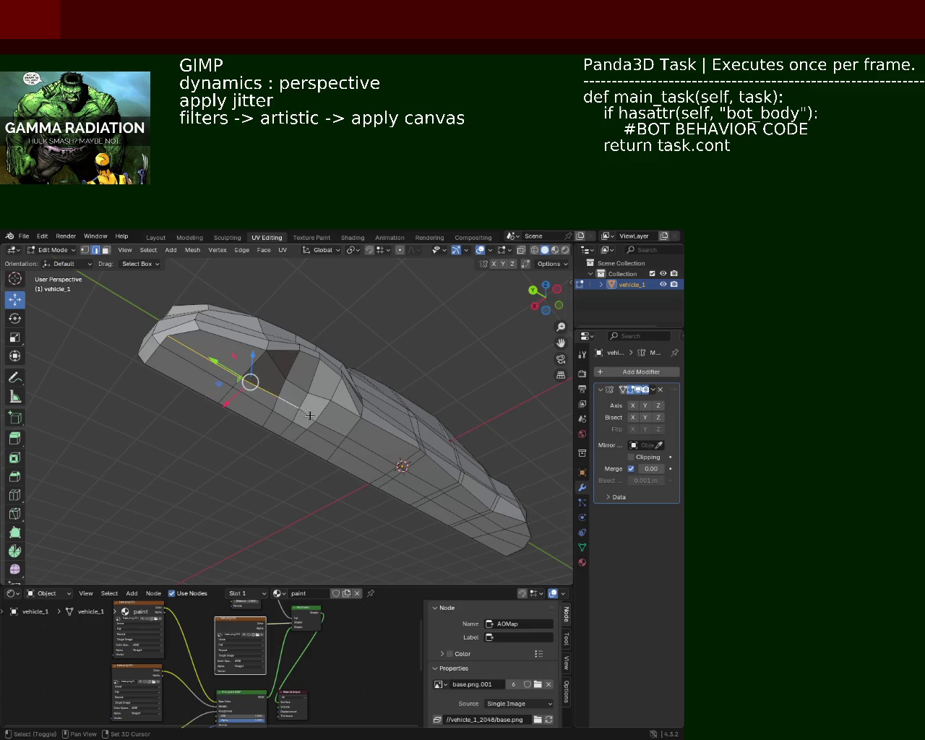
drag(366, 447, 393, 427)
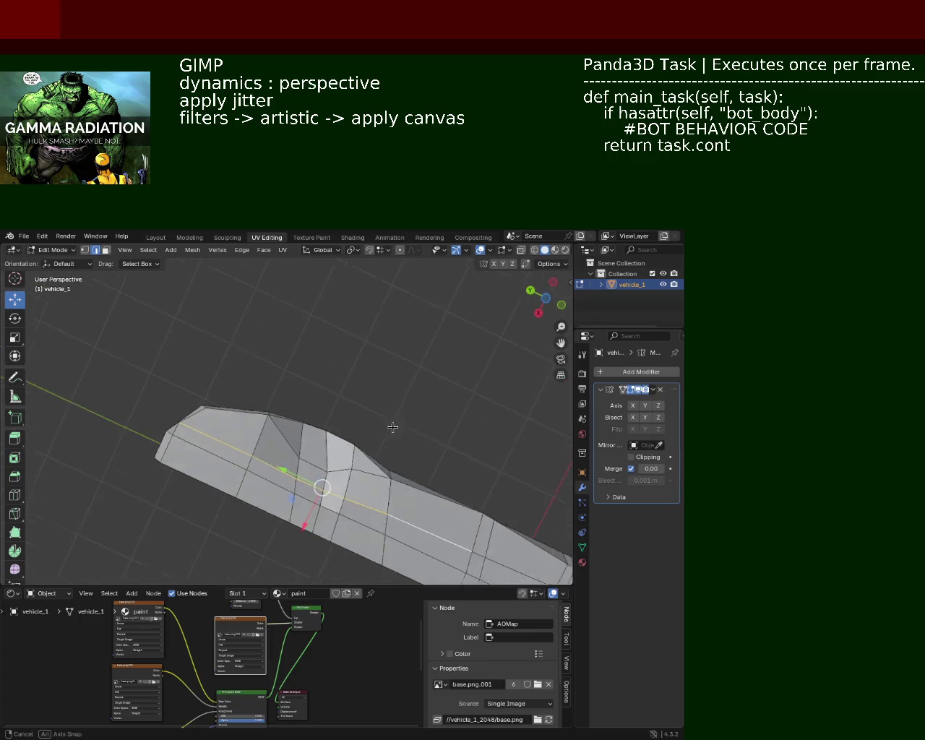
scroll(up, 3)
click(339, 479)
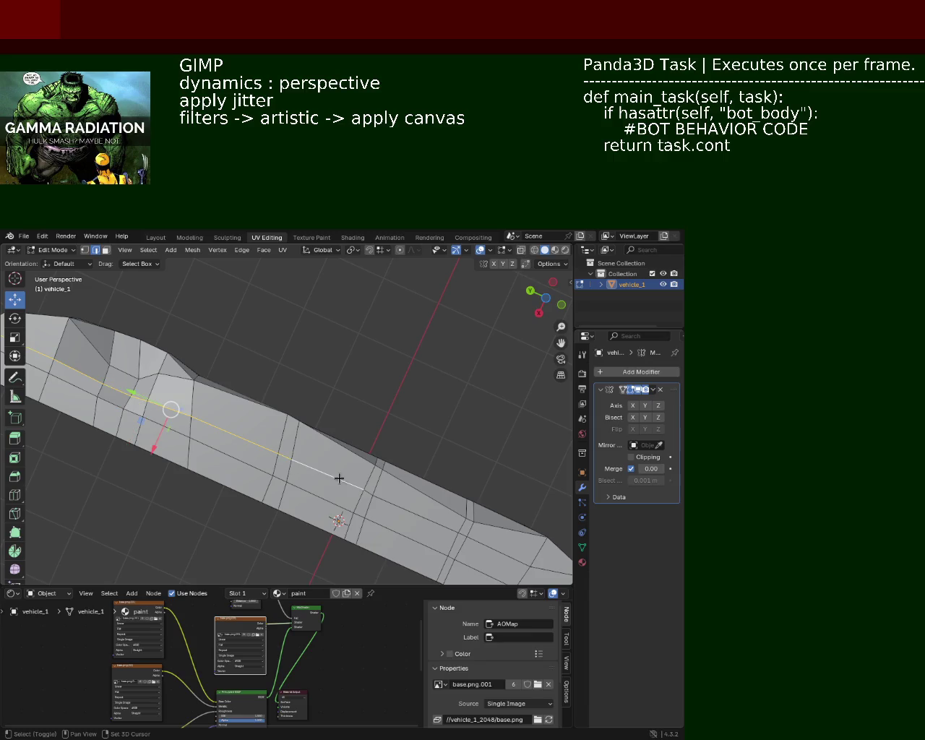
drag(455, 528, 330, 442)
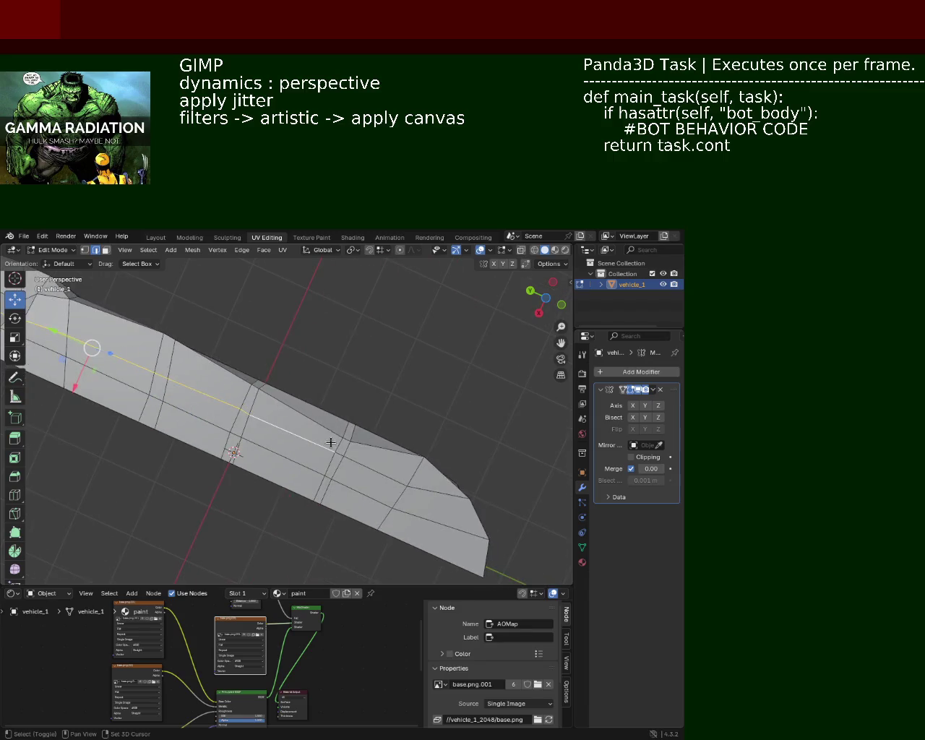
click(376, 471)
click(451, 503)
right_click(451, 502)
click(434, 502)
drag(434, 502, 195, 376)
Step: Switch to vertex select mode and shift two underside vertices with G
click(84, 249)
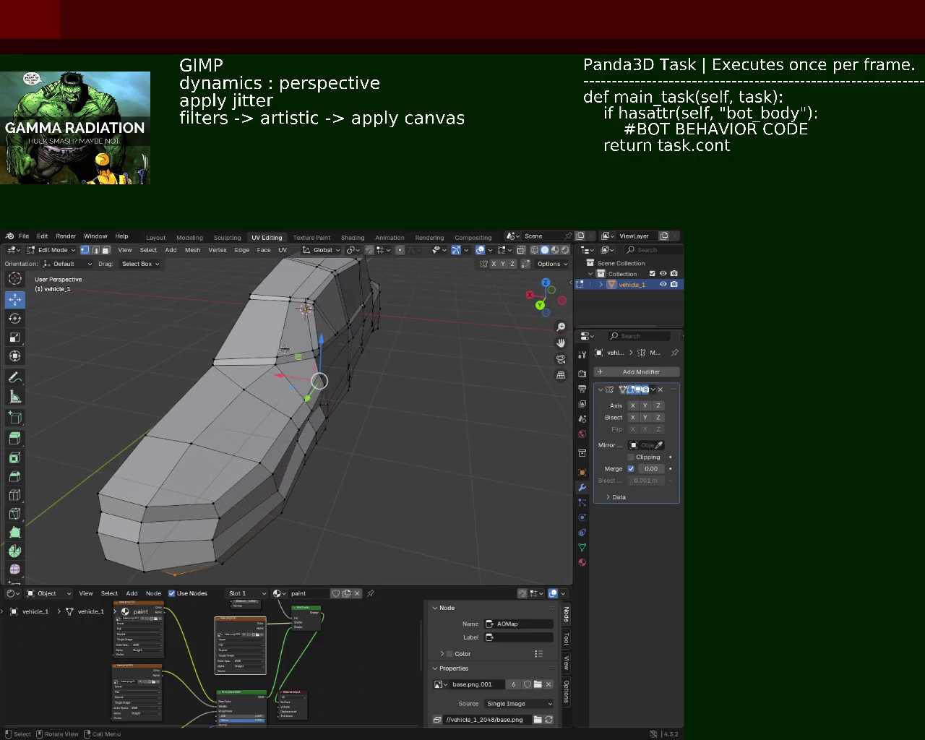
drag(182, 511, 233, 441)
click(166, 471)
click(233, 441)
key(g)
click(217, 455)
Step: Move the lower-front vertex along the X axis
click(245, 448)
click(242, 442)
key(g)
key(x)
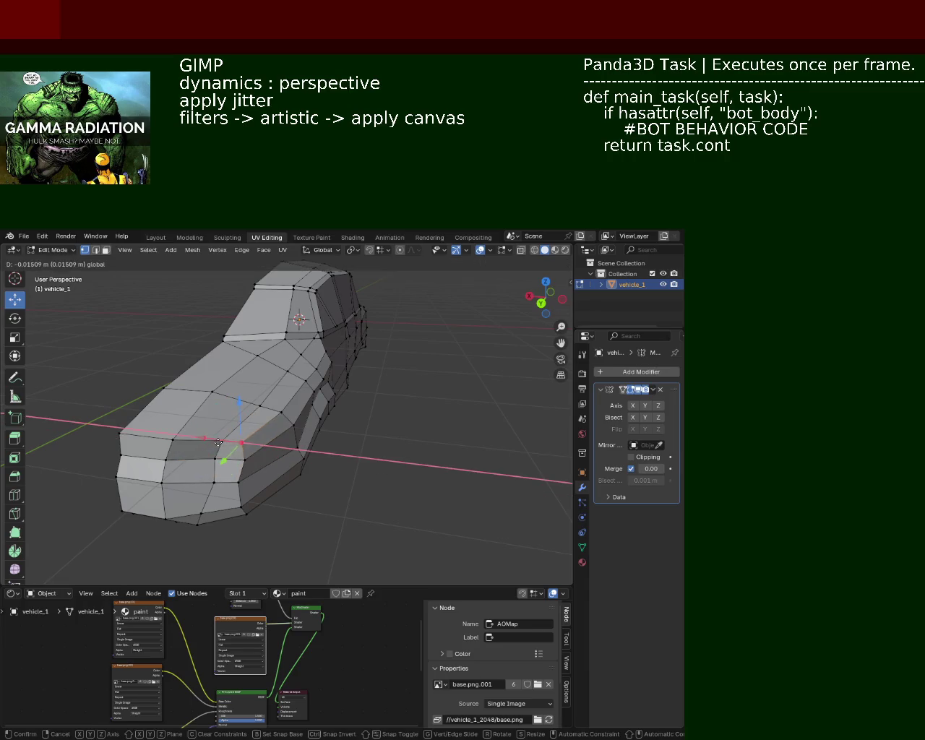
click(222, 442)
Step: Slide a lower side-panel vertex inward along X using the gizmo arrow
drag(357, 456, 424, 433)
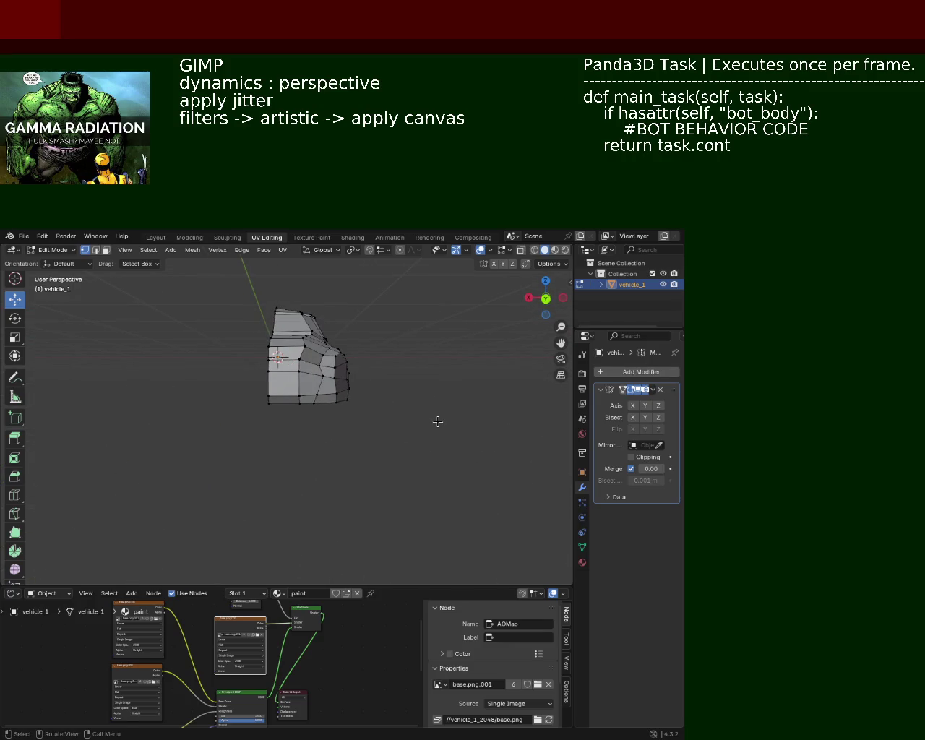
drag(222, 390, 218, 409)
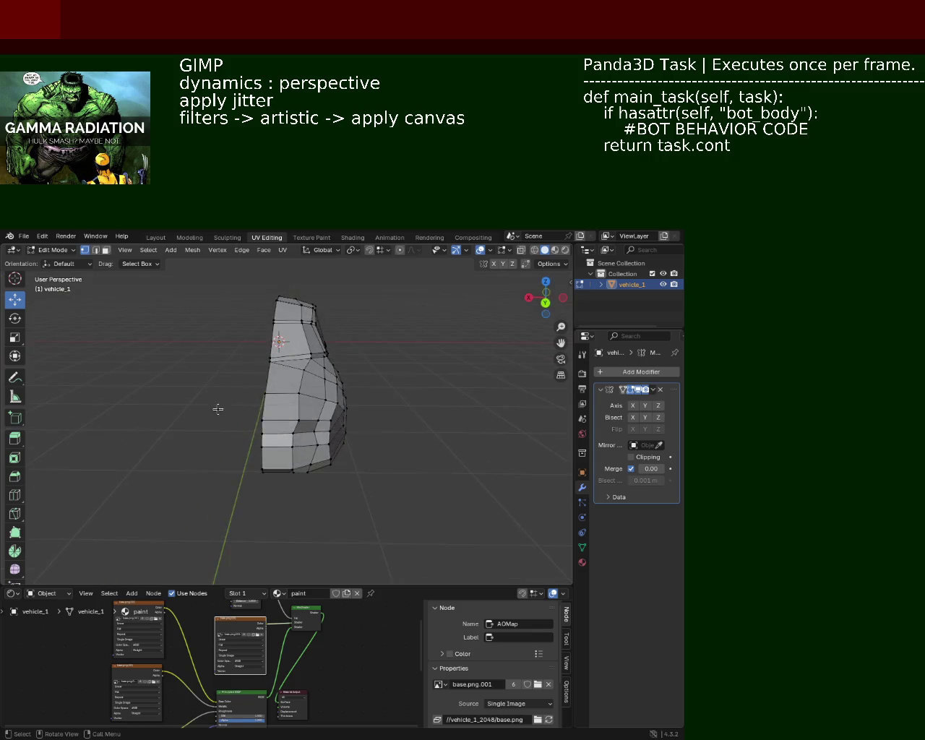
scroll(up, 3)
scroll(up, 3)
drag(350, 496, 342, 497)
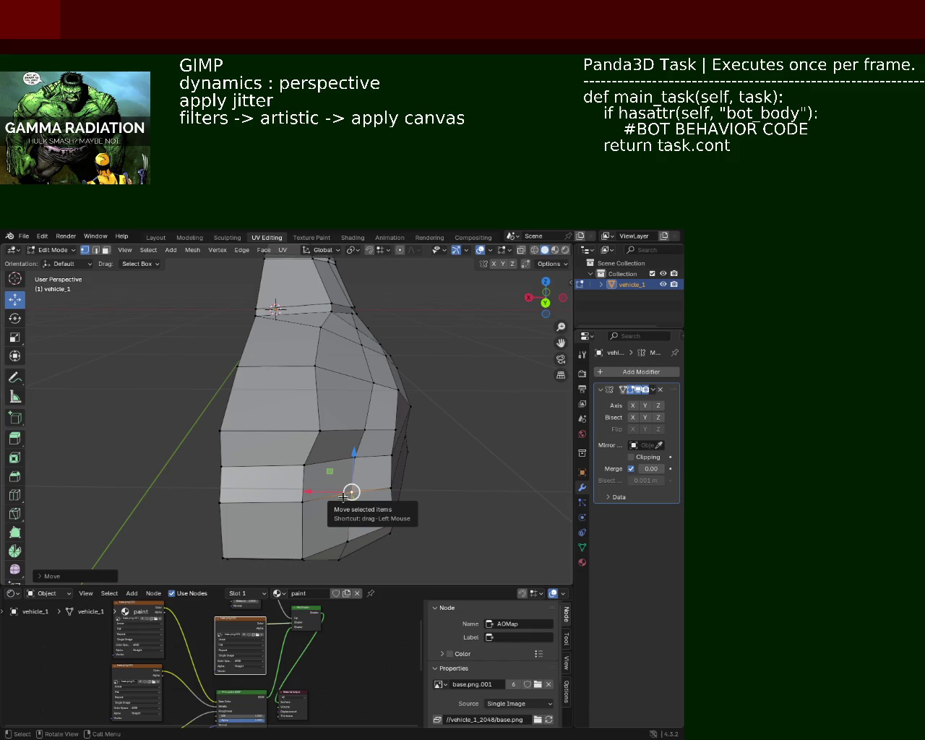
Step: Nudge the two front-side vertices where the hood meets the windshield
drag(352, 399, 296, 428)
scroll(down, 3)
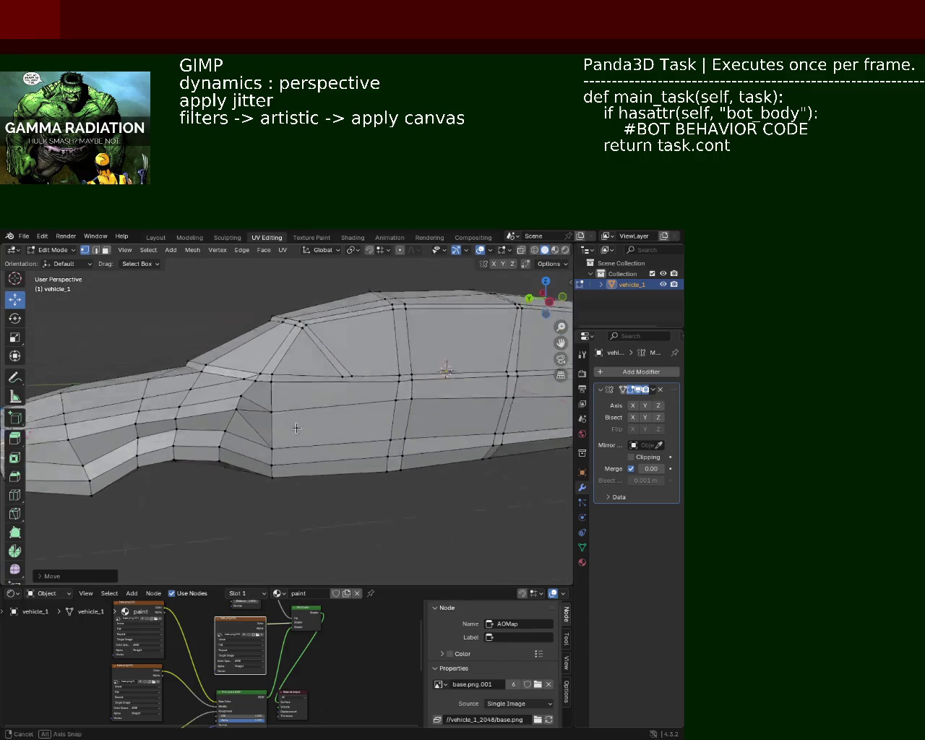
drag(296, 427, 275, 359)
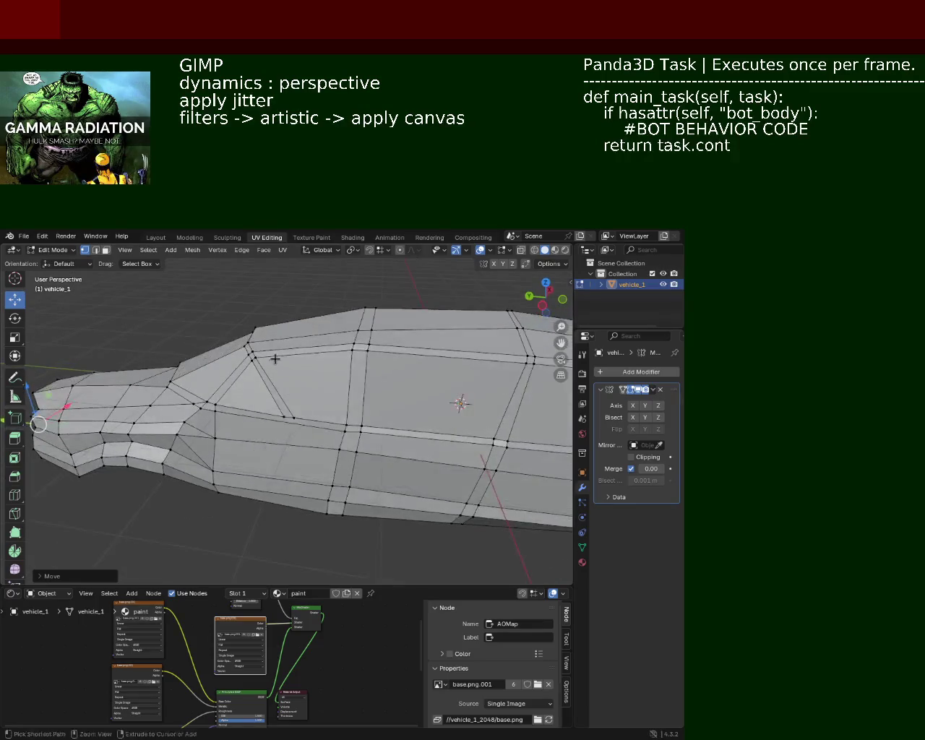
scroll(up, 3)
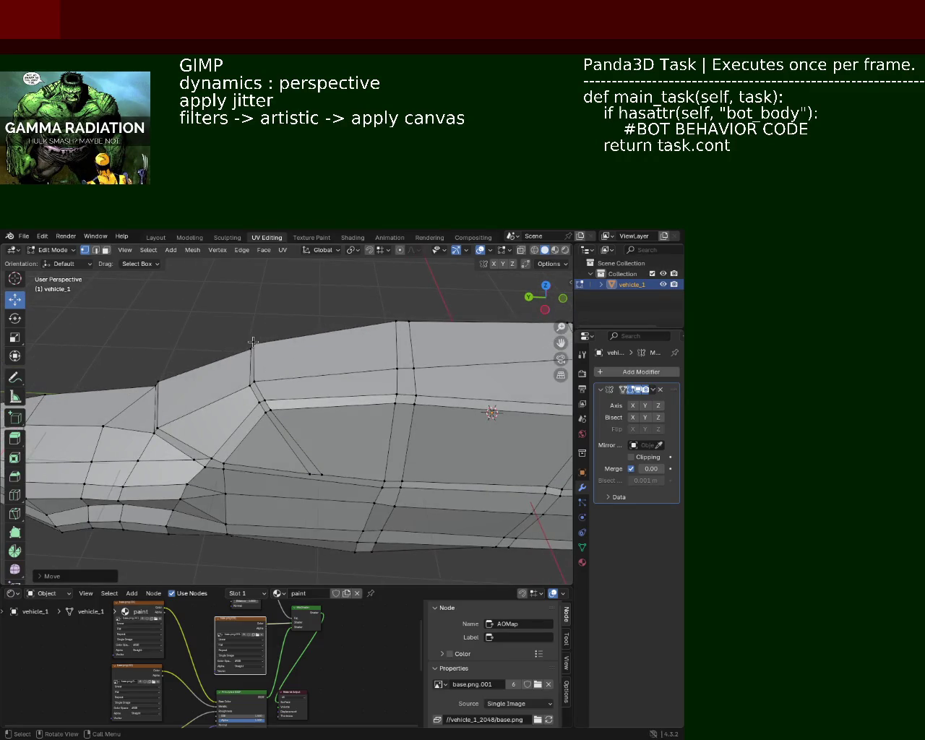
click(252, 346)
click(265, 400)
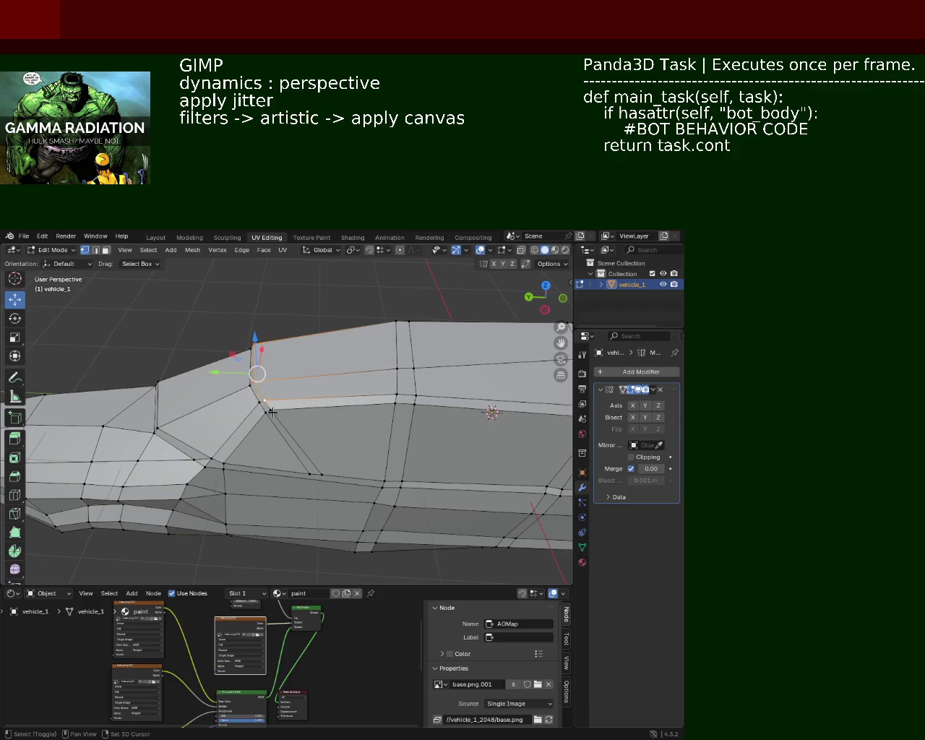
key(g)
click(238, 400)
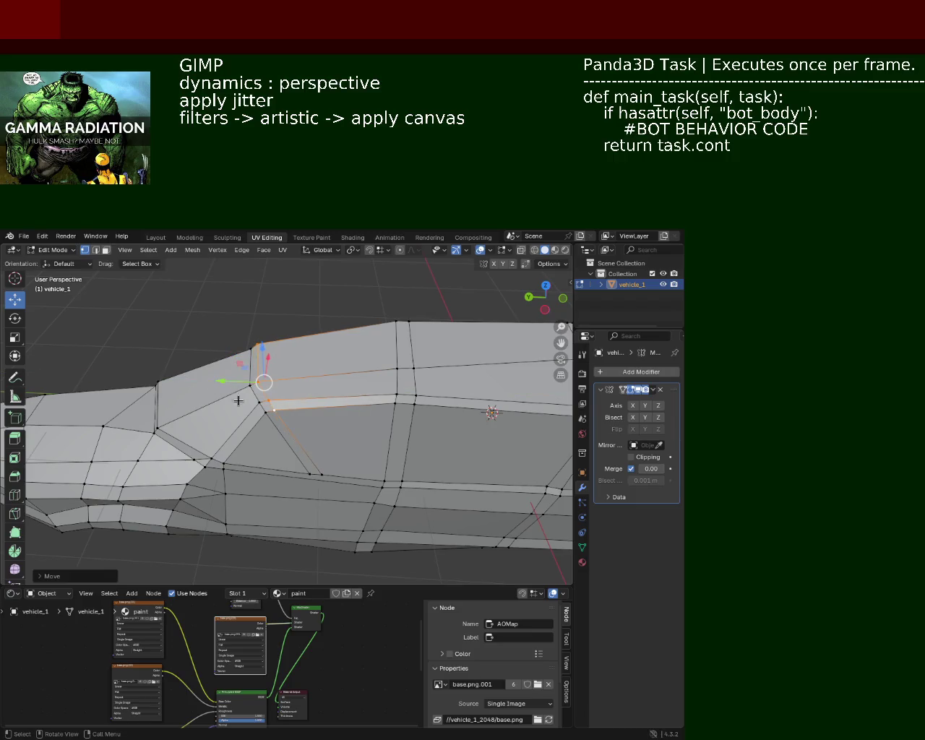
Step: Raise the roof-edge vertices slightly along Z
drag(238, 400, 288, 345)
click(279, 312)
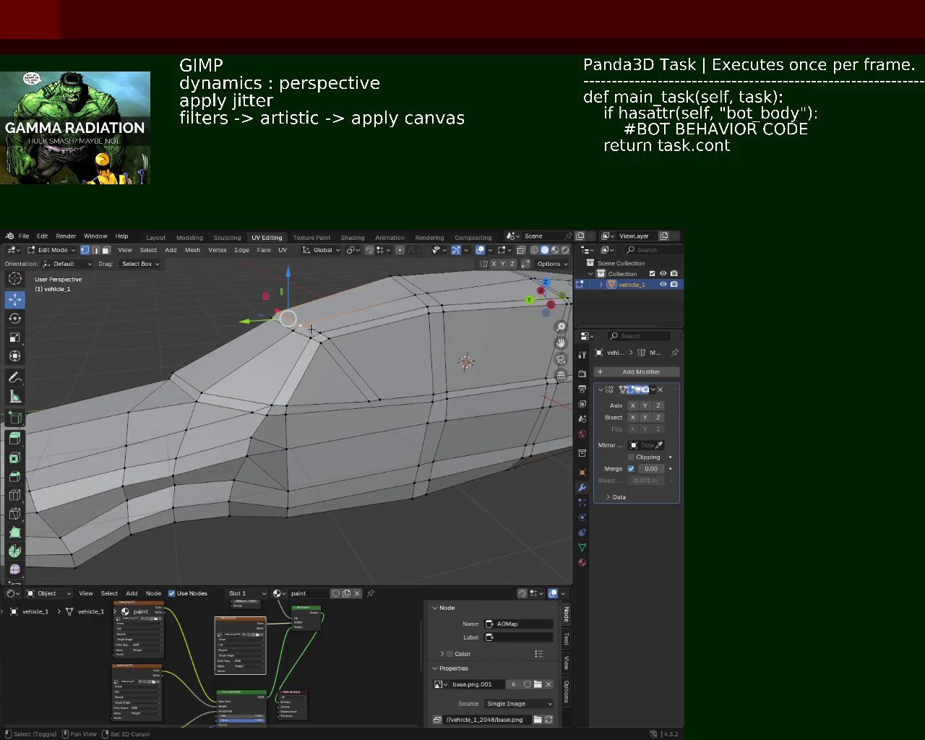
drag(310, 302, 303, 281)
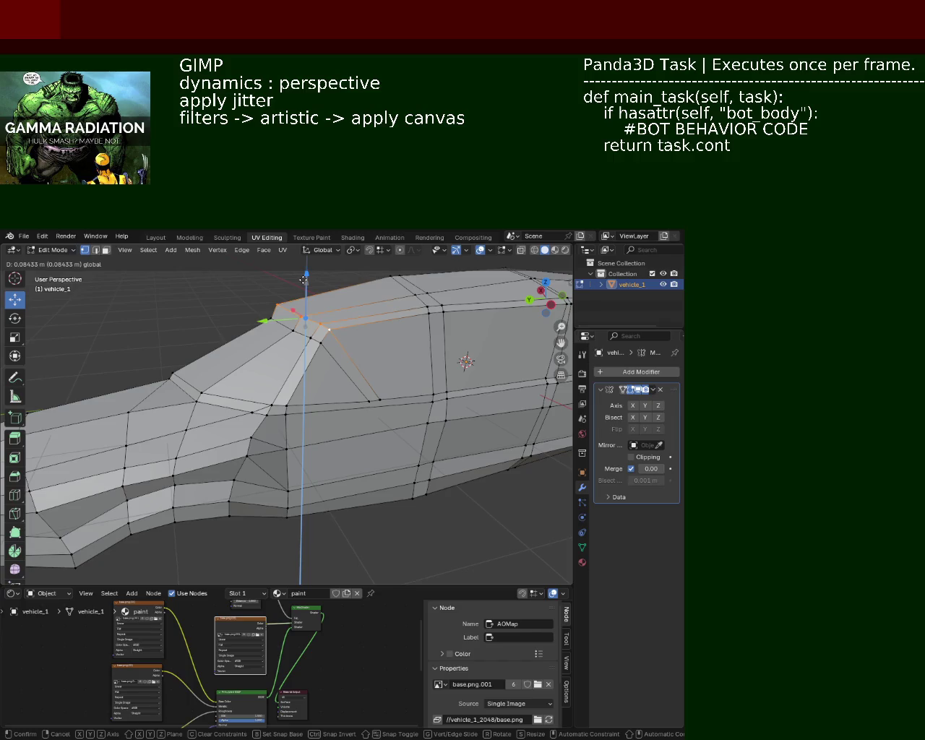
drag(302, 281, 270, 327)
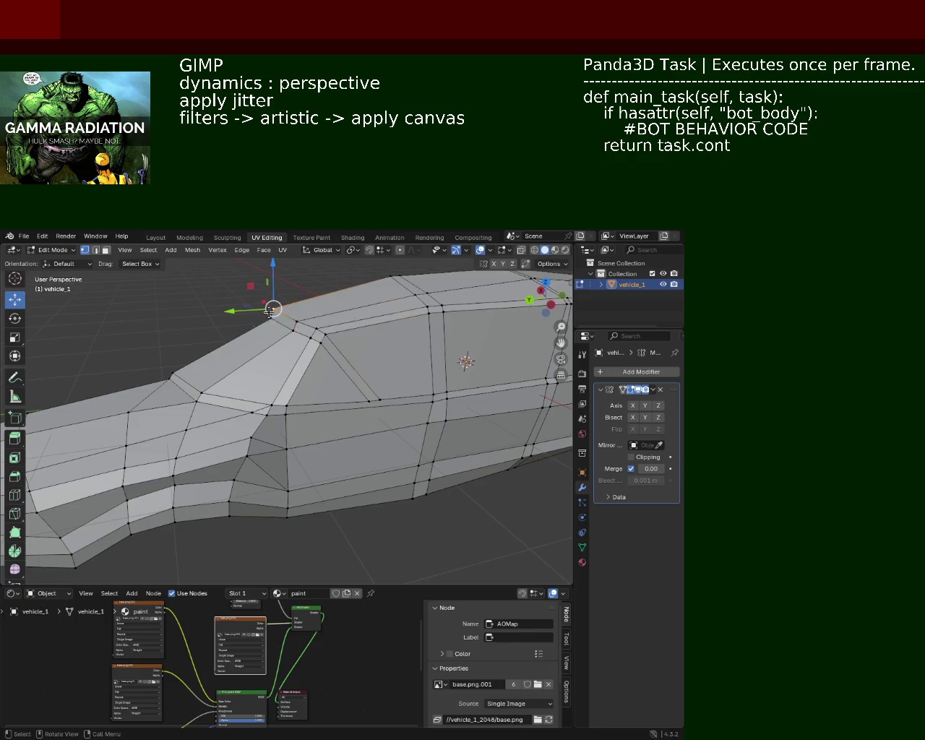
drag(269, 327, 393, 382)
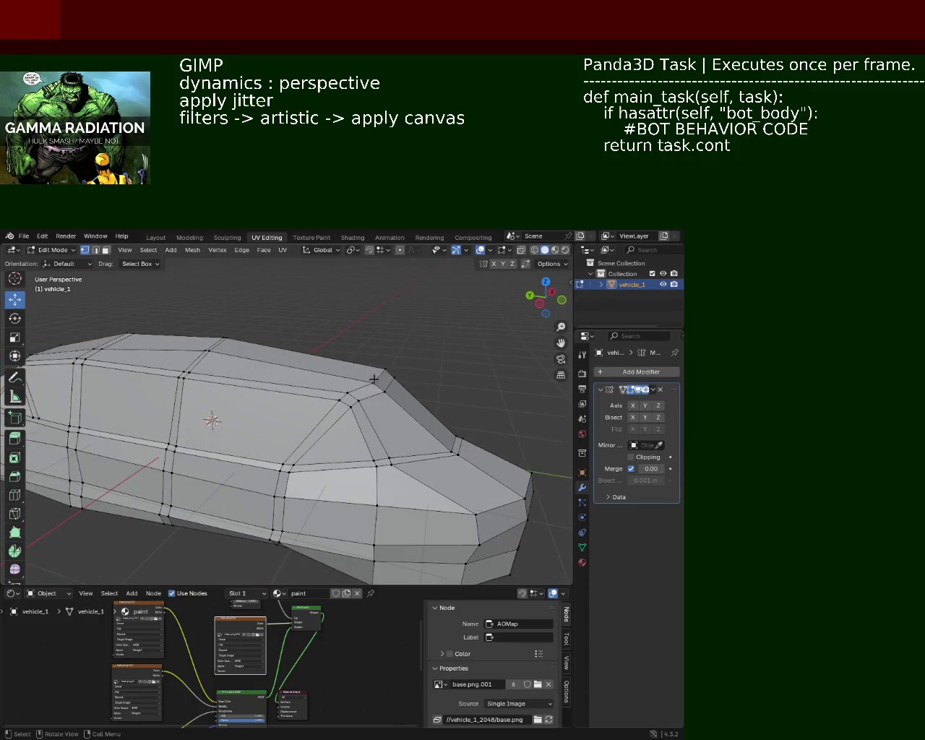
Step: Slide the hood's rear-corner vertex along the hood line and move a nose vertex in X and Y
drag(392, 382, 403, 382)
click(402, 382)
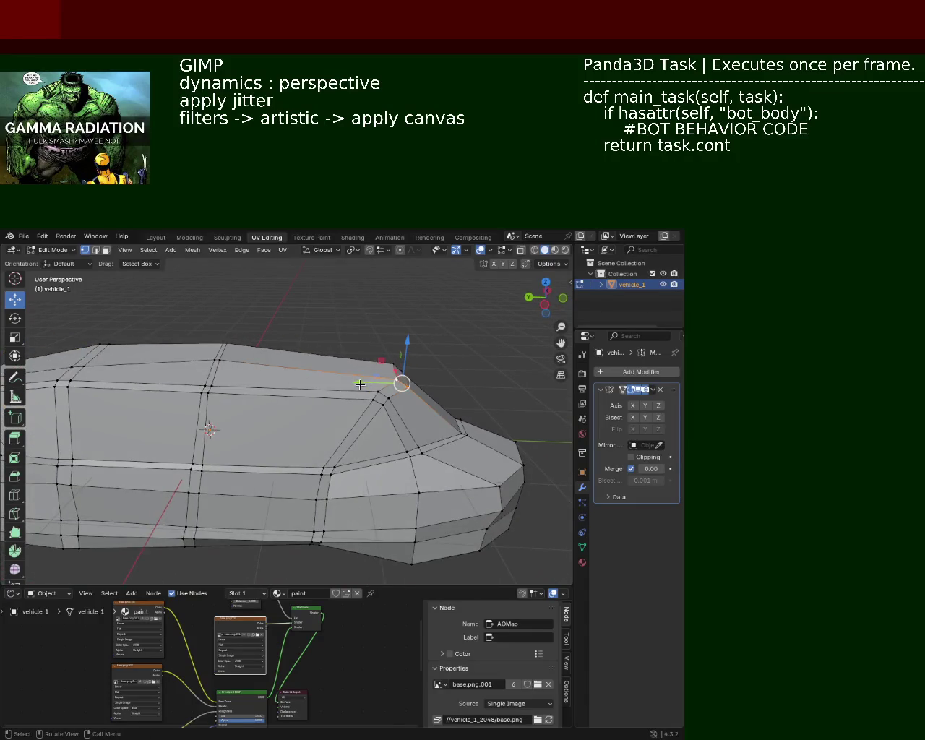
drag(403, 382, 355, 381)
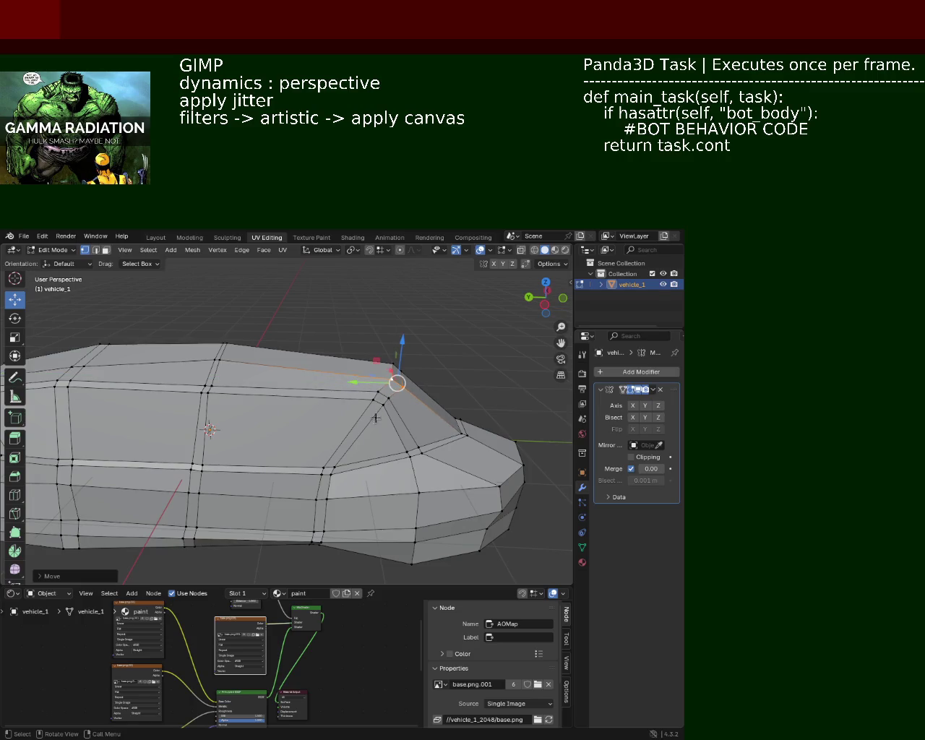
click(497, 396)
drag(453, 442, 375, 436)
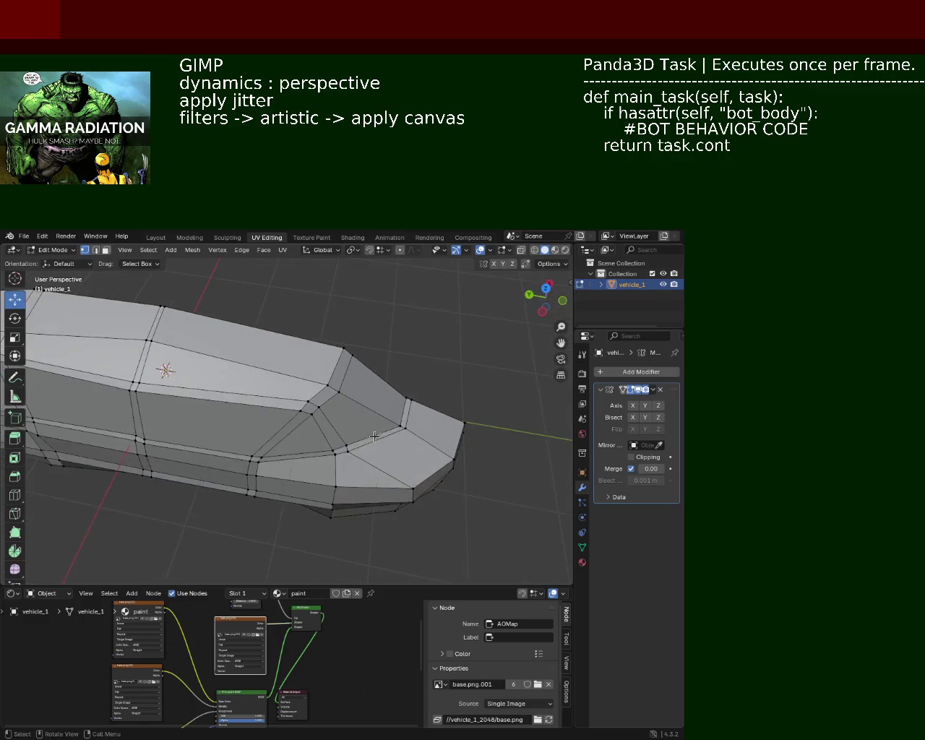
click(403, 428)
drag(408, 399, 358, 434)
Step: Nudge the nose vertex about 0.043 m along X and save vehicle_1.blend
drag(358, 434, 489, 429)
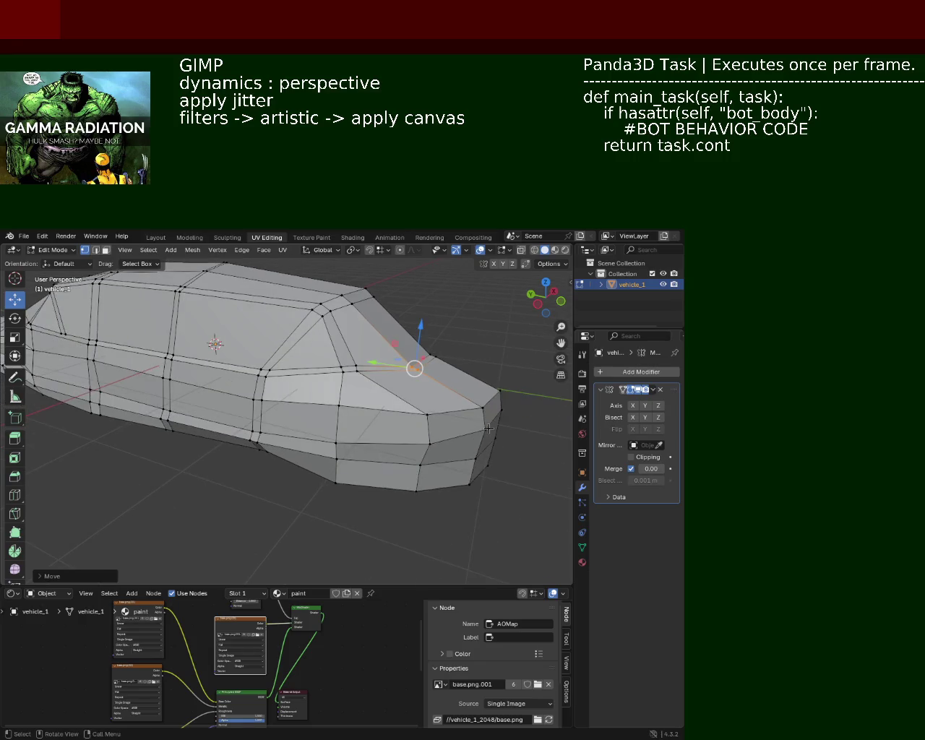
click(486, 429)
click(499, 419)
click(486, 430)
click(503, 416)
click(495, 435)
click(485, 429)
drag(485, 429, 376, 397)
drag(376, 396, 417, 366)
key(ctrl+s)
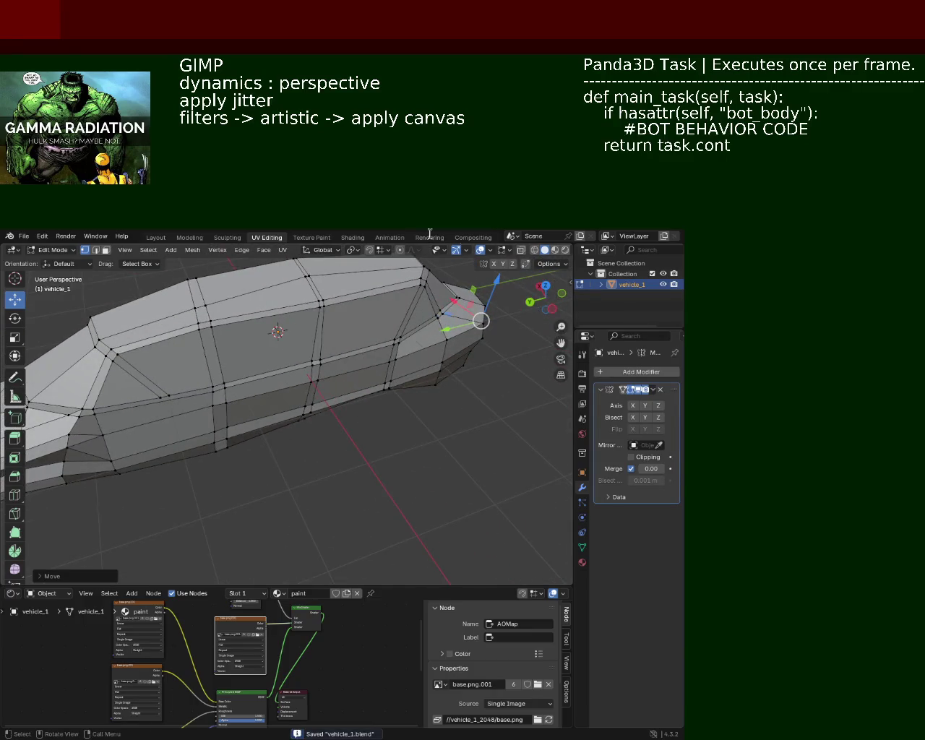
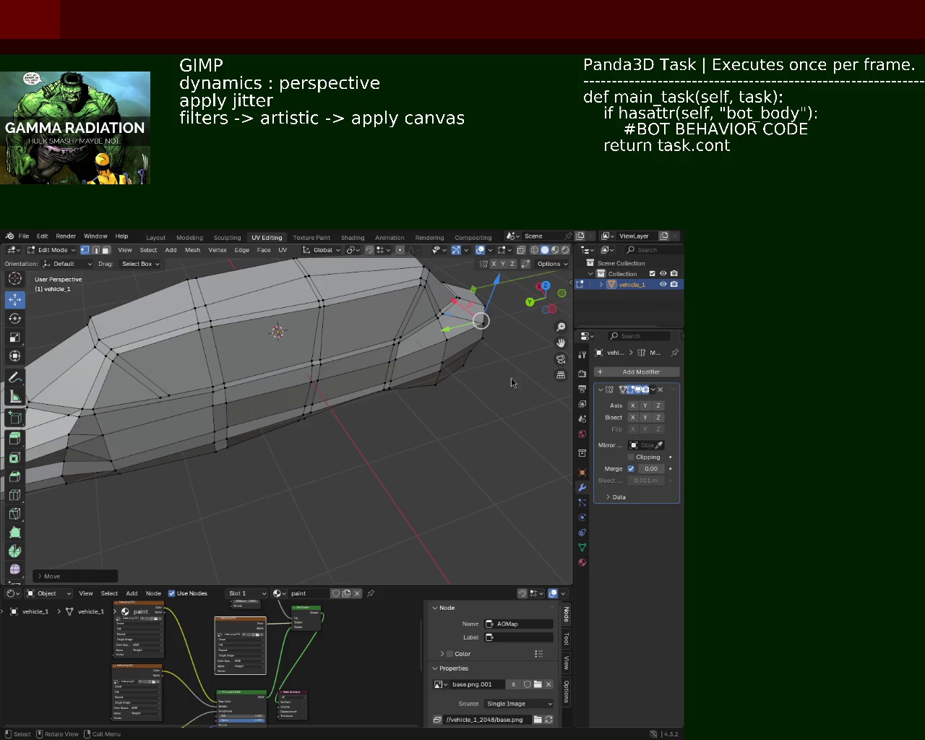
Step: Move the selected side vertex vertically to a new height, viewed from the side
key(g)
drag(395, 408, 300, 361)
key(g)
key(z)
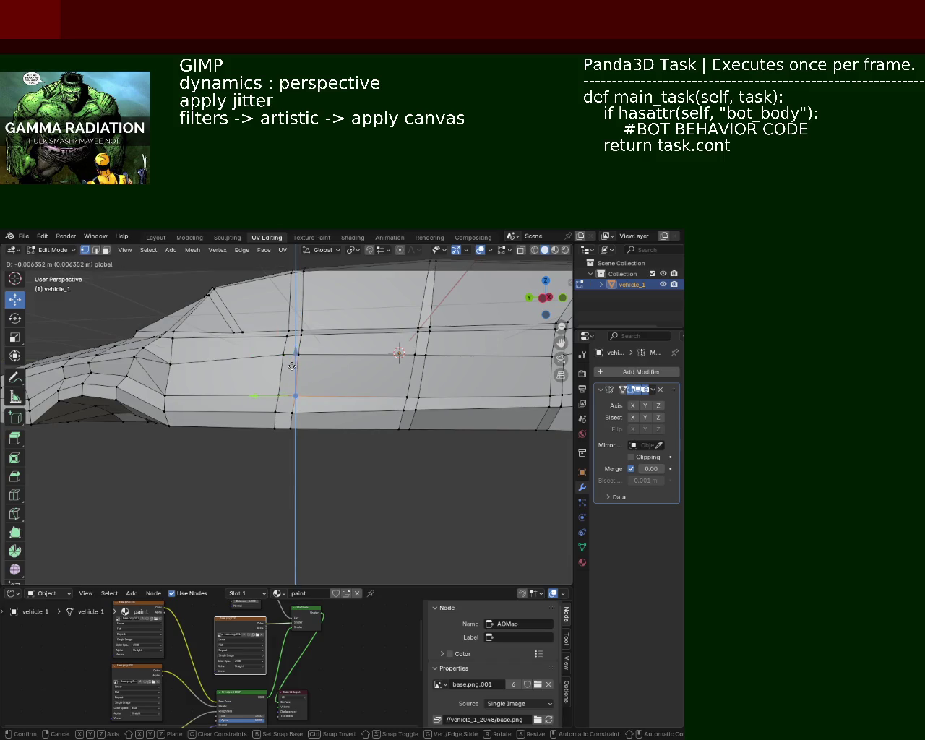
click(283, 374)
Step: Box-select a side-panel vertex and adjust its height along Z
drag(280, 408, 427, 395)
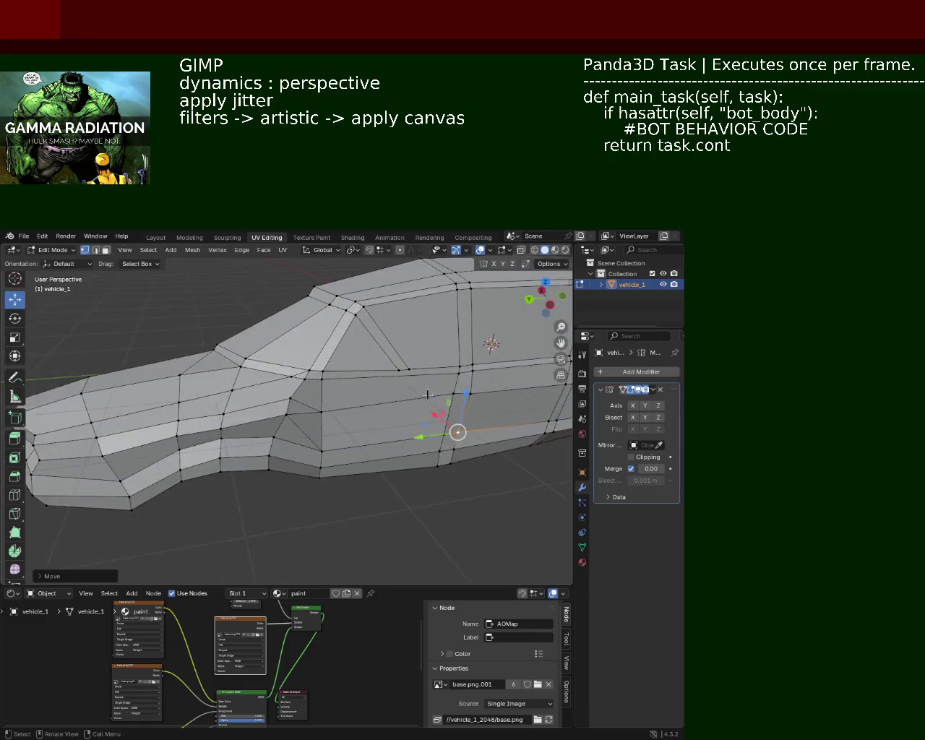
click(461, 394)
key(b)
drag(449, 430, 454, 436)
key(g)
key(z)
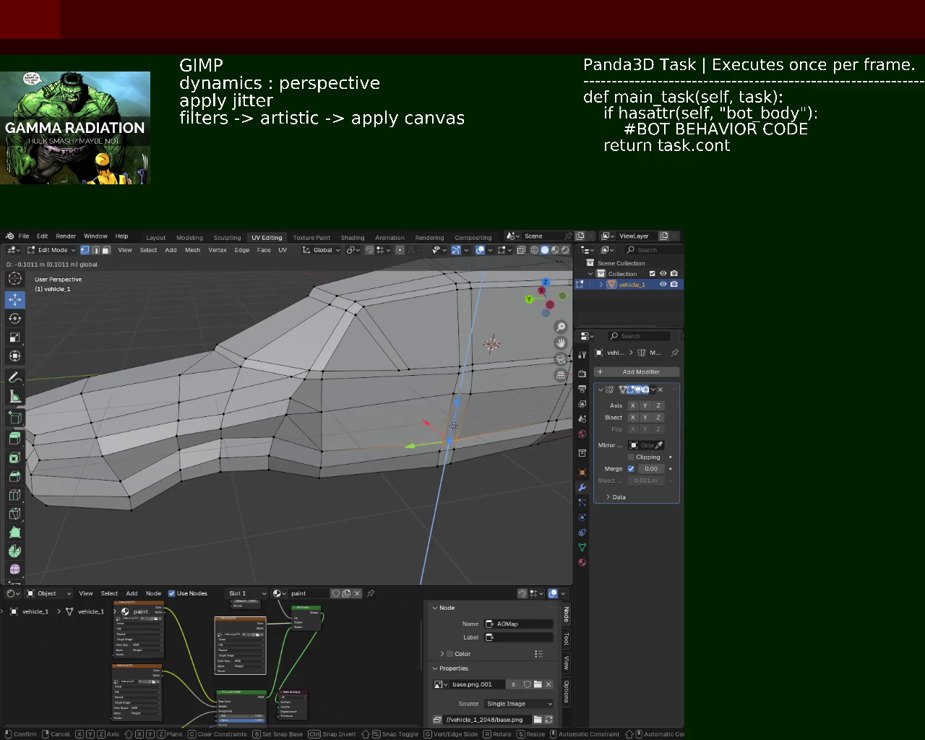
click(453, 424)
Step: Slide the lower side vertex sideways in two small moves
drag(402, 471, 327, 418)
click(342, 444)
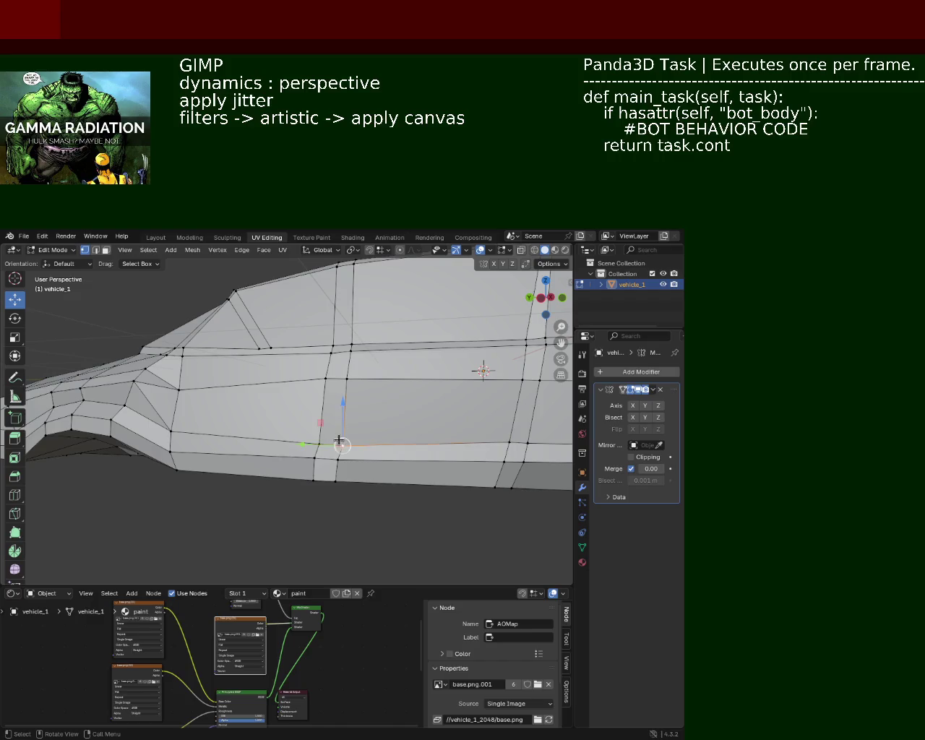
key(g)
key(g)
click(307, 444)
key(g)
click(297, 444)
Step: Nudge a window-line vertex vertically along Z
drag(294, 412, 283, 424)
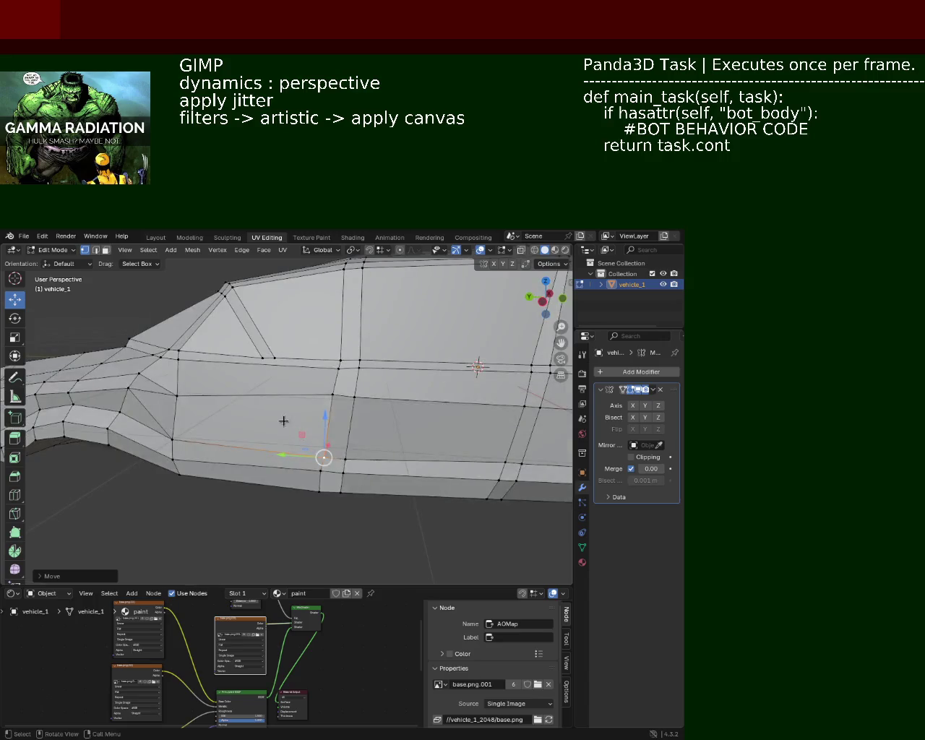
click(370, 422)
key(g)
key(z)
click(367, 433)
Step: Add a second window-line vertex, raise both along Z, then shift them along Y
click(308, 384)
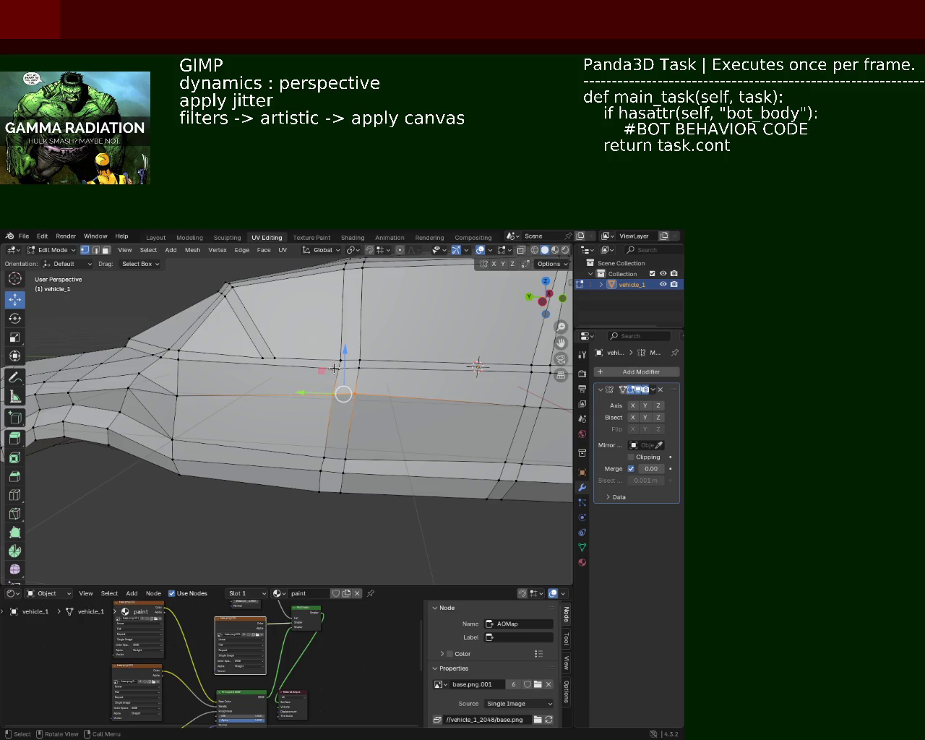
key(g)
key(z)
click(343, 380)
key(g)
key(y)
click(327, 379)
Step: Raise a car-side vertex along Z, then shift it along Y
drag(327, 379, 364, 415)
click(378, 395)
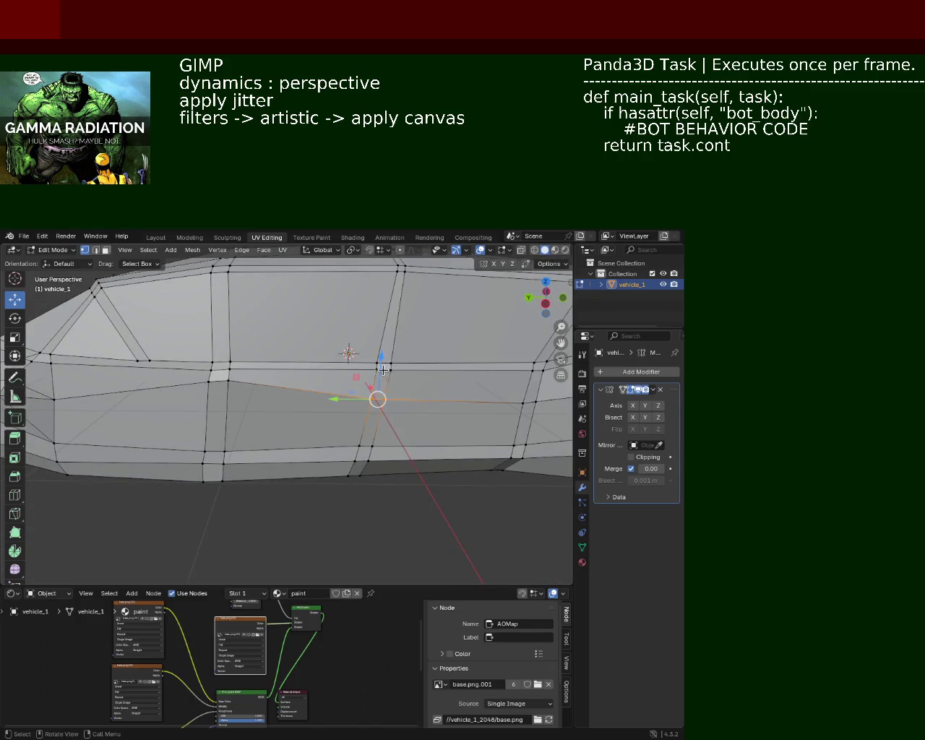
key(g)
key(z)
click(381, 347)
drag(380, 347, 320, 384)
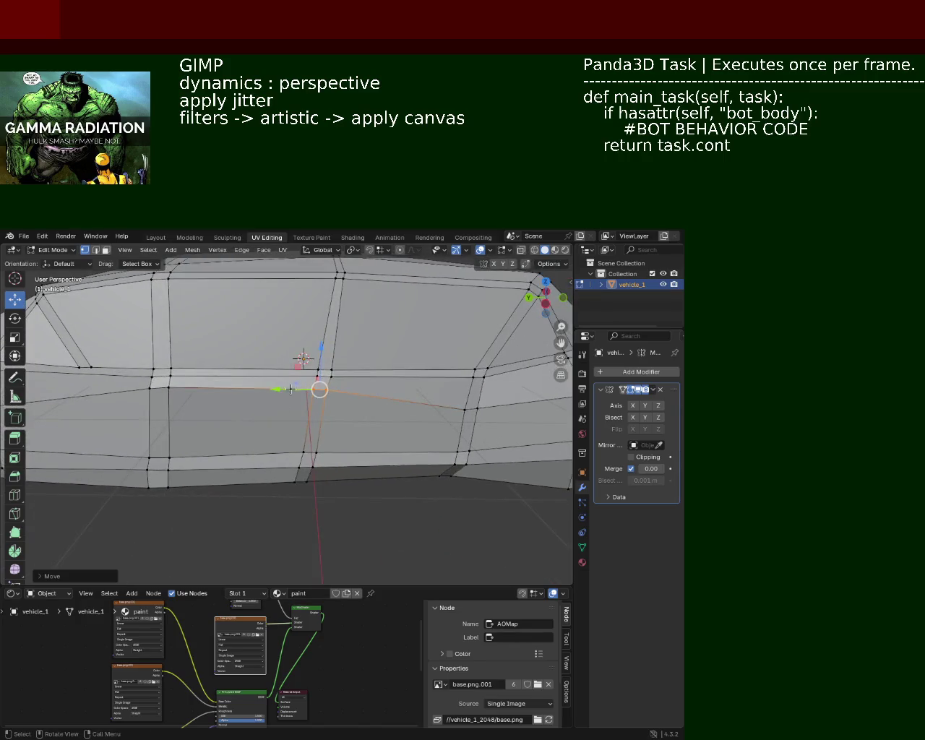
key(g)
key(y)
click(315, 388)
Step: Raise a window-line vertex further along, then shift it along Y
drag(380, 429, 324, 420)
click(357, 396)
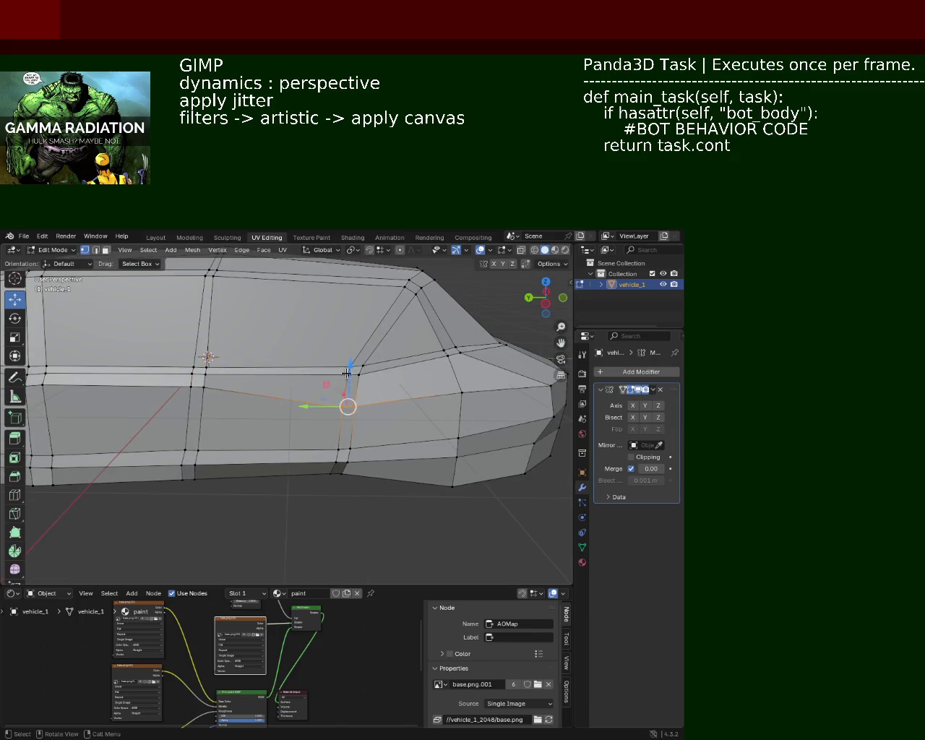
key(g)
click(347, 357)
key(g)
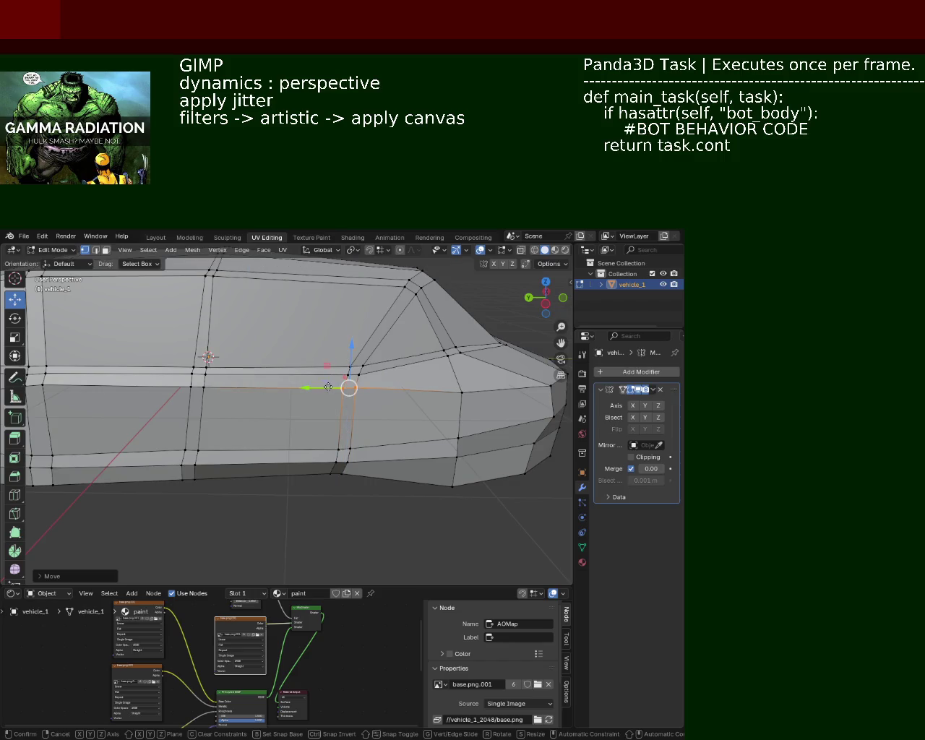
key(y)
click(329, 387)
Step: Adjust the vertex's height along Z, then the pillar-base vertex's height
drag(328, 387, 320, 419)
key(g)
key(z)
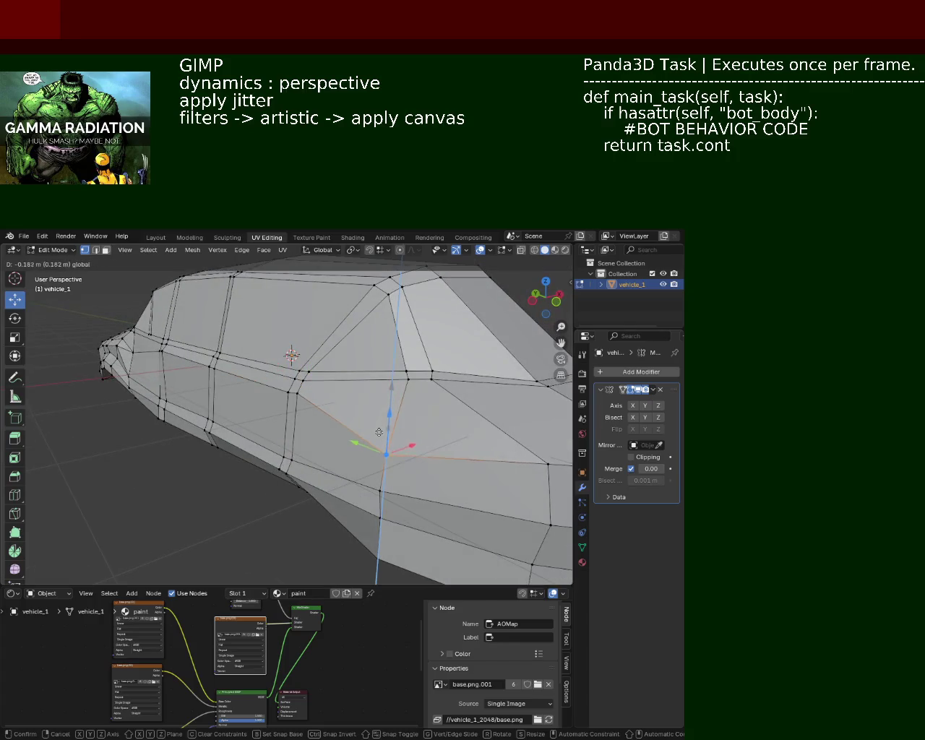
click(379, 432)
click(297, 375)
key(g)
key(z)
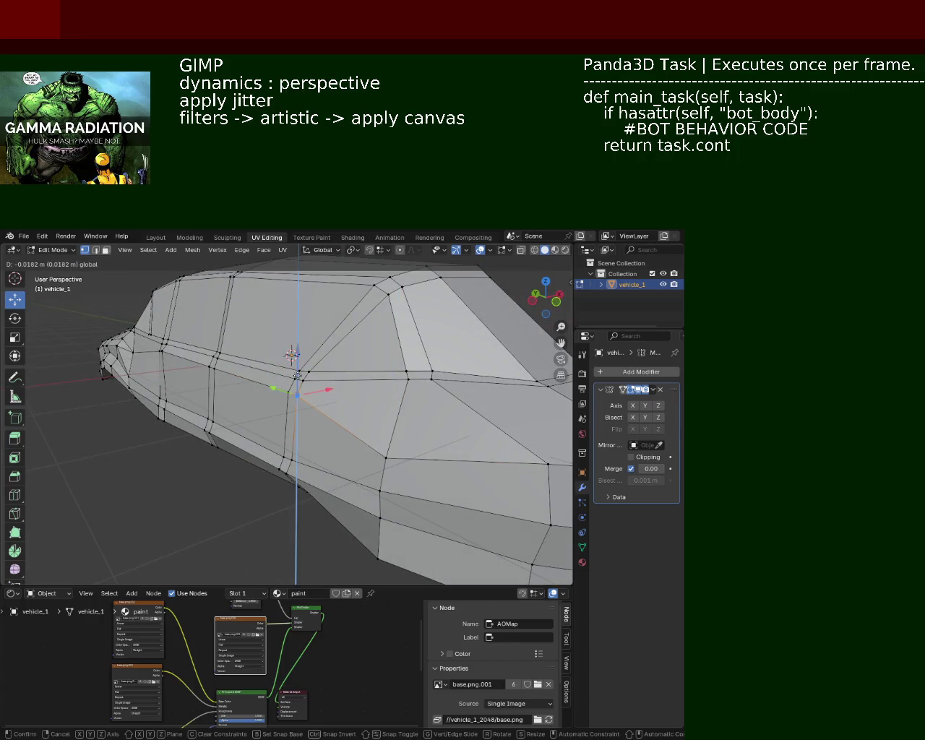
click(297, 375)
Step: Shift a lower-edge vertex along X, then adjust its height along Z
drag(227, 400, 216, 400)
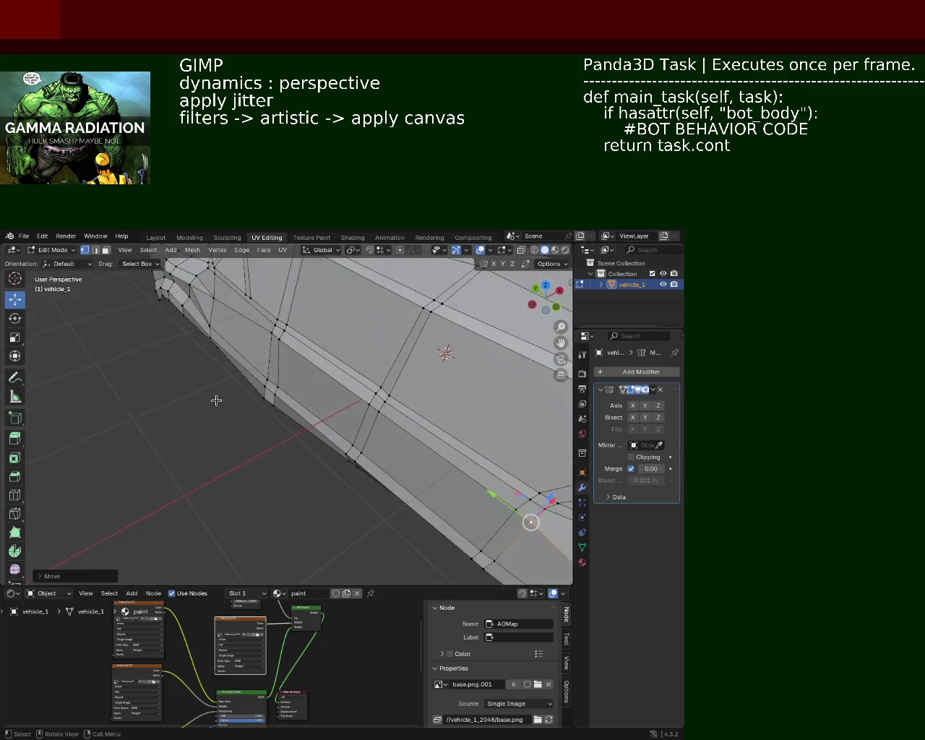
click(281, 336)
key(g)
key(x)
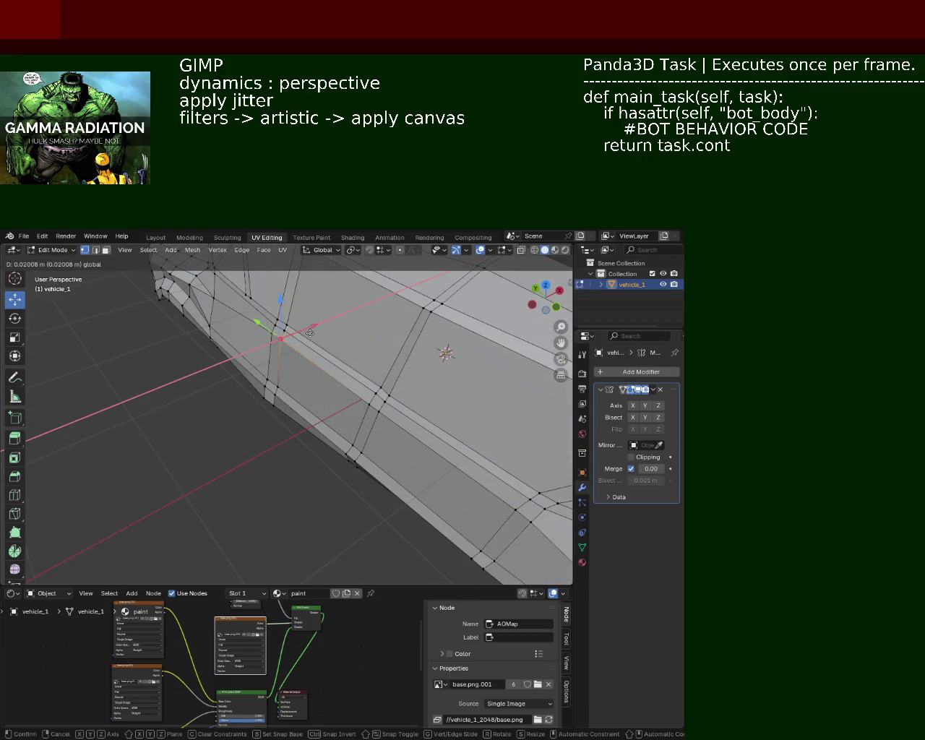
click(310, 333)
drag(283, 327, 362, 397)
key(g)
key(z)
click(171, 367)
Step: Select the hood-edge vertex at the car's nose
click(430, 370)
drag(451, 351, 342, 384)
click(340, 389)
drag(406, 402, 351, 380)
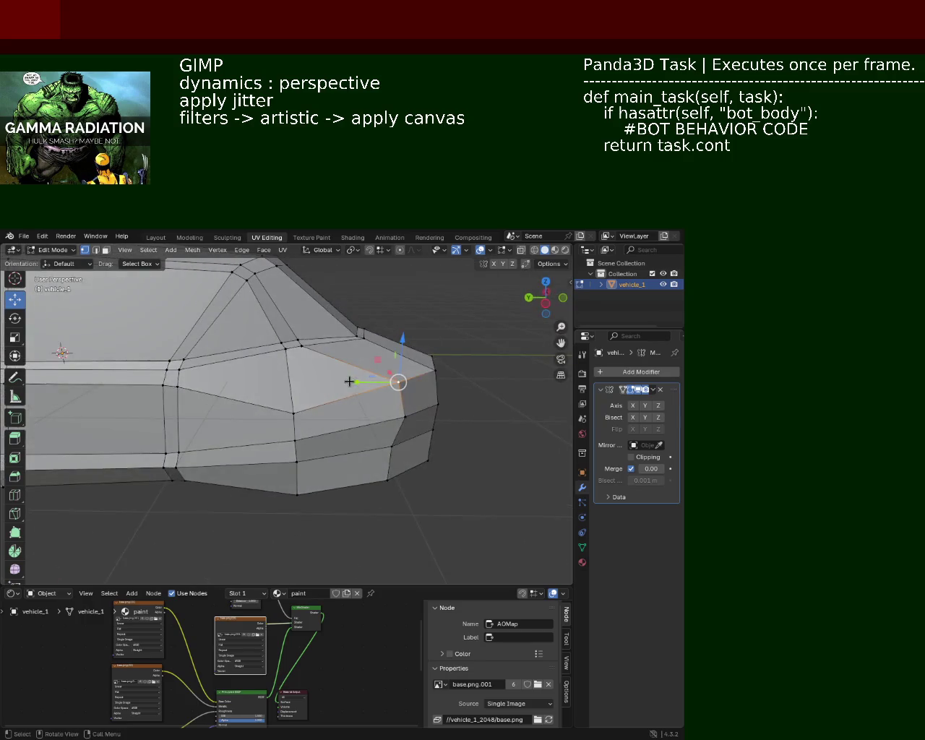
click(365, 379)
Step: Shift the nose vertex slightly along Z after abandoning trial Y and Z moves
key(g)
key(y)
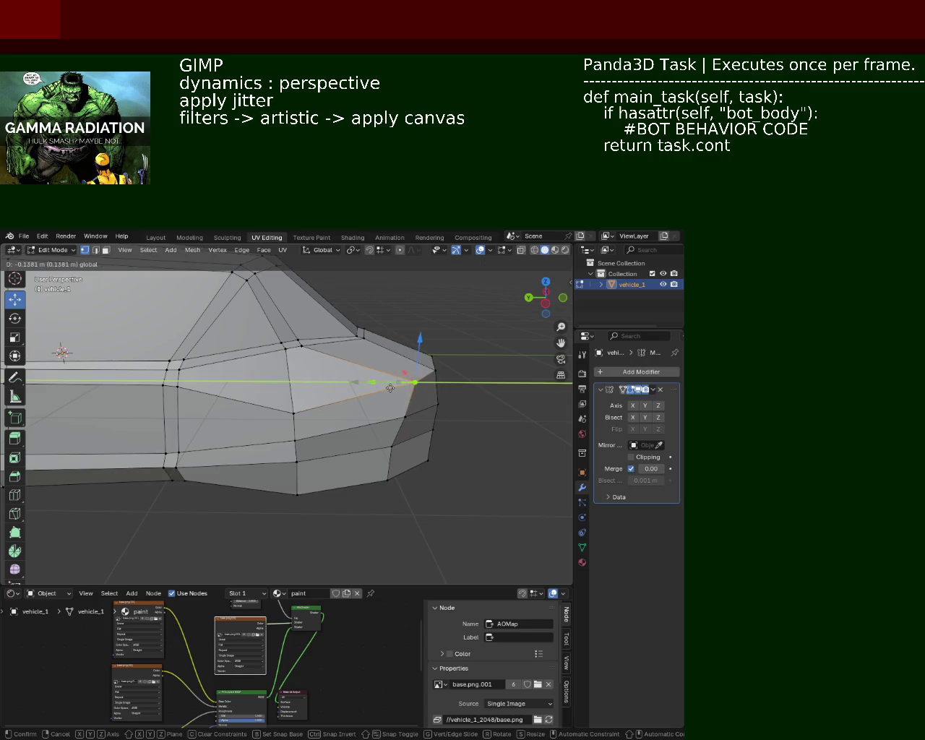
key(Escape)
key(g)
key(z)
key(Escape)
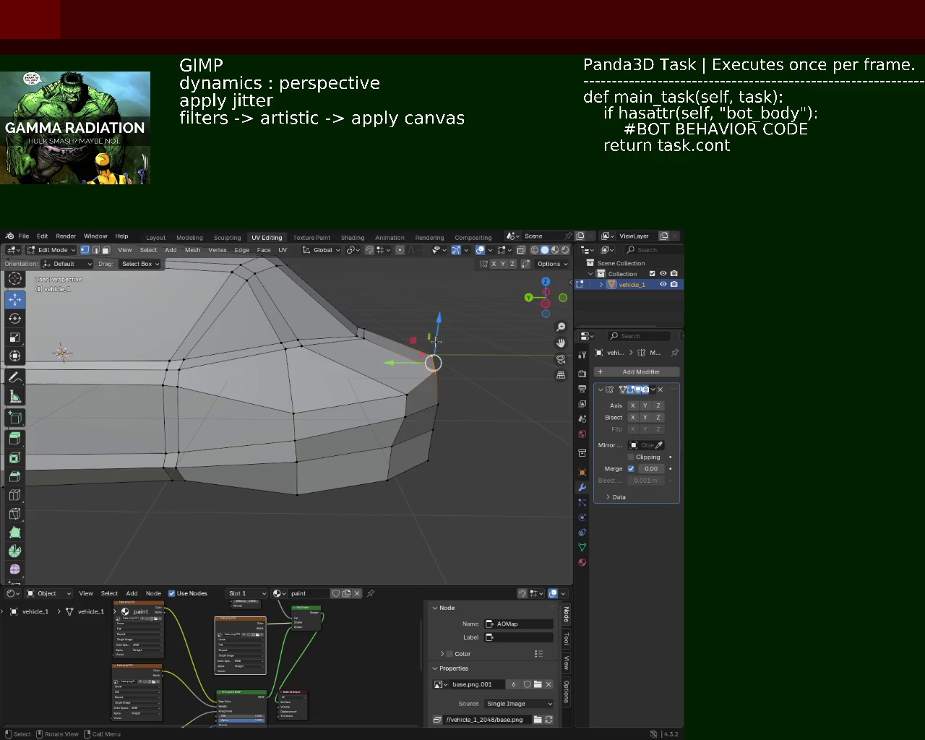
key(g)
key(z)
click(428, 365)
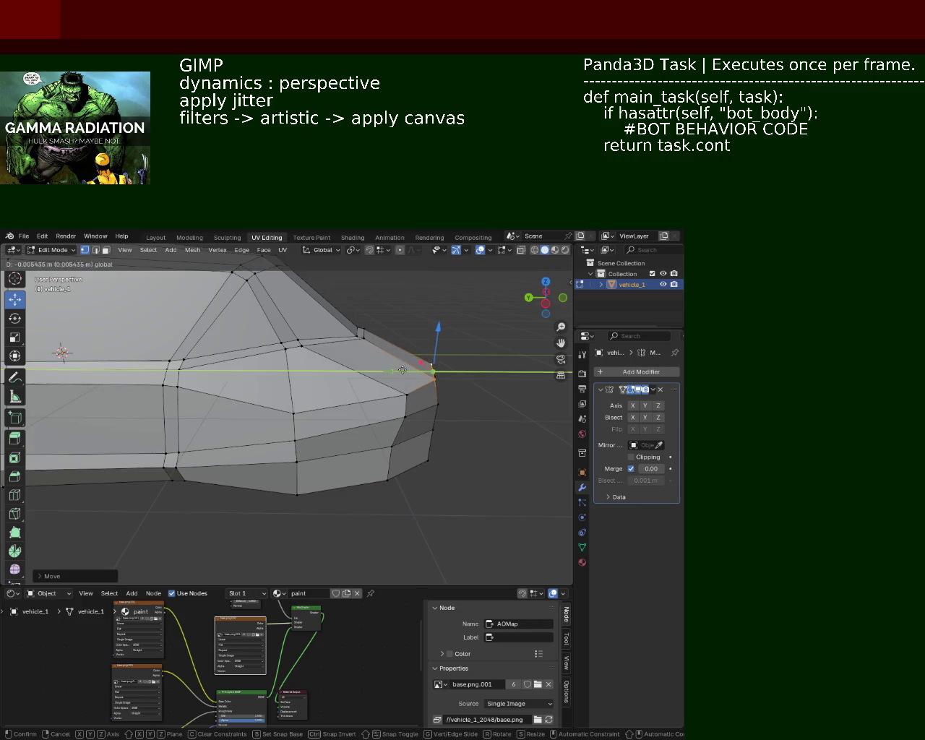
Step: Adjust the height of a nearby front vertex along Z
drag(428, 365, 427, 407)
click(405, 404)
key(g)
key(z)
click(443, 423)
Step: Select a nose vertex and pull it back along Y
click(428, 426)
click(413, 434)
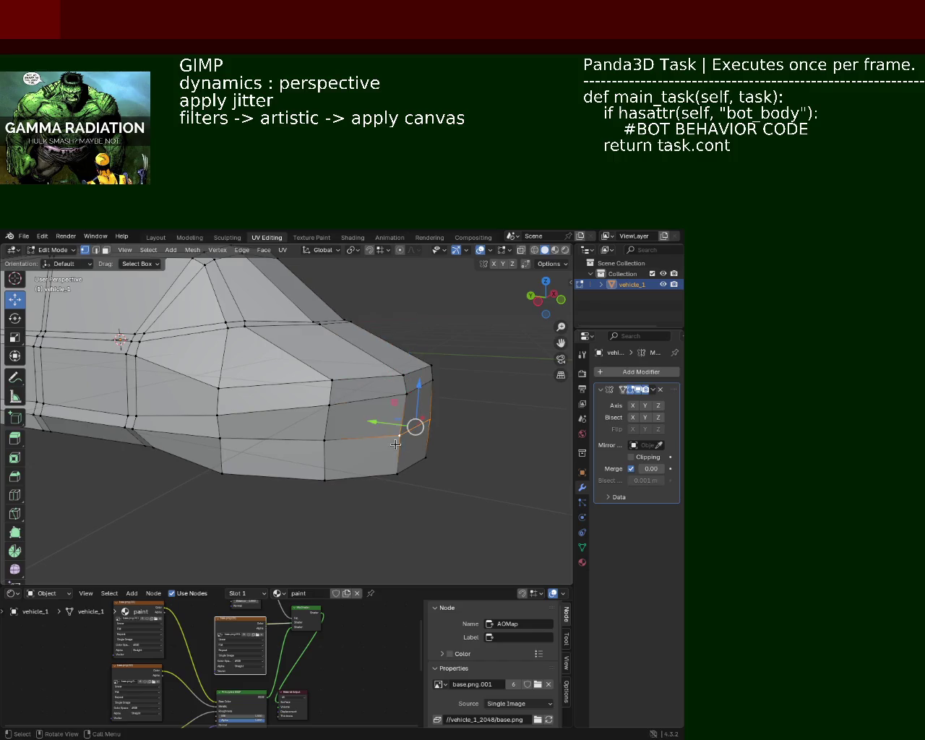
drag(413, 435, 390, 427)
key(g)
key(y)
click(407, 417)
Step: Lower another front vertex along Z
click(426, 378)
key(g)
key(z)
click(426, 379)
key(g)
key(z)
click(422, 369)
Step: Pull the lower front corner vertex back along Y and raise it along Z
click(422, 448)
click(414, 456)
key(g)
key(y)
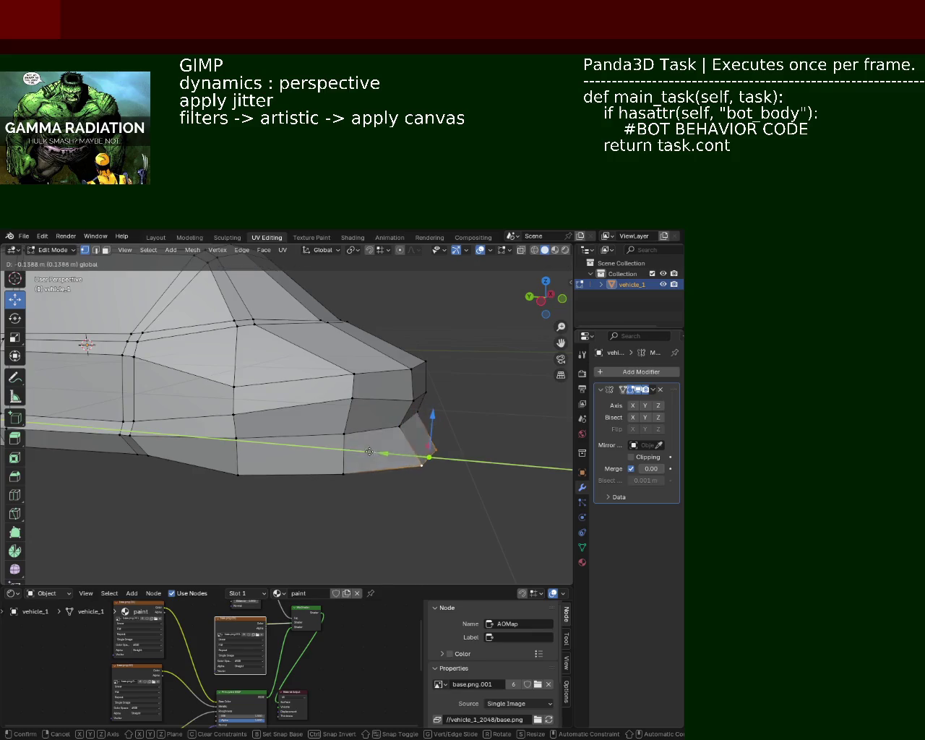
click(332, 445)
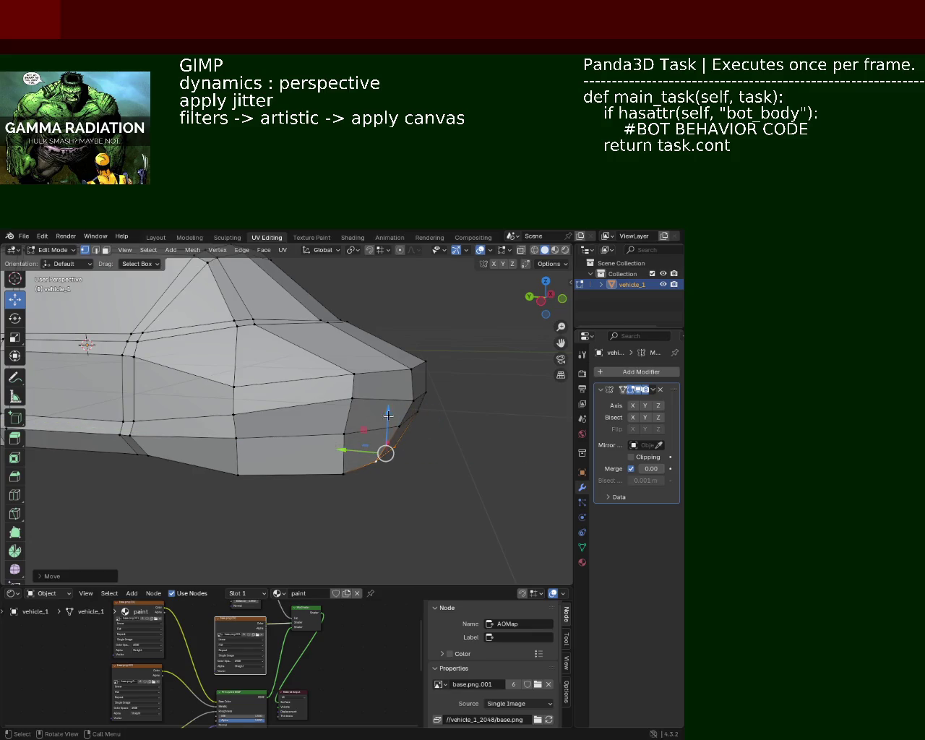
key(g)
key(z)
click(386, 394)
Step: From below the nose, adjust a vertex's height along Z and shift it along Y
drag(386, 395, 392, 453)
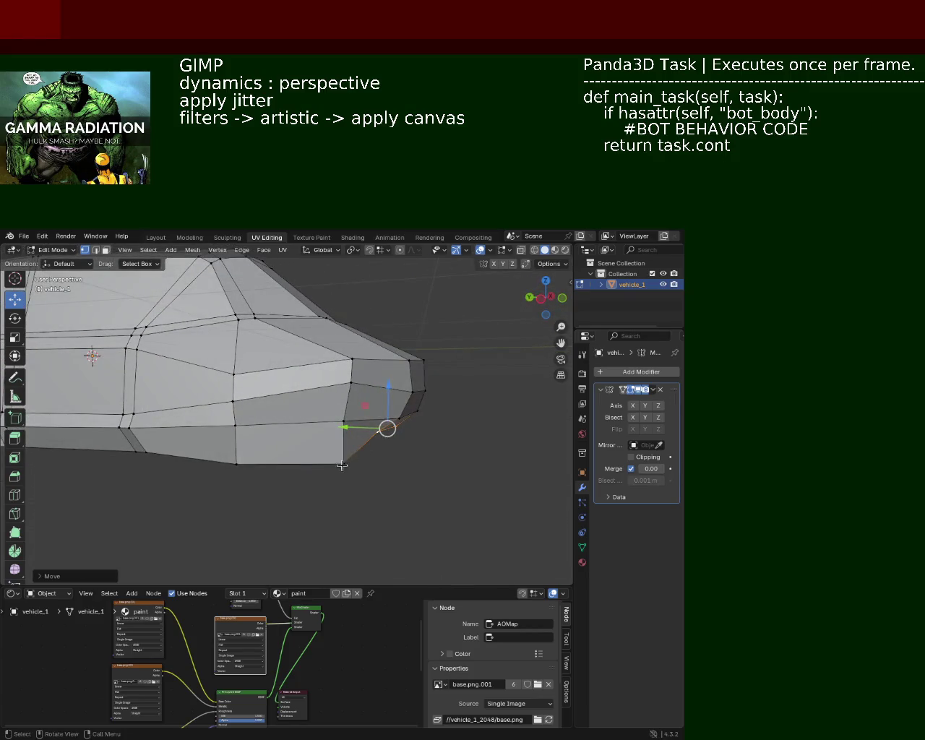
key(g)
key(z)
click(333, 455)
key(g)
key(y)
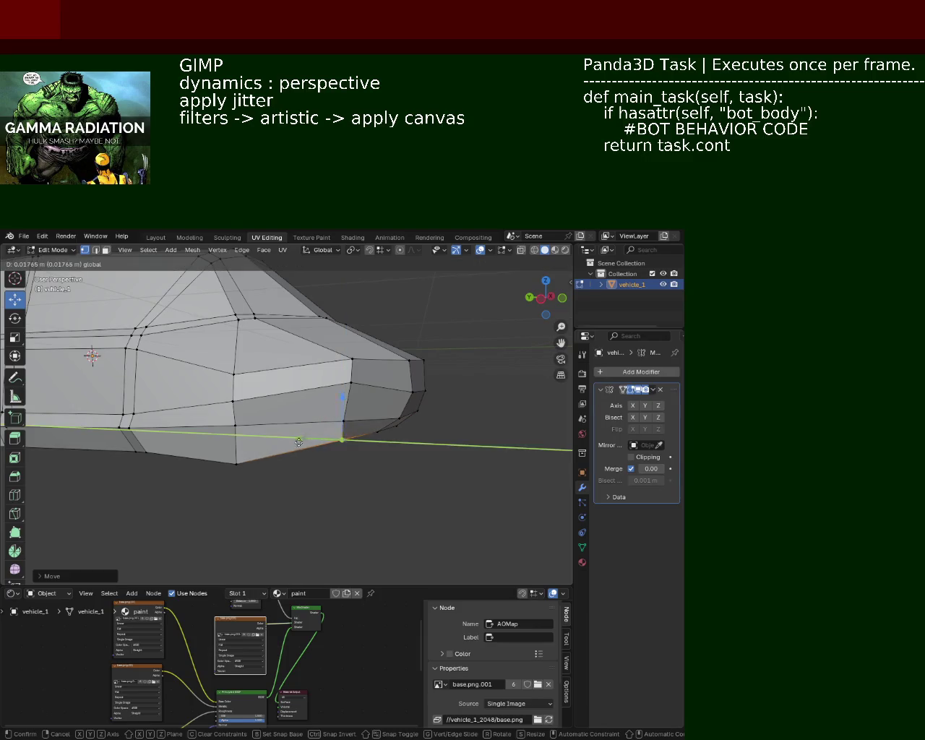
click(299, 441)
Step: Move the vertex vertically once more, then select a bottom vertex near the front
drag(299, 442, 361, 434)
key(g)
key(z)
click(343, 374)
click(326, 458)
Step: Move the first sill vertex vertically to set its height
key(g)
key(z)
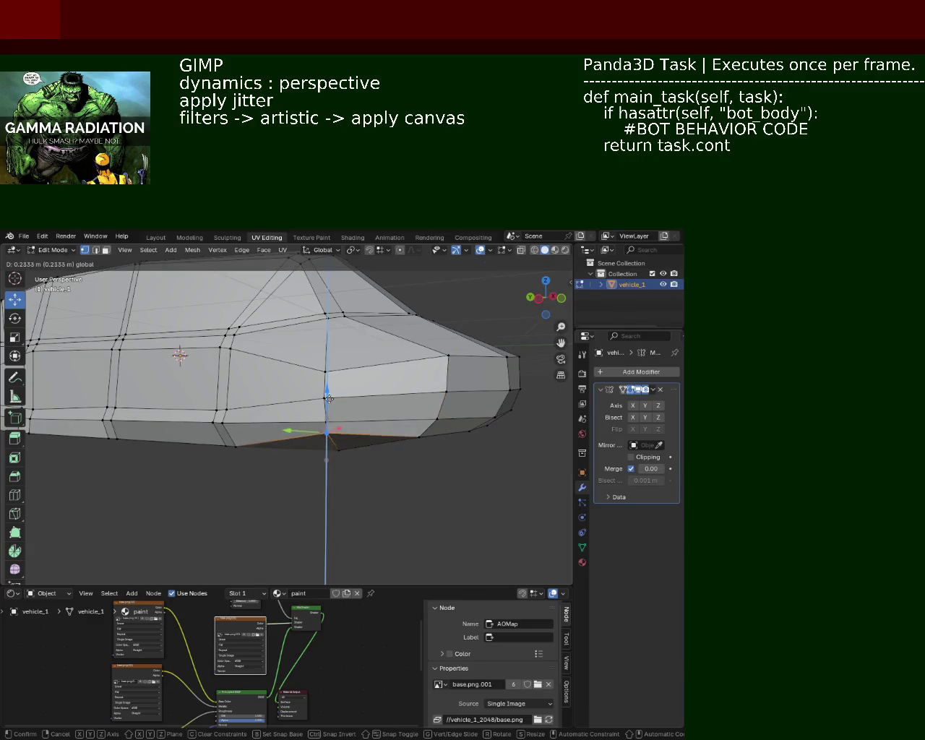
click(330, 402)
drag(326, 435, 357, 433)
scroll(up, 3)
scroll(up, 3)
Step: Raise another bottom-edge vertex along Z
click(343, 416)
key(g)
key(z)
click(347, 379)
drag(347, 379, 335, 445)
Step: Adjust the height of a bottom vertex at the car's front along Z
click(313, 418)
key(g)
key(z)
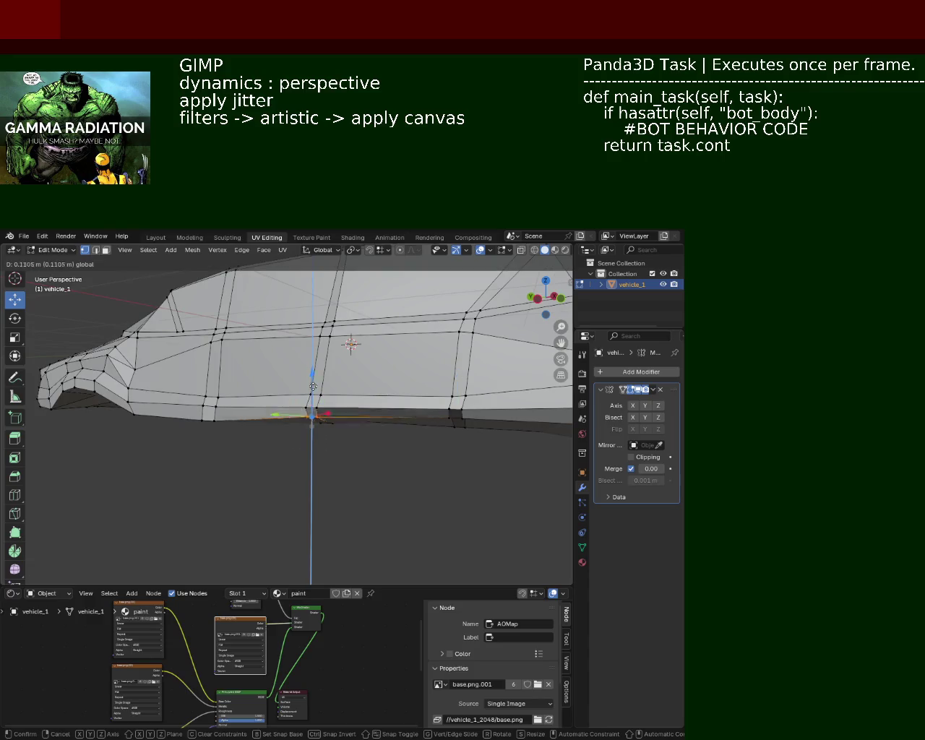
click(313, 391)
drag(312, 390, 289, 442)
Step: Select the next bottom vertex and reposition it vertically
click(326, 425)
drag(273, 411, 274, 413)
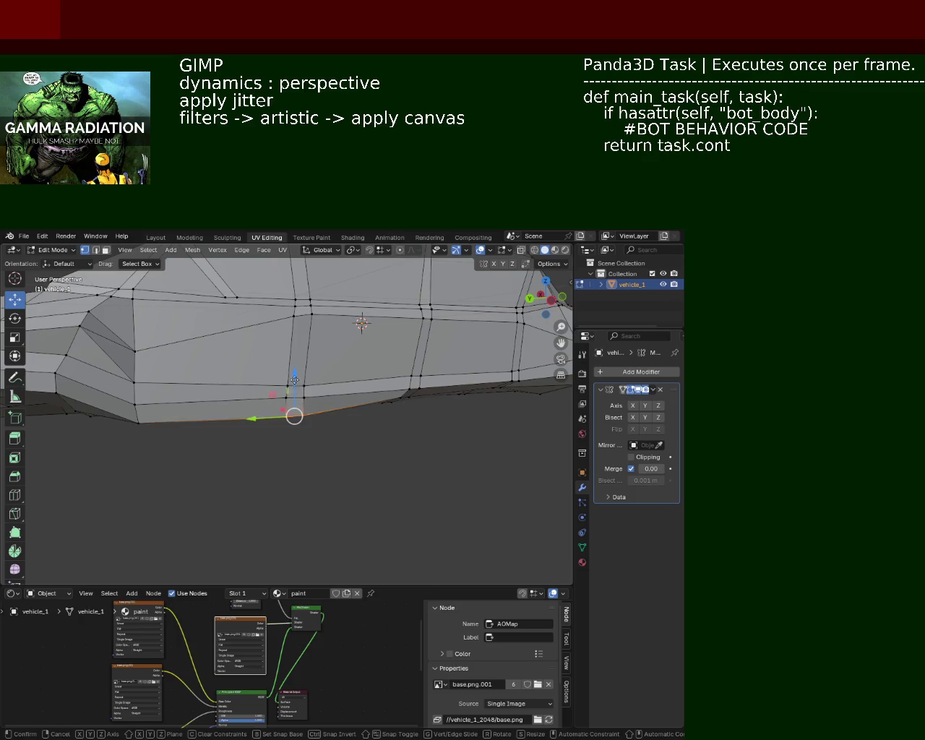
key(g)
key(z)
click(294, 402)
drag(293, 401, 308, 398)
Step: Nudge that vertex along X, then raise the next lower-edge vertex along Z
key(g)
key(x)
click(275, 407)
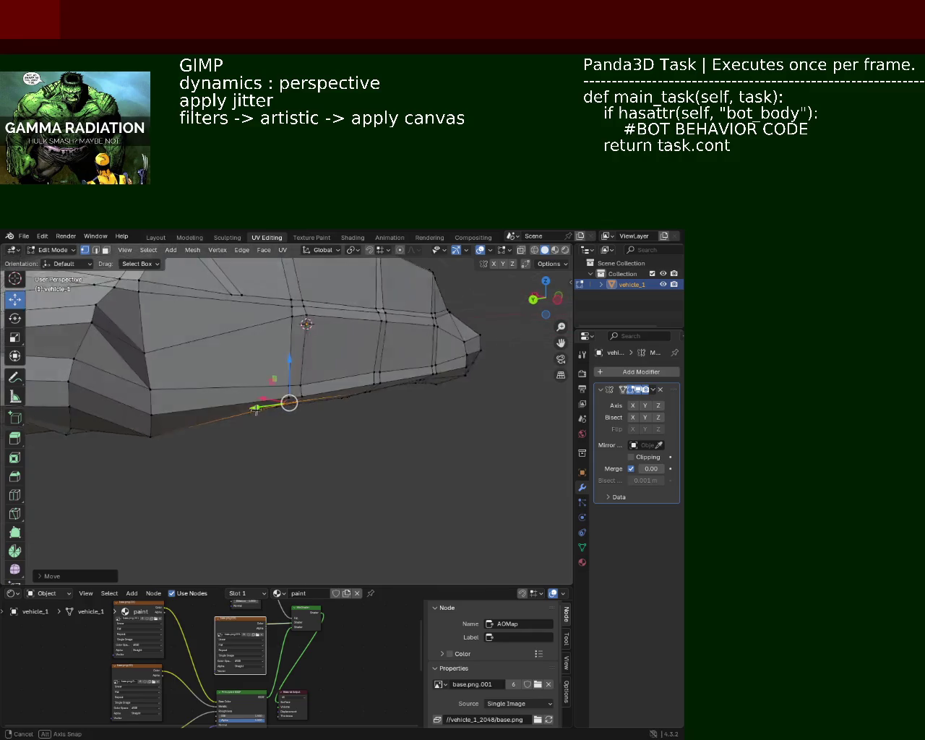
click(293, 391)
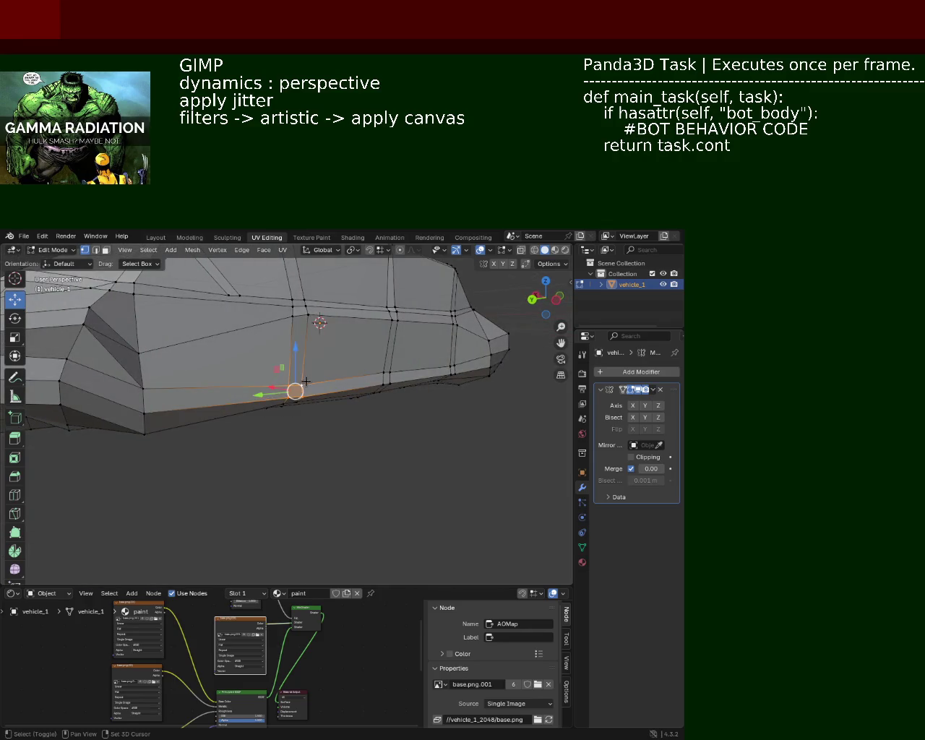
key(g)
key(z)
click(294, 356)
drag(294, 356, 289, 384)
Step: Move another bottom-edge vertex vertically to even out the sill line
click(349, 388)
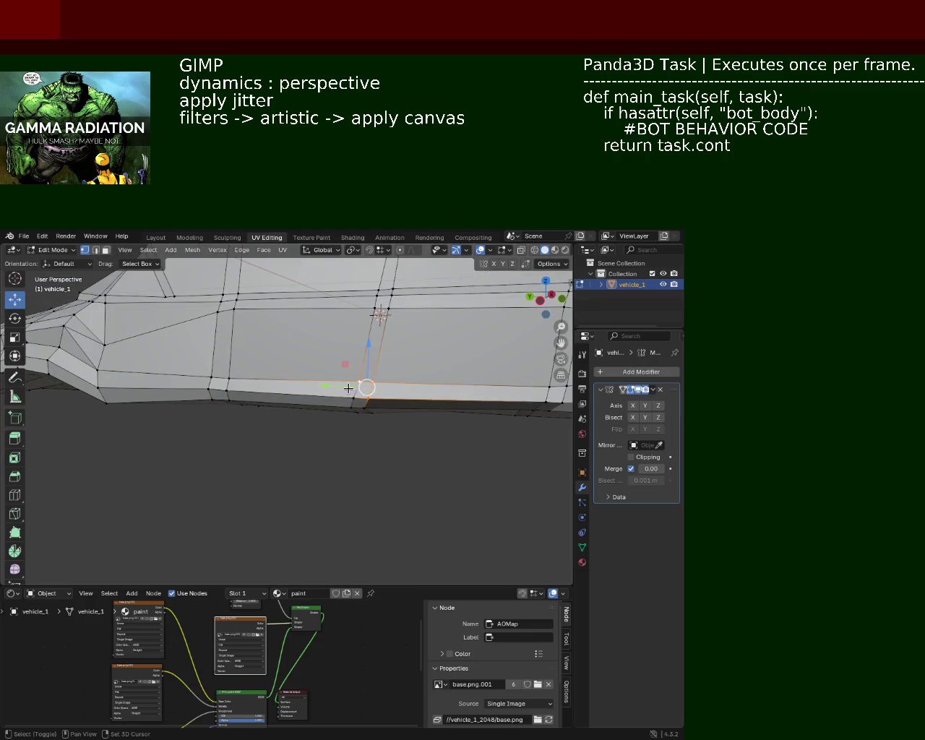
click(363, 378)
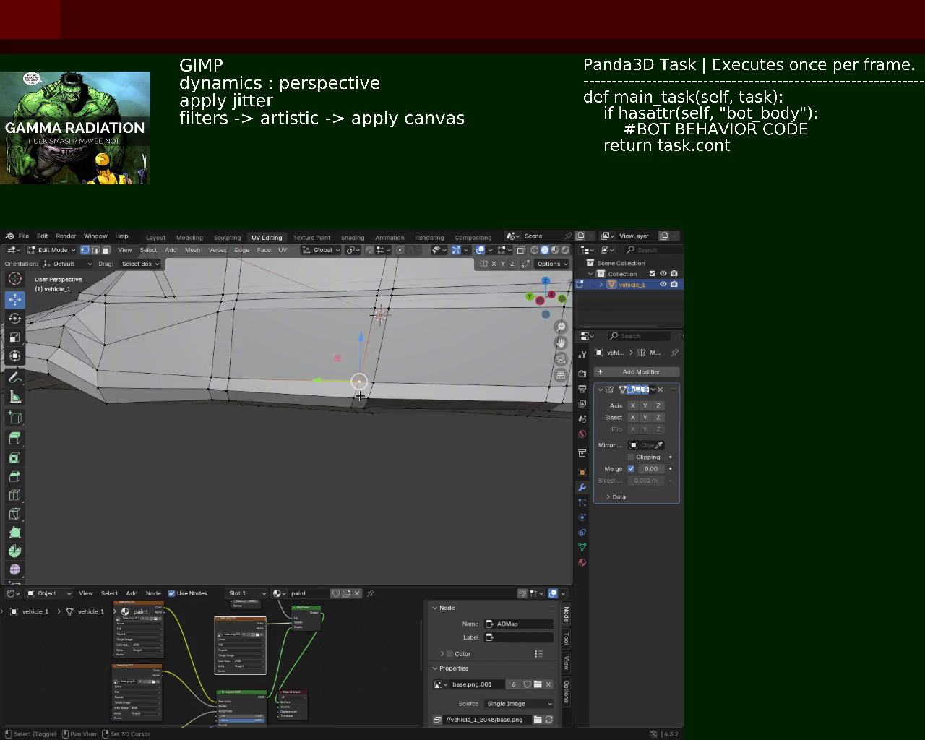
key(g)
key(z)
click(358, 353)
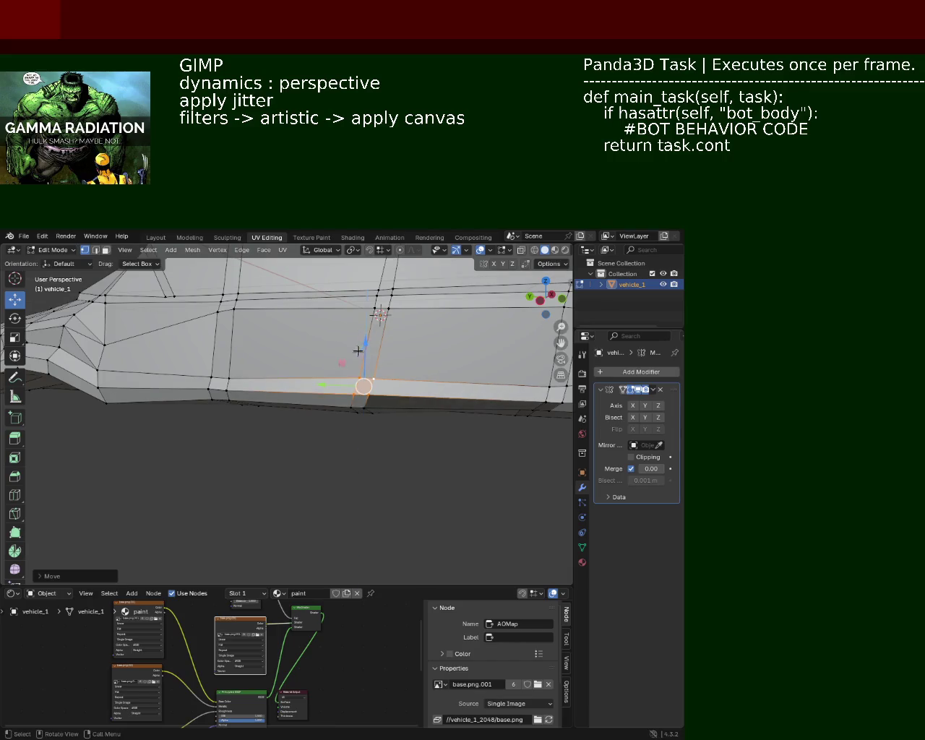
drag(357, 352, 360, 382)
Step: Move a bottom-edge vertex within the horizontal plane using Shift+Z
click(356, 378)
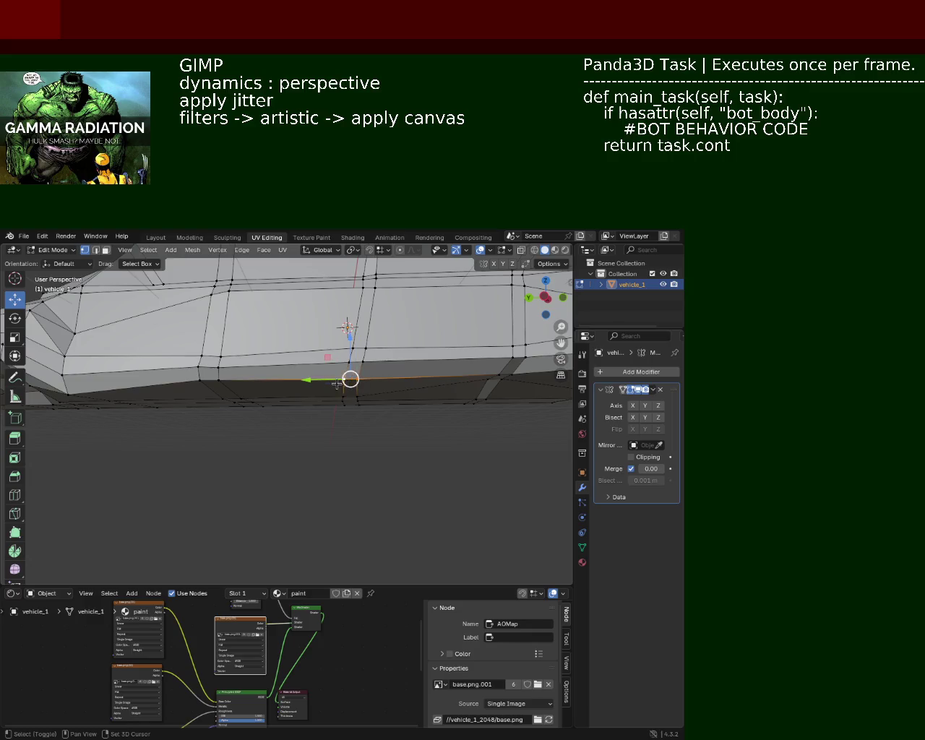
key(g)
key(shift+z)
click(329, 385)
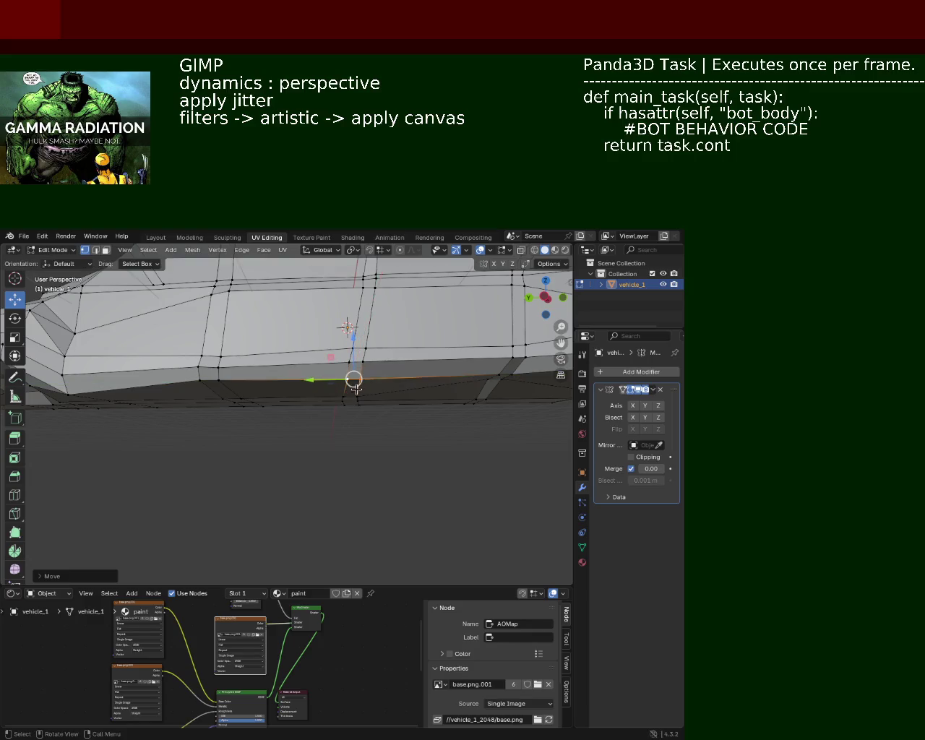
drag(329, 384, 334, 394)
Step: Freely reposition the vertex where the front fender meets the door
drag(427, 386, 402, 418)
key(g)
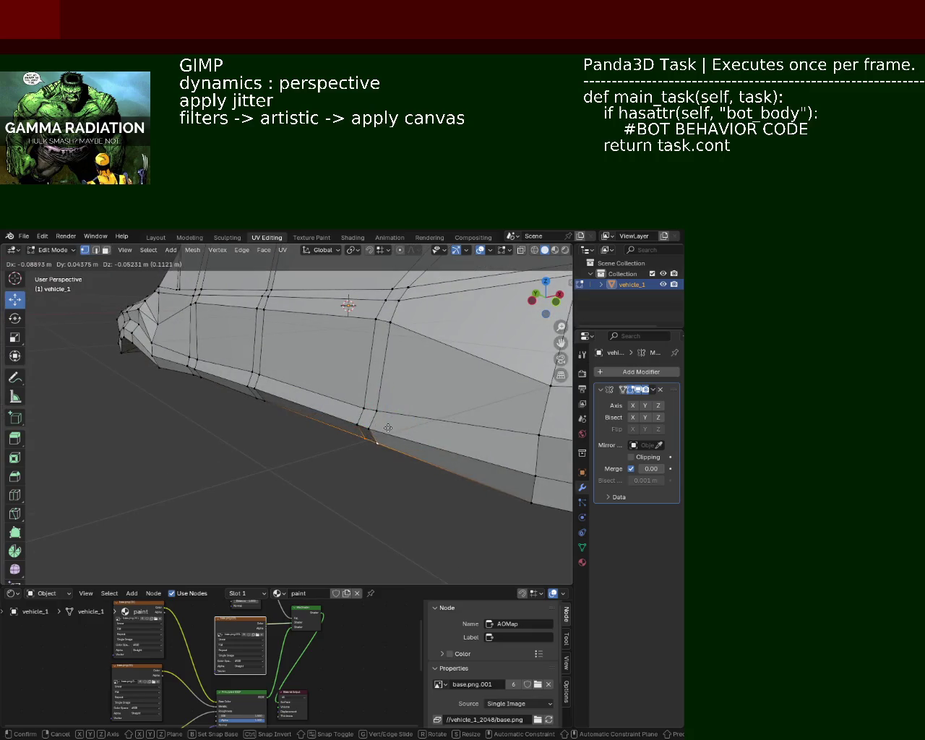
click(384, 430)
drag(384, 430, 289, 376)
scroll(down, 3)
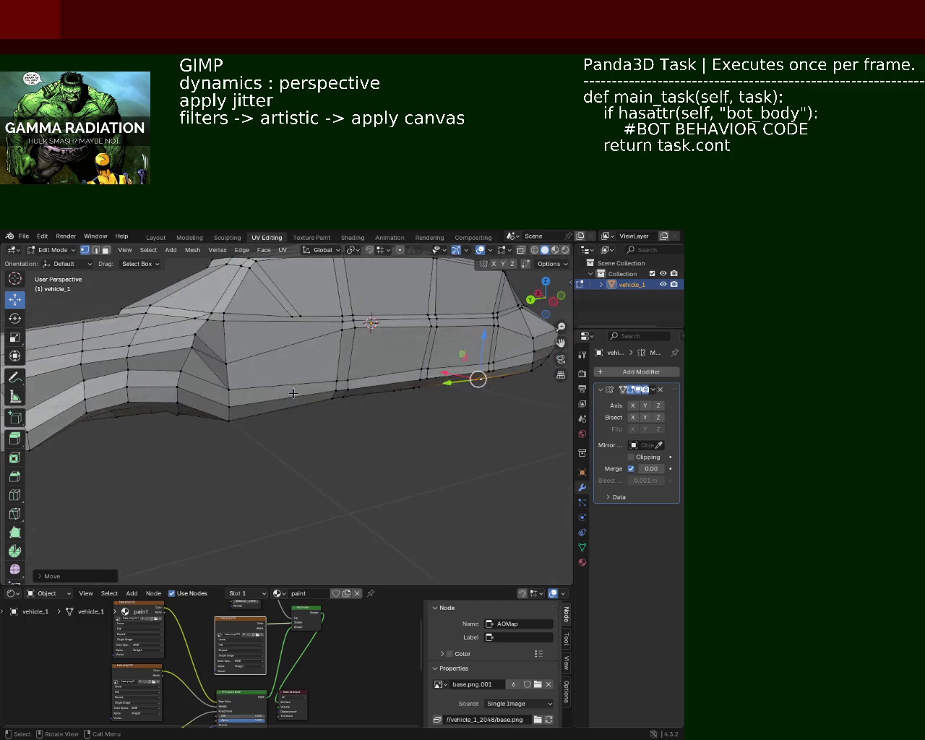
drag(201, 417, 274, 416)
Step: Move the vertex at the windscreen base vertically
click(306, 454)
key(g)
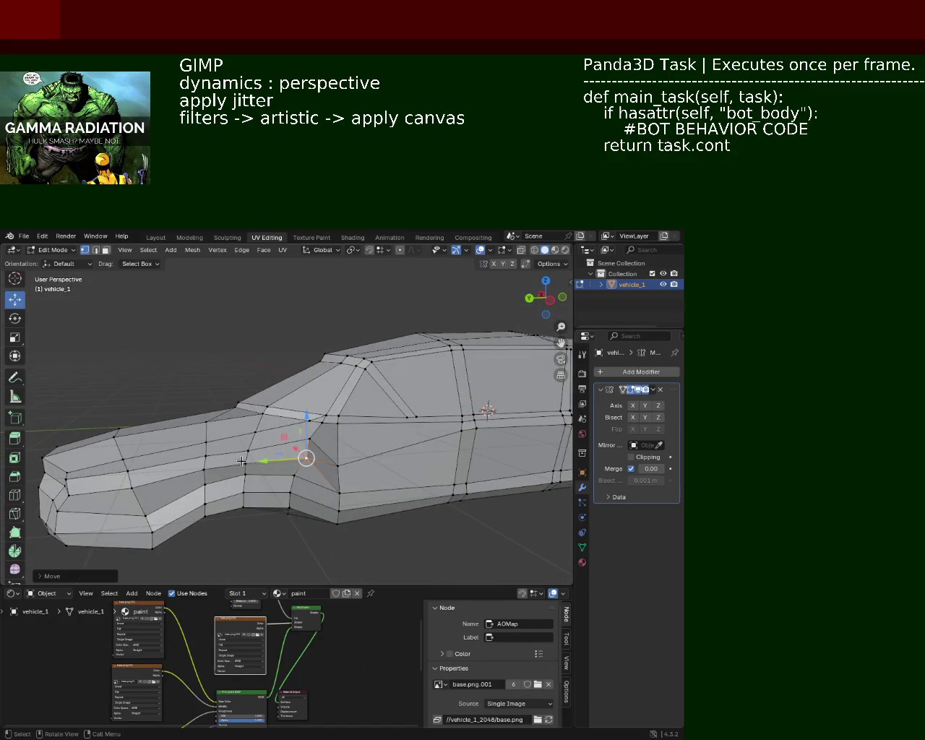
key(z)
click(247, 414)
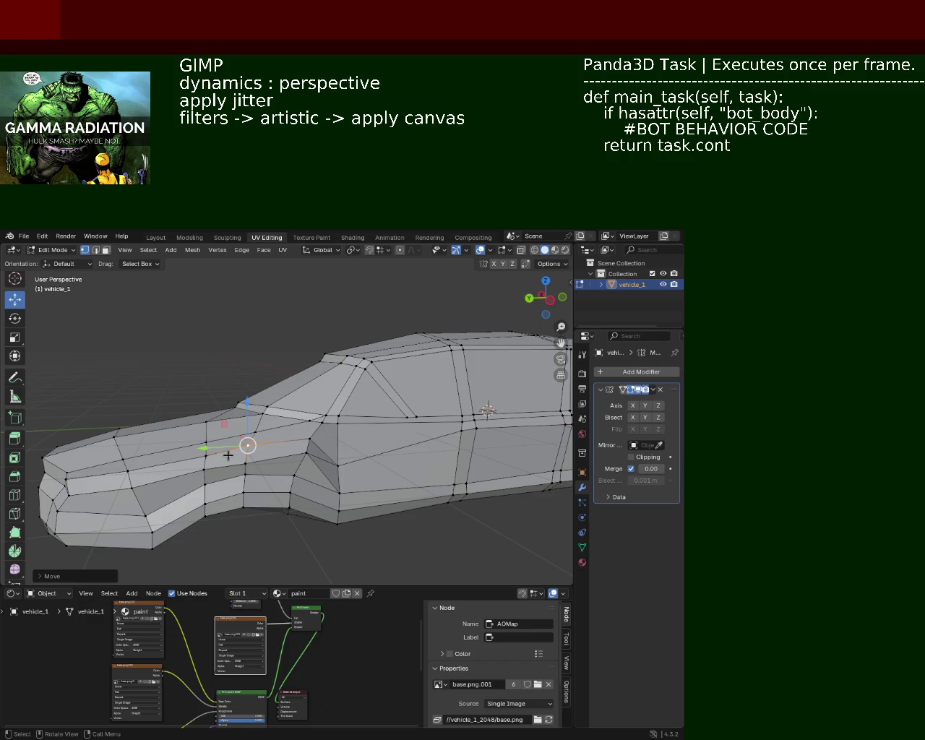
drag(167, 426, 317, 397)
Step: Shift a vertex at the rear of the body along the X axis
click(353, 395)
key(g)
key(x)
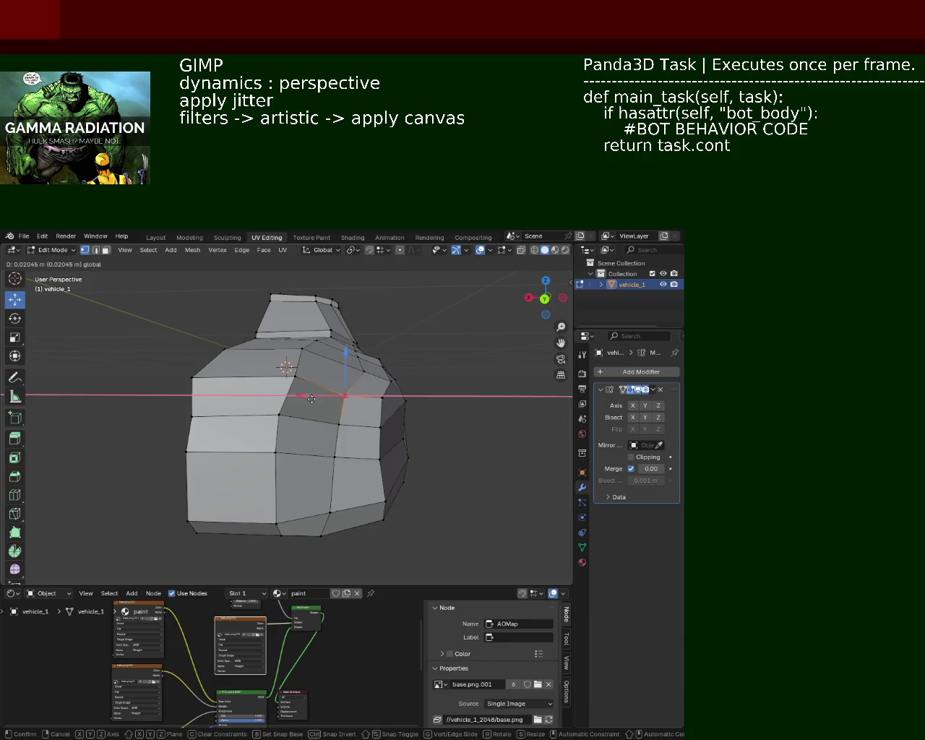
click(320, 397)
drag(275, 411, 337, 388)
Step: Save vehicle_1.blend and move another body vertex along Z
click(326, 453)
drag(322, 457, 396, 383)
key(ctrl+s)
key(g)
key(z)
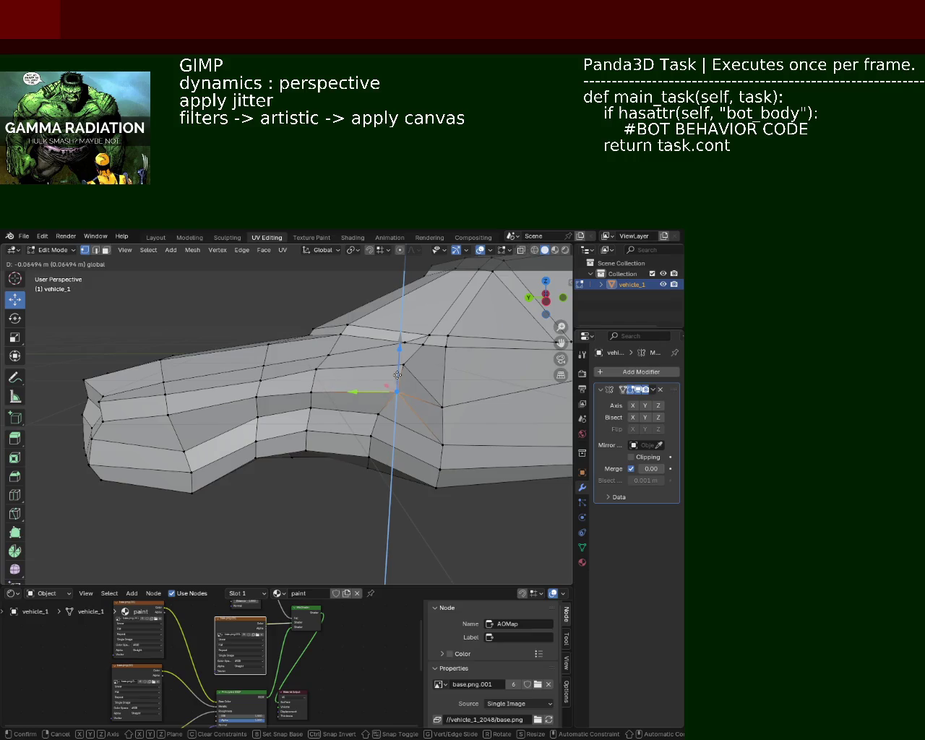
click(397, 375)
Step: Adjust two hood vertices, save vehicle_1.blend, and view the car textured
click(327, 356)
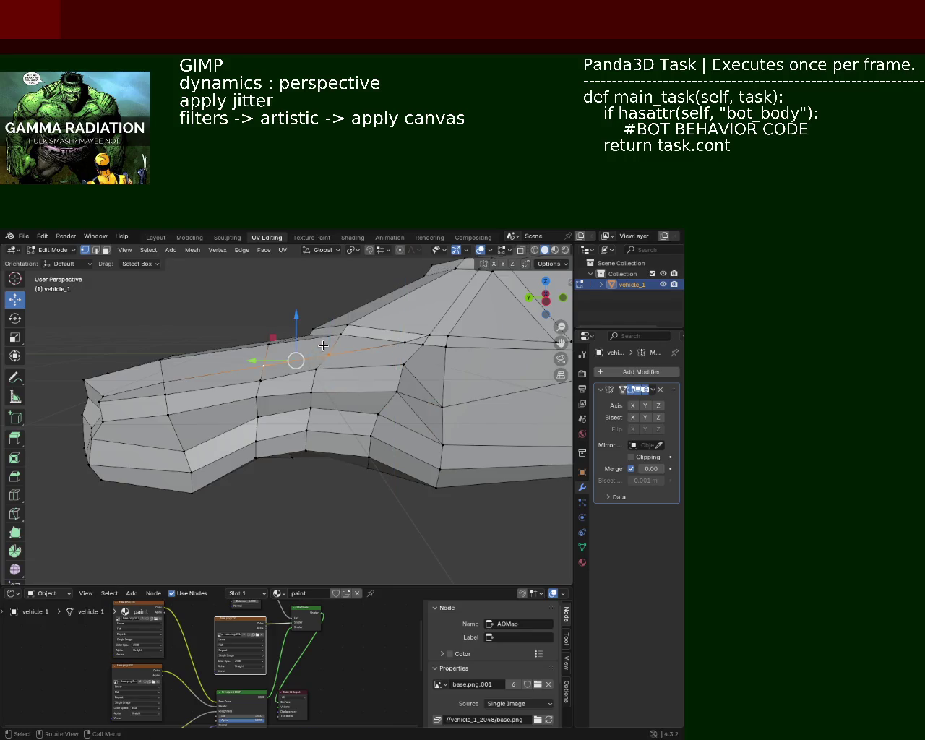
drag(328, 337, 328, 325)
click(256, 397)
key(g)
key(z)
click(233, 396)
drag(232, 397, 258, 397)
key(ctrl+s)
drag(325, 398, 289, 391)
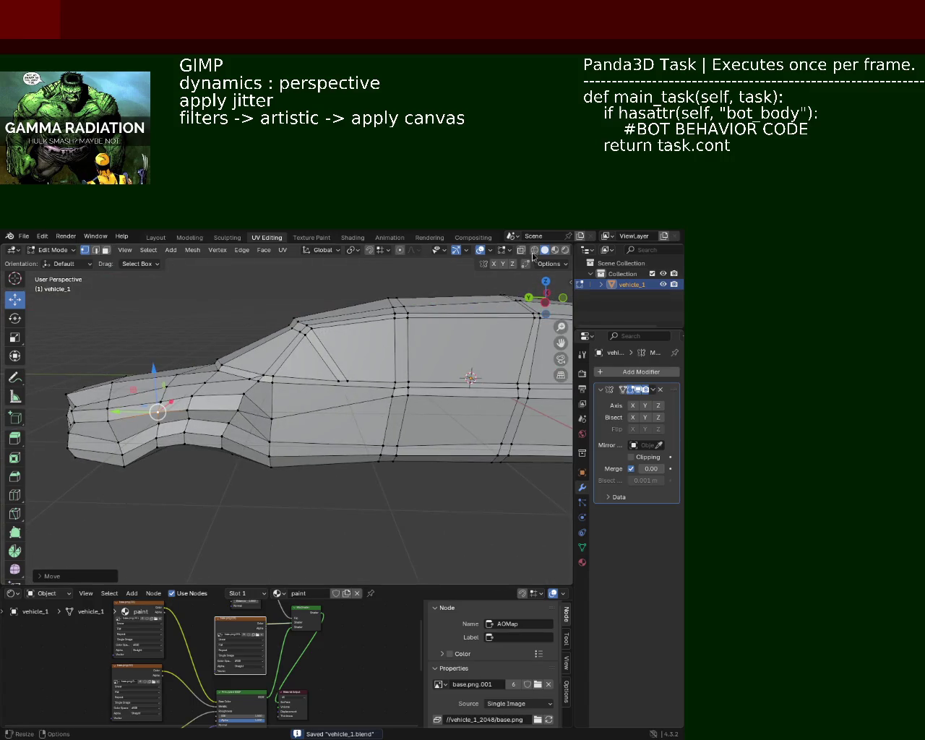
click(555, 250)
Step: Select the whole mesh, toggle Material Preview and Solid shading, then deselect all
drag(334, 347, 320, 334)
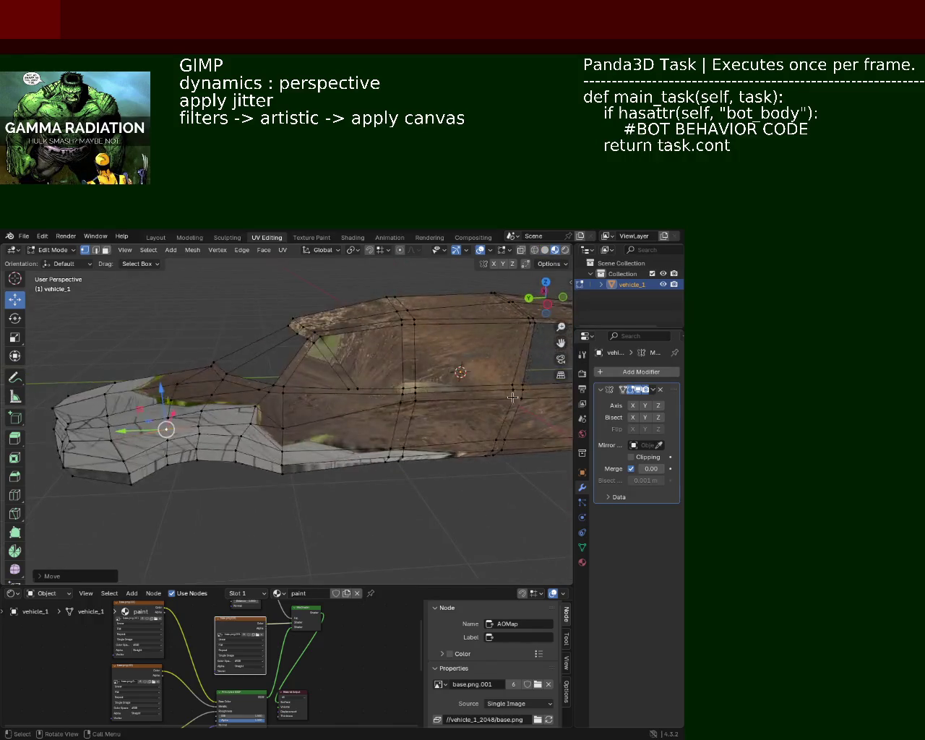
key(a)
click(563, 250)
click(545, 251)
click(556, 250)
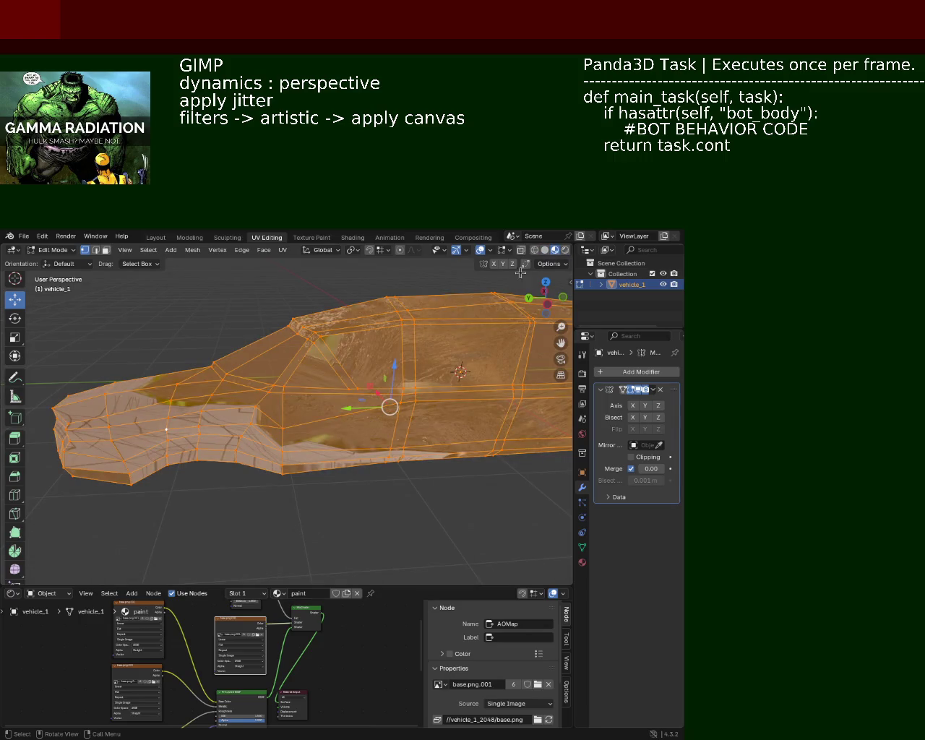
click(546, 251)
drag(434, 398, 465, 304)
key(Tab)
key(Tab)
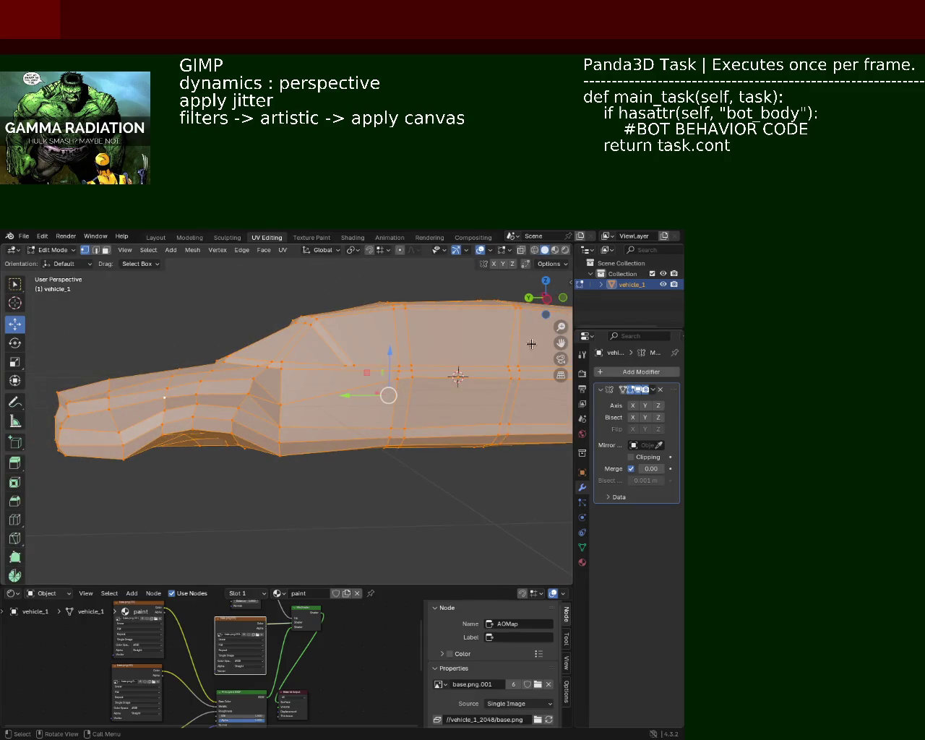
key(alt+a)
Step: Move a front wheel-arch vertex into place along the Y axis
drag(531, 344, 289, 405)
click(284, 405)
drag(284, 405, 282, 408)
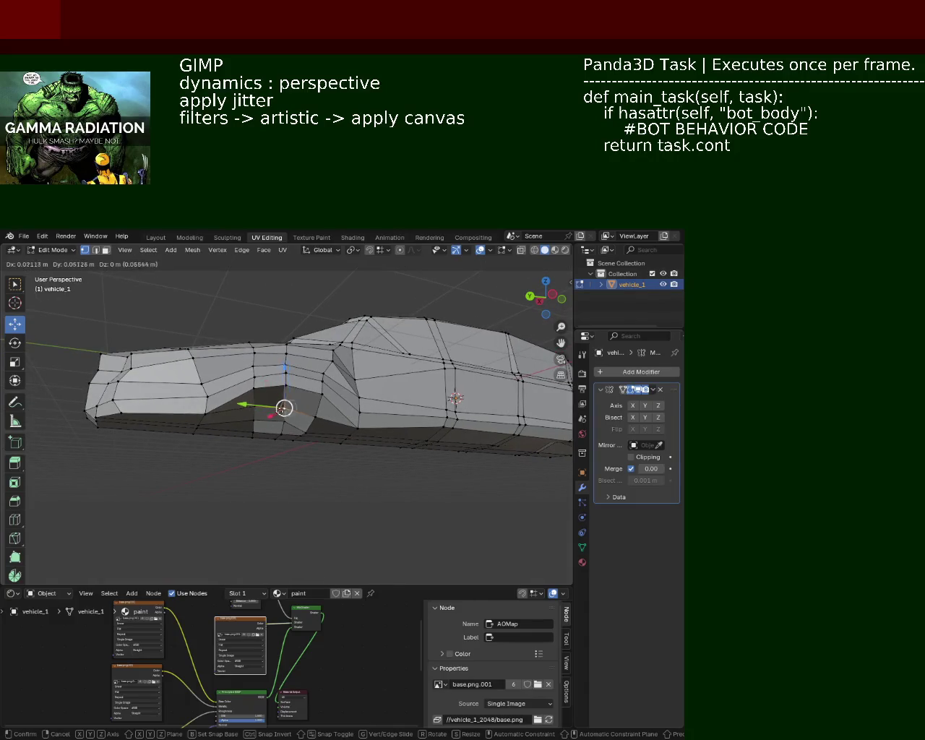
key(g)
key(y)
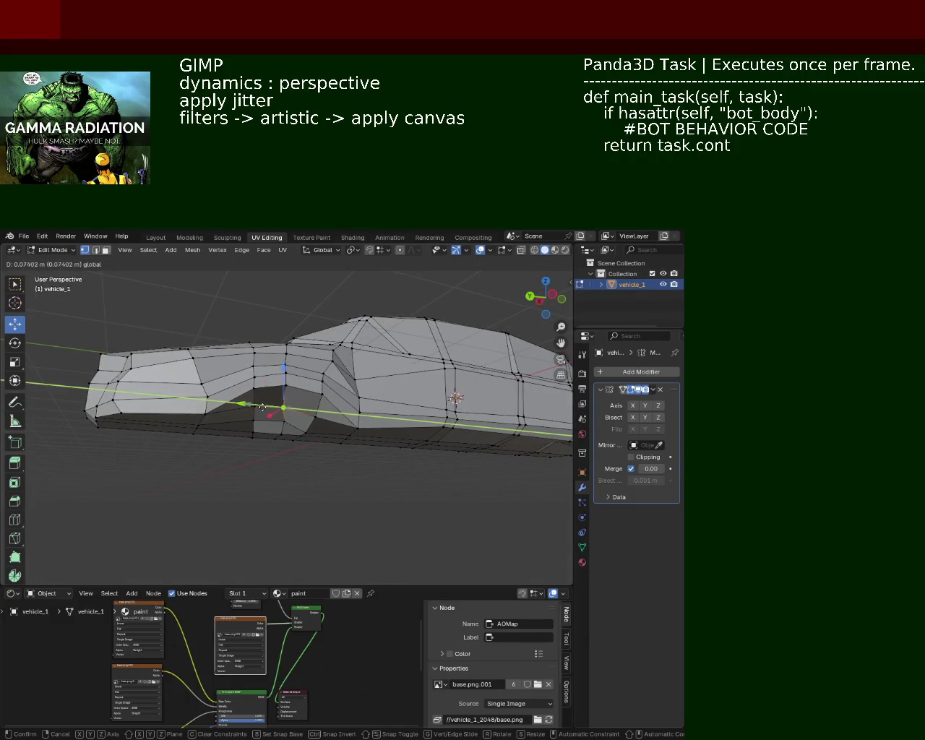
click(266, 407)
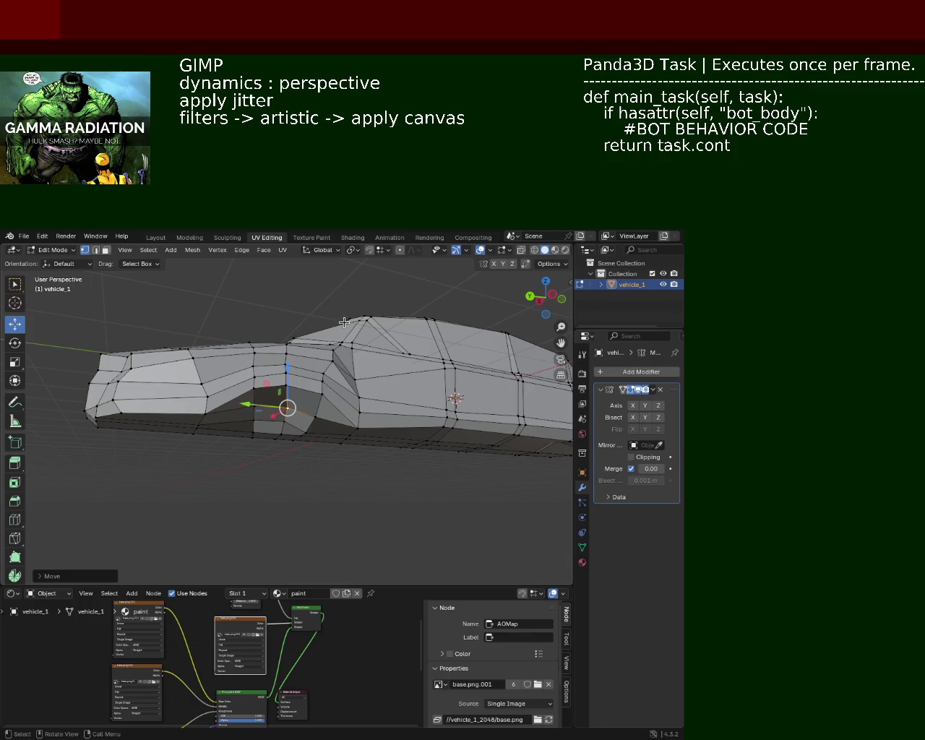
drag(150, 396, 319, 383)
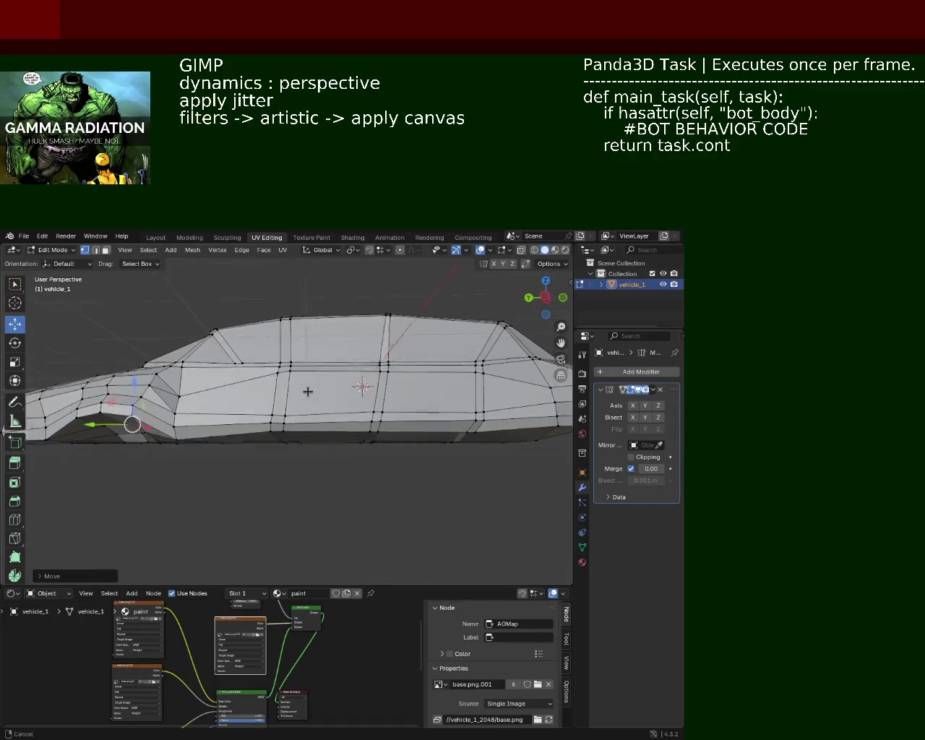
Step: Lower the rear underside vertices, then shift them up and forward
drag(385, 393, 338, 394)
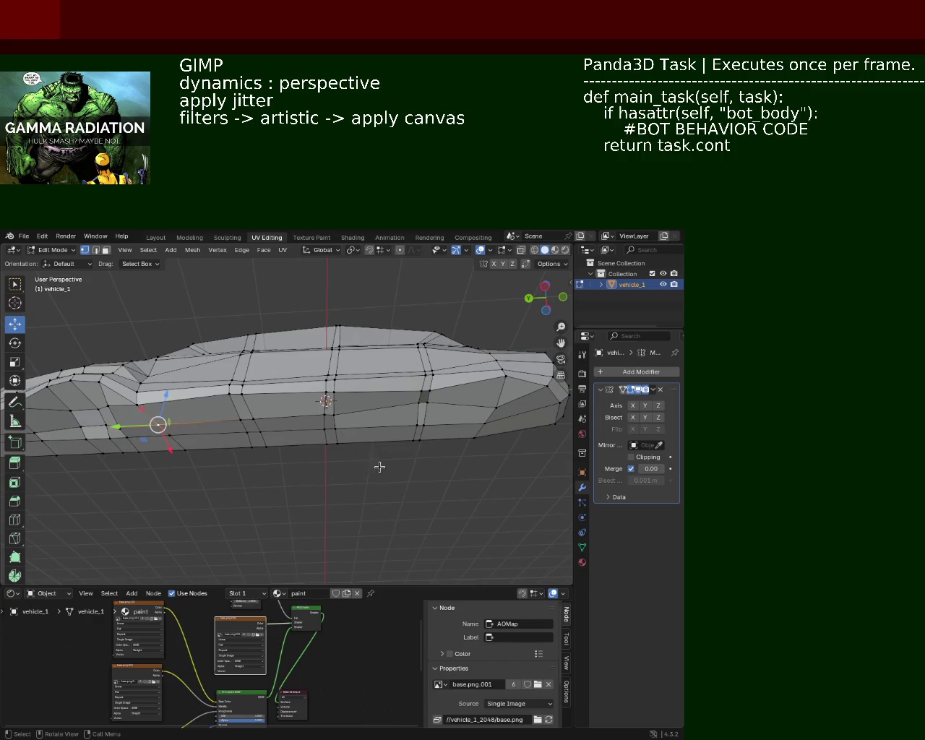
click(431, 397)
drag(424, 399, 404, 402)
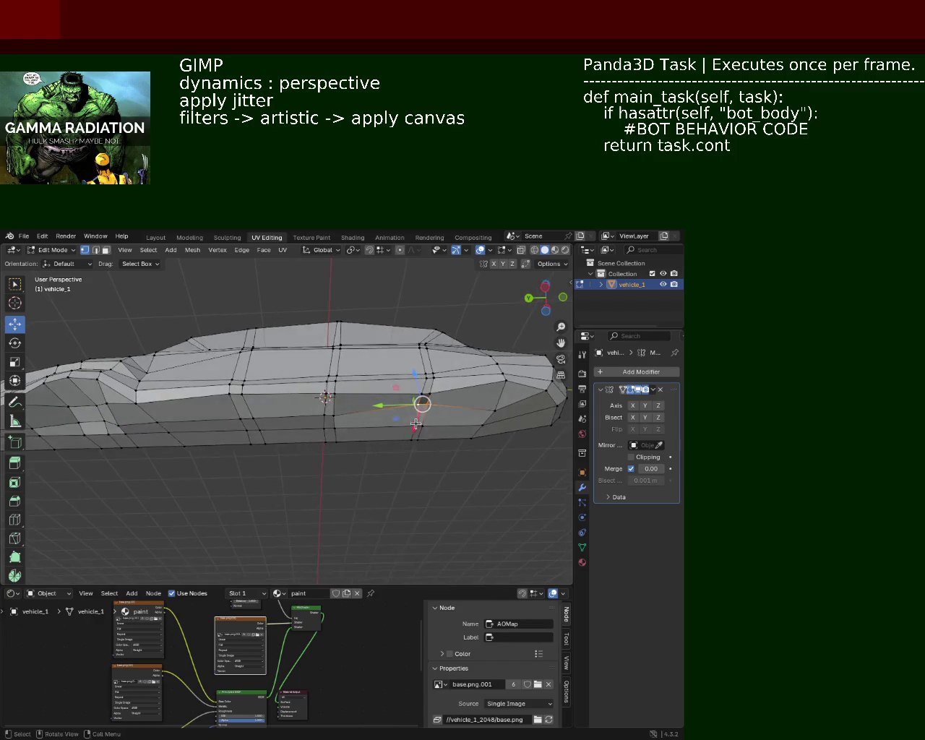
drag(399, 381, 397, 394)
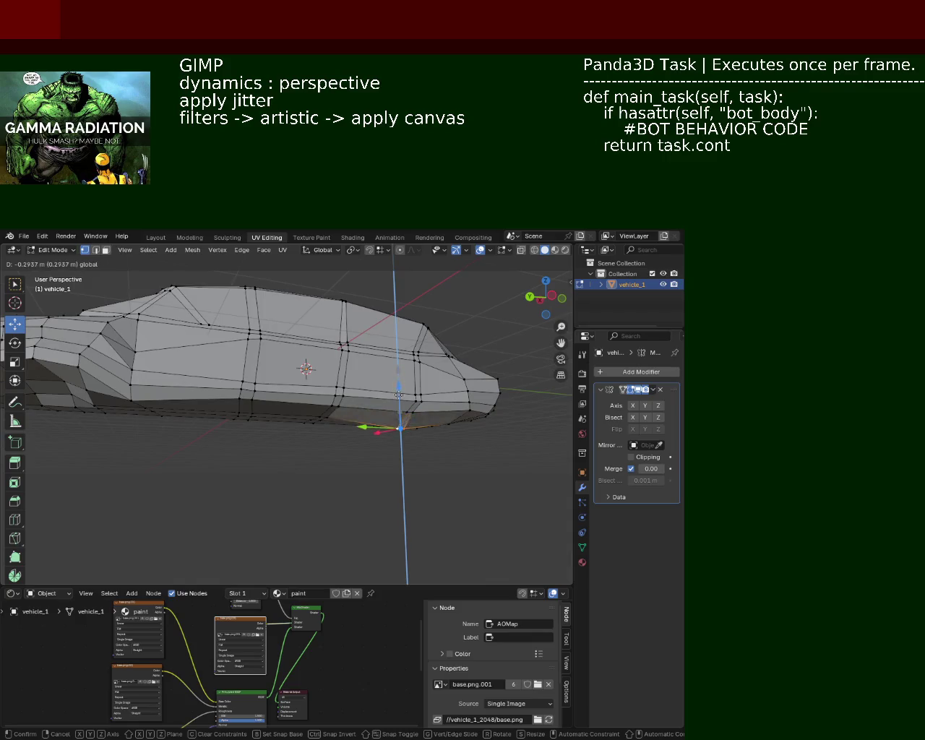
drag(397, 394, 303, 398)
drag(303, 398, 303, 363)
Step: Move the hood's front-corner nose vertices along Y and save vehicle_1.blend
drag(303, 363, 389, 349)
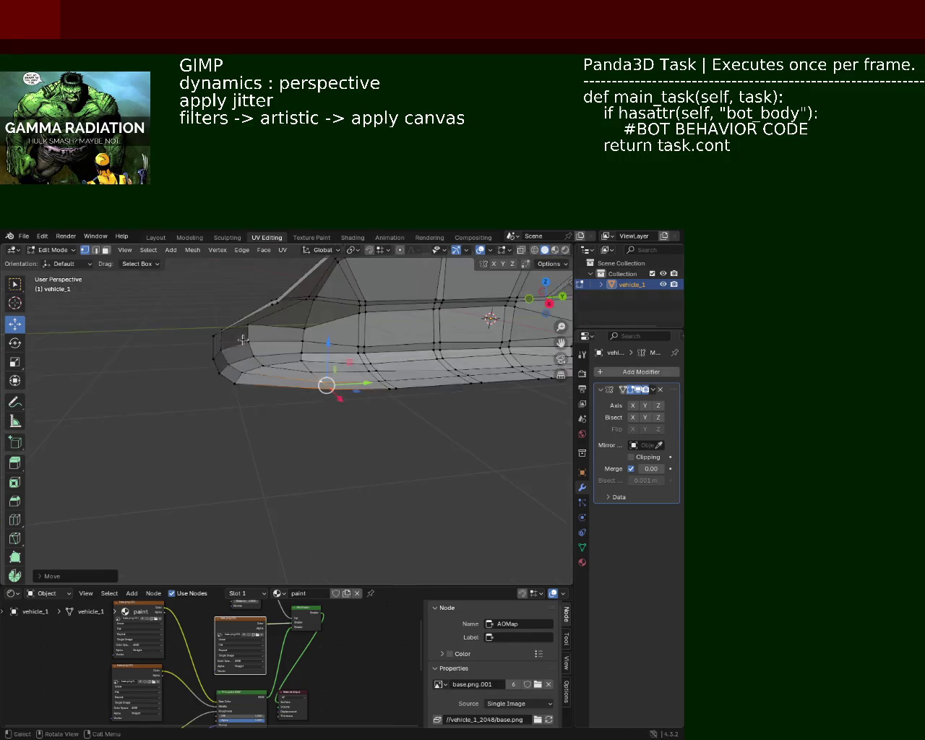
scroll(up, 3)
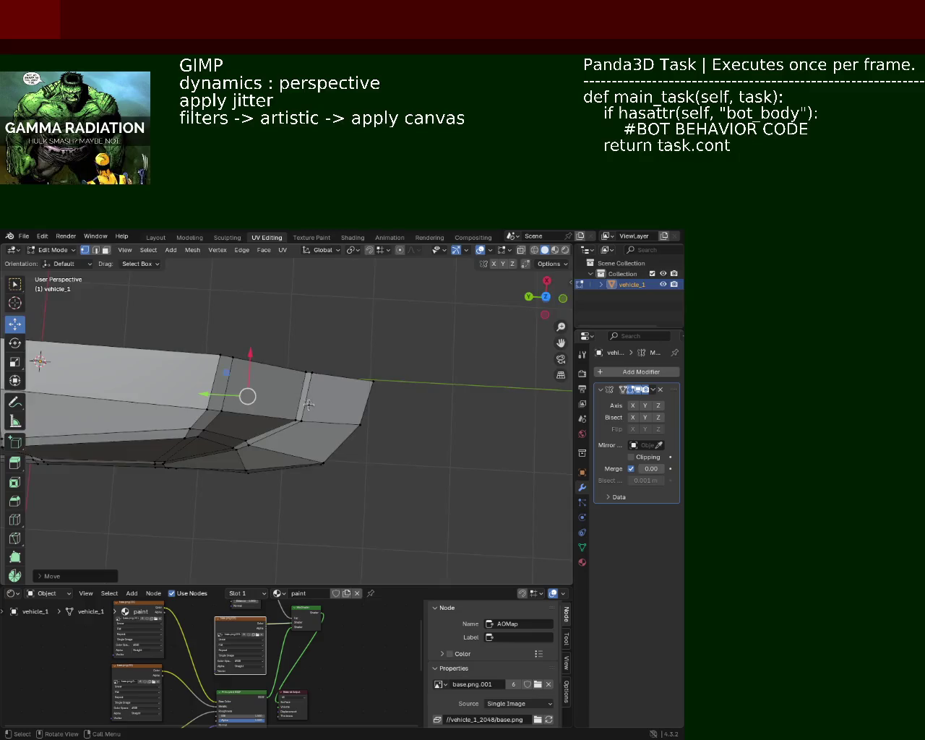
drag(389, 349, 335, 325)
click(352, 319)
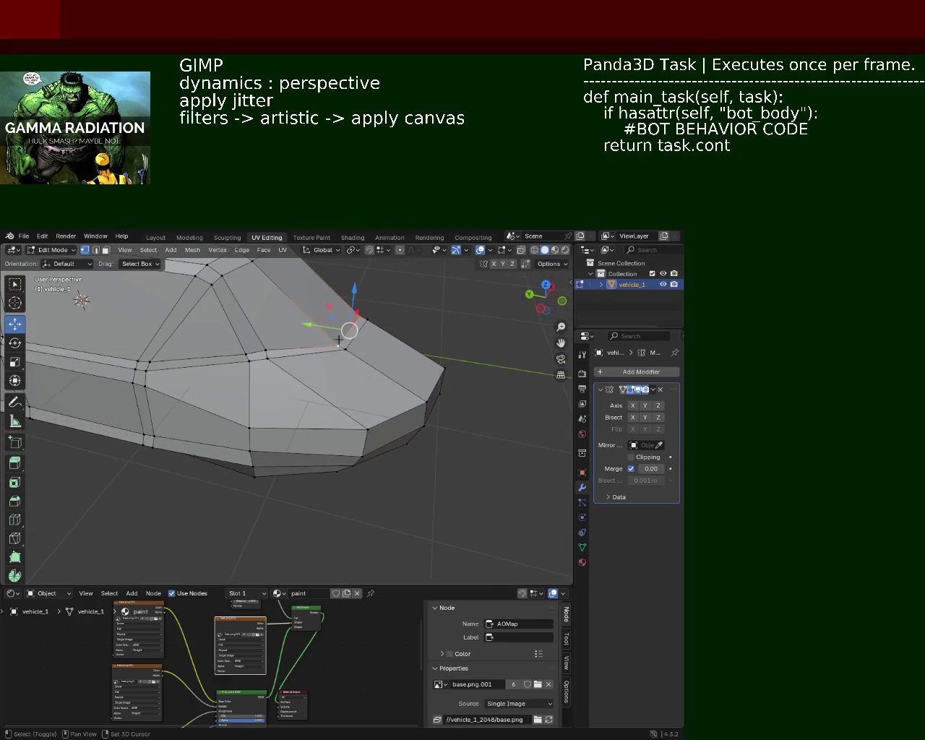
drag(321, 324, 378, 337)
click(352, 350)
click(410, 352)
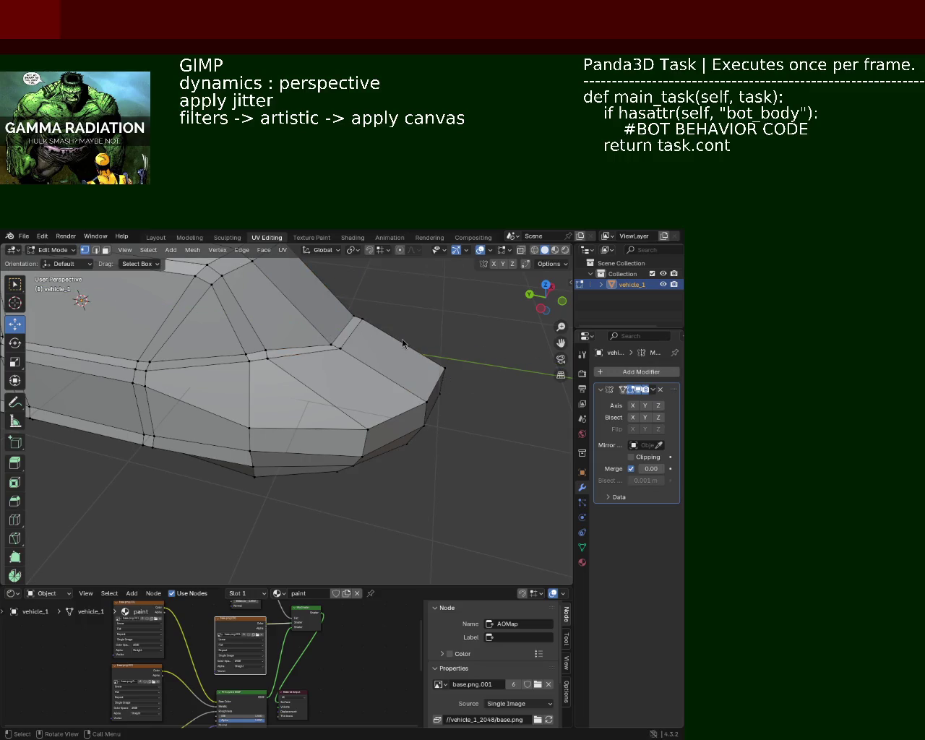
key(ctrl+s)
Step: Select the hood's front edge vertices and raise them vertically
drag(468, 323, 348, 348)
click(325, 345)
drag(362, 303, 360, 284)
drag(360, 283, 378, 376)
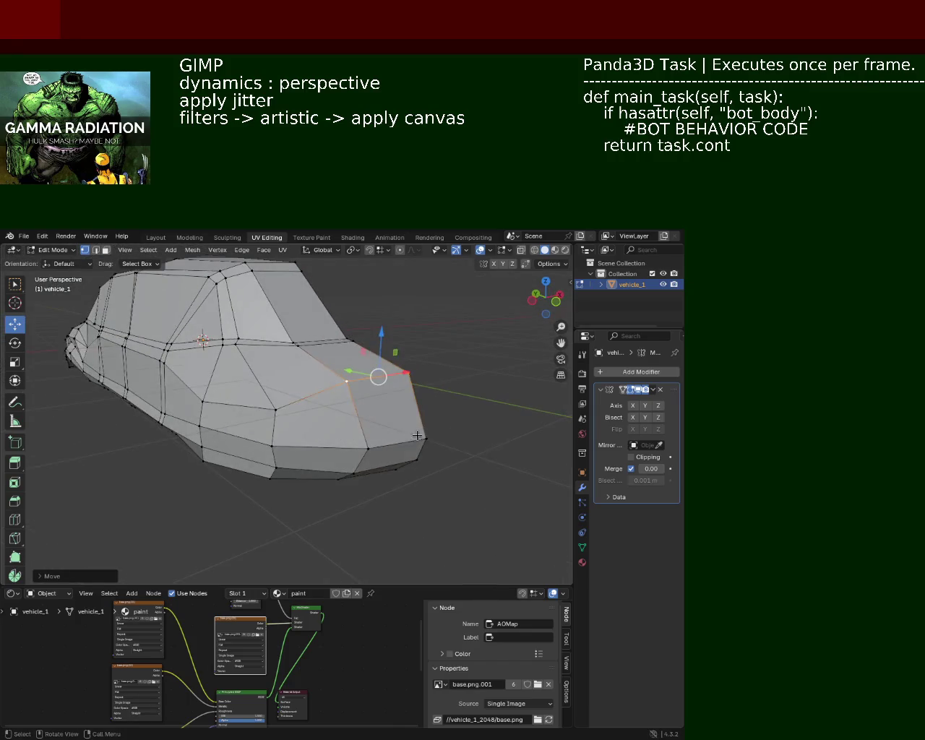
drag(398, 439, 396, 385)
click(394, 383)
drag(394, 384, 448, 409)
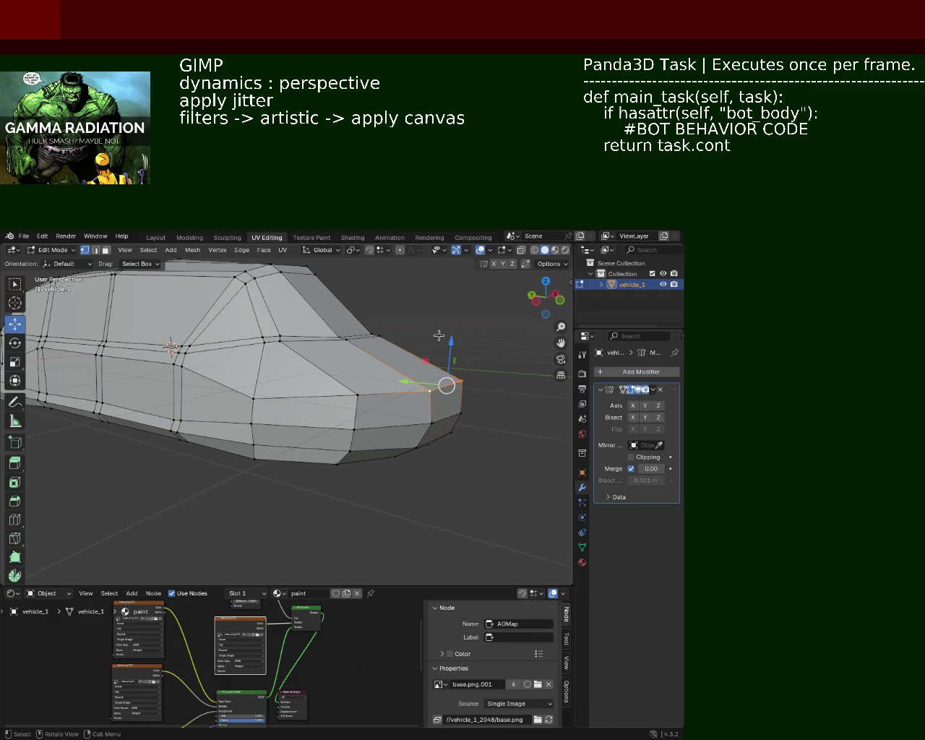
drag(432, 365, 448, 358)
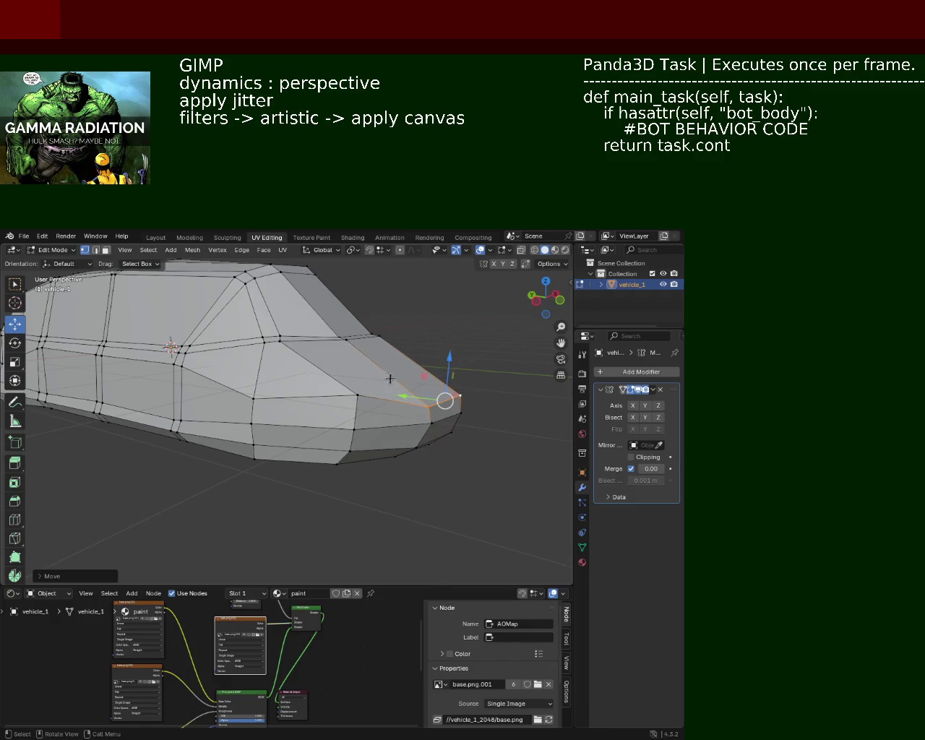
drag(335, 397, 286, 447)
Step: Select a single vertex on the car's nose and raise it
right_click(383, 452)
key(Escape)
click(388, 423)
drag(390, 375, 353, 364)
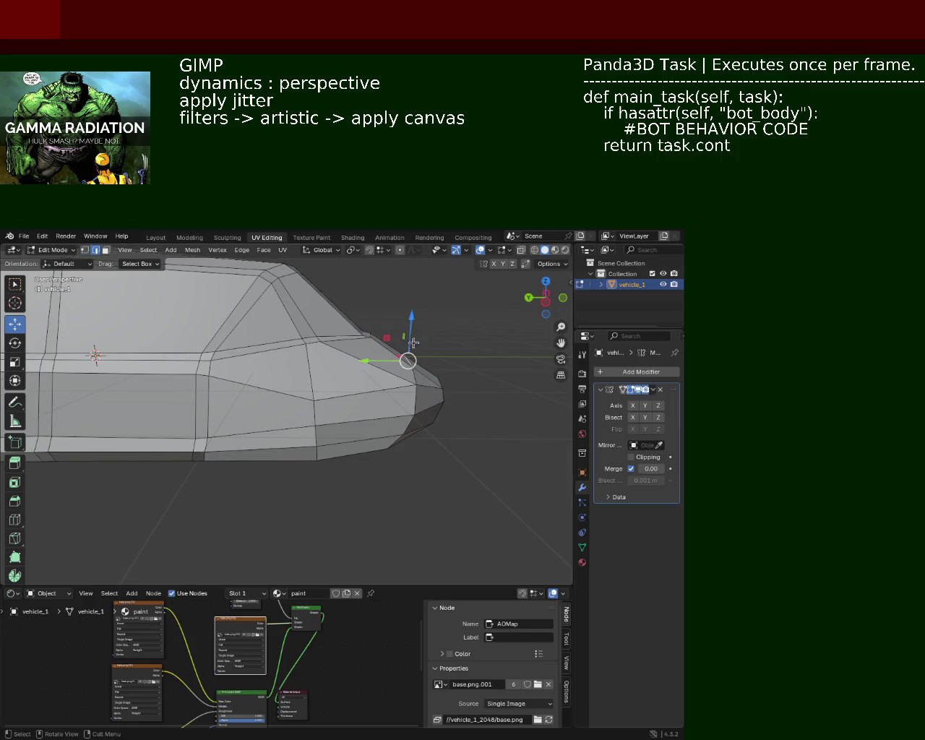
drag(413, 343, 413, 326)
drag(412, 325, 400, 461)
Step: Select the lower front face, then the front-corner face, and try a vertical move before cancelling
drag(437, 448, 310, 541)
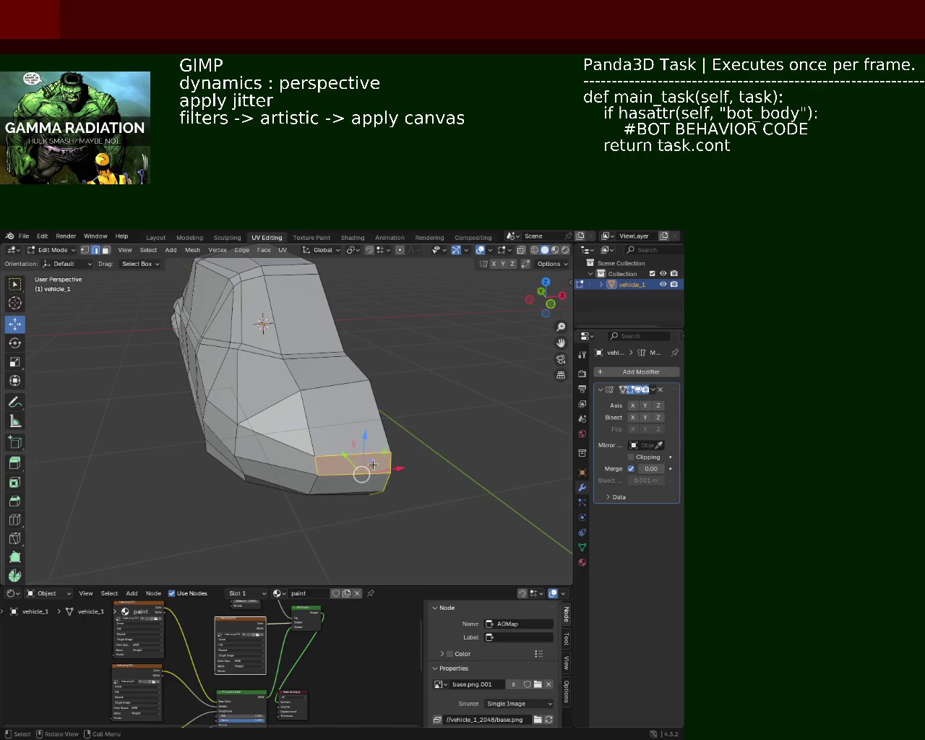
drag(390, 510, 404, 398)
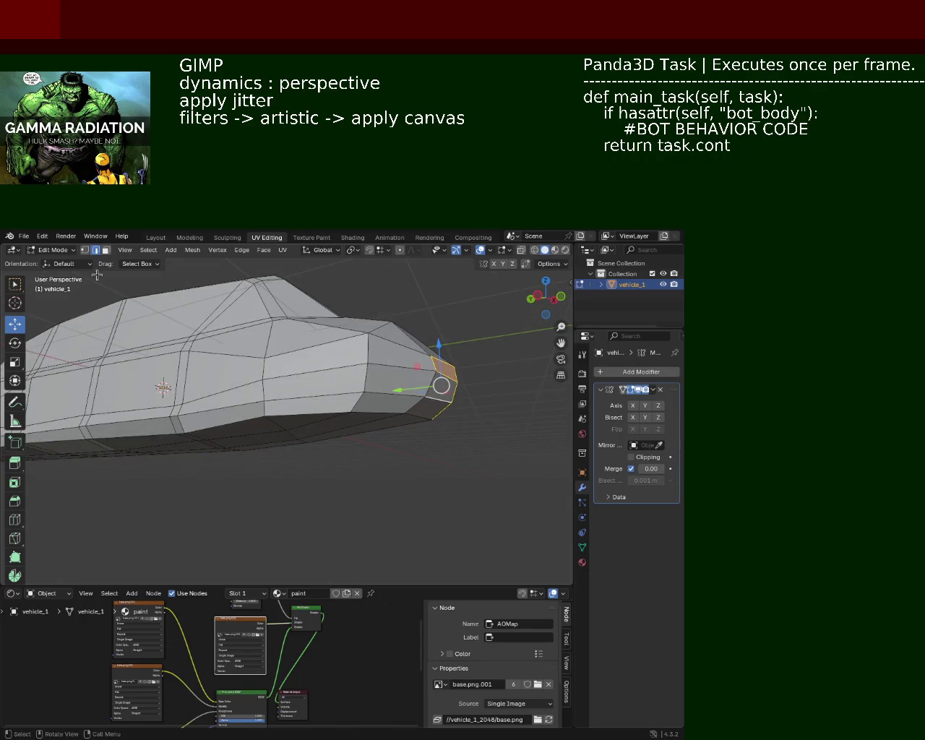
key(alt+a)
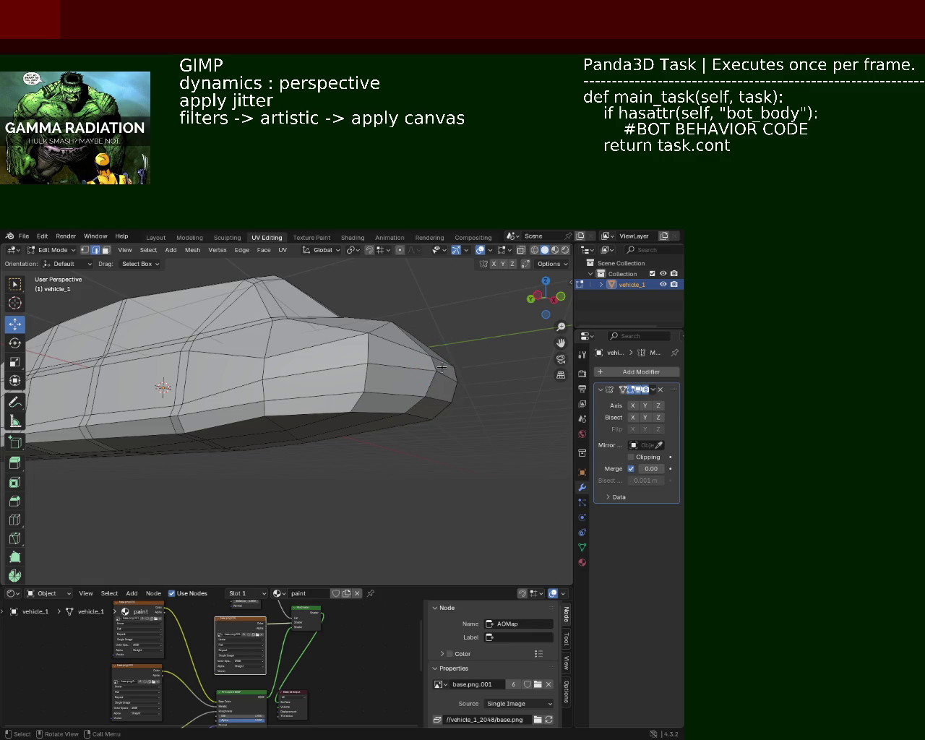
drag(485, 354, 428, 468)
drag(400, 471, 444, 372)
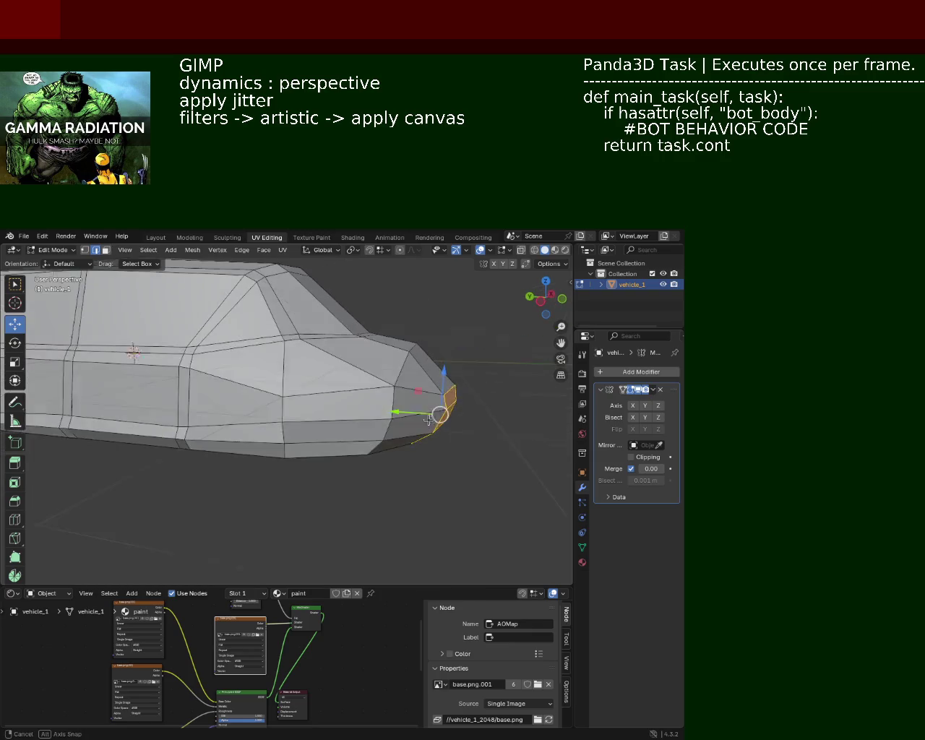
key(g)
key(z)
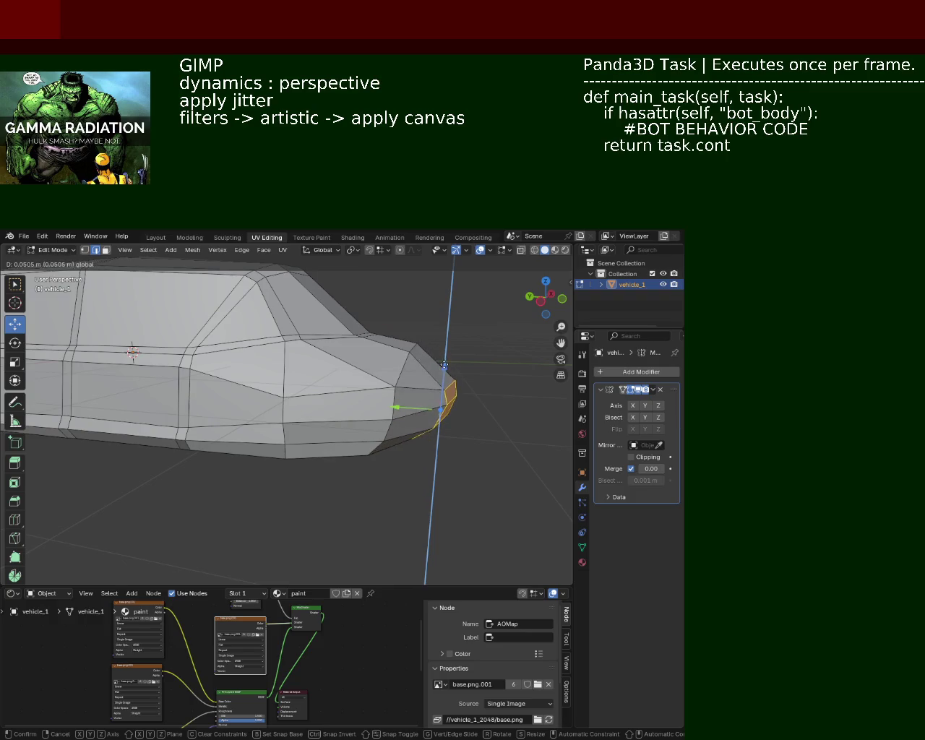
key(Escape)
key(alt+a)
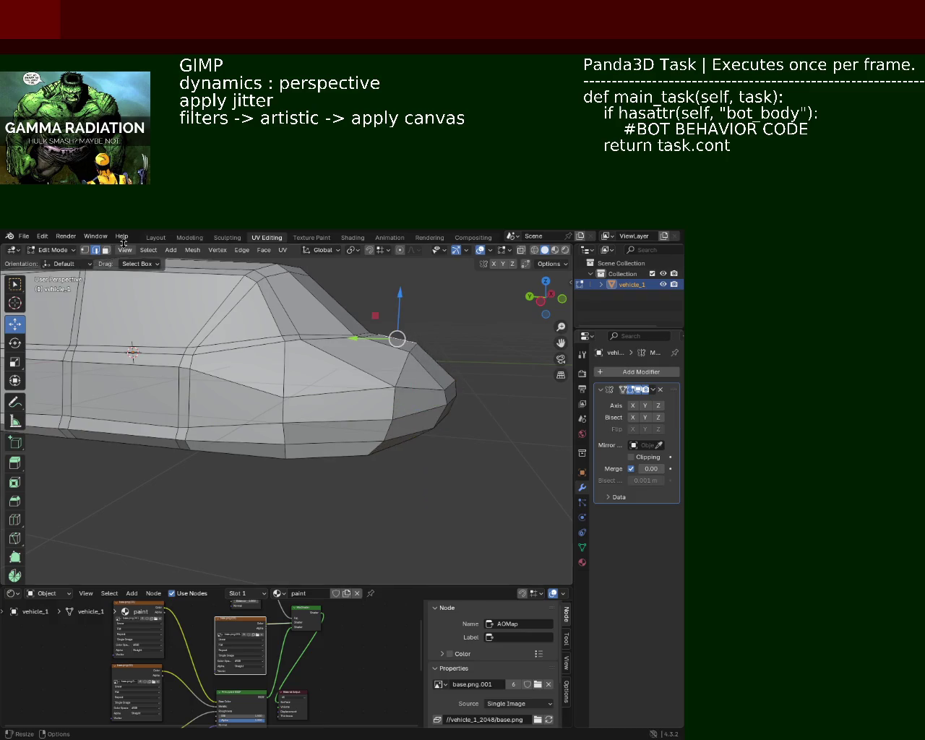
Step: Push the nose-tip face forward along Y, undo it, and save vehicle_1.blend
click(404, 350)
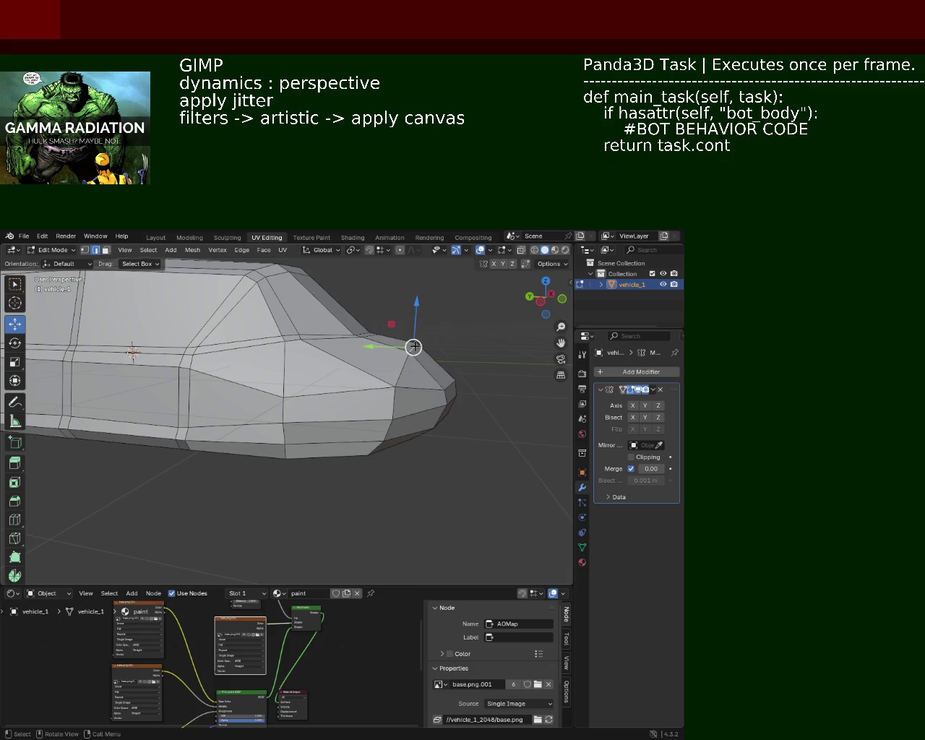
key(g)
key(z)
key(Escape)
drag(514, 367, 419, 466)
key(g)
key(y)
click(402, 404)
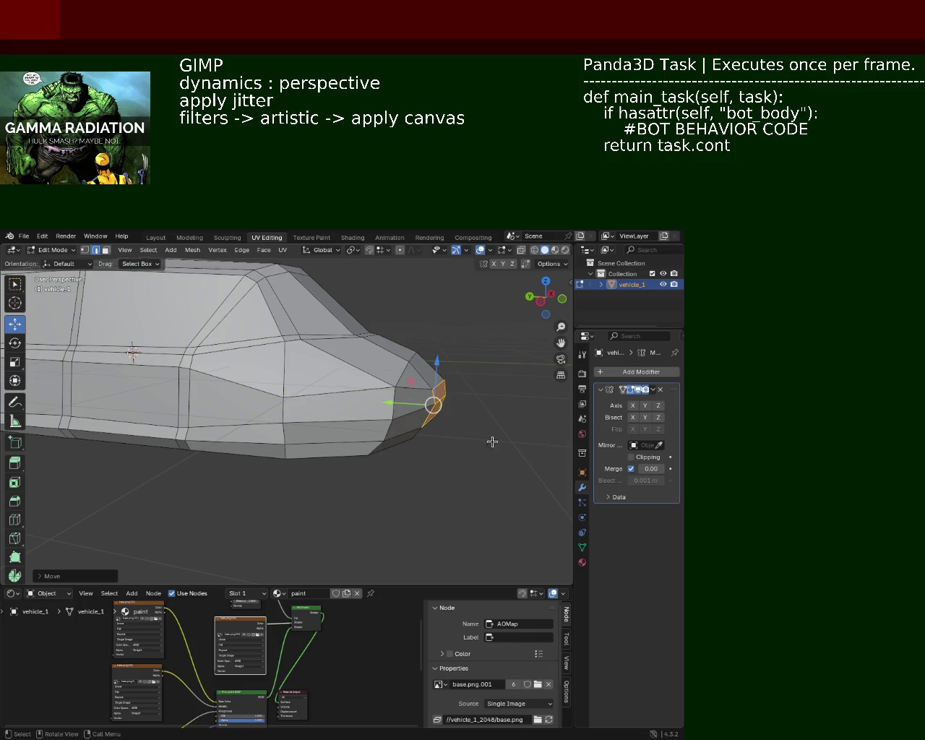
drag(518, 440, 26, 458)
key(ctrl+z)
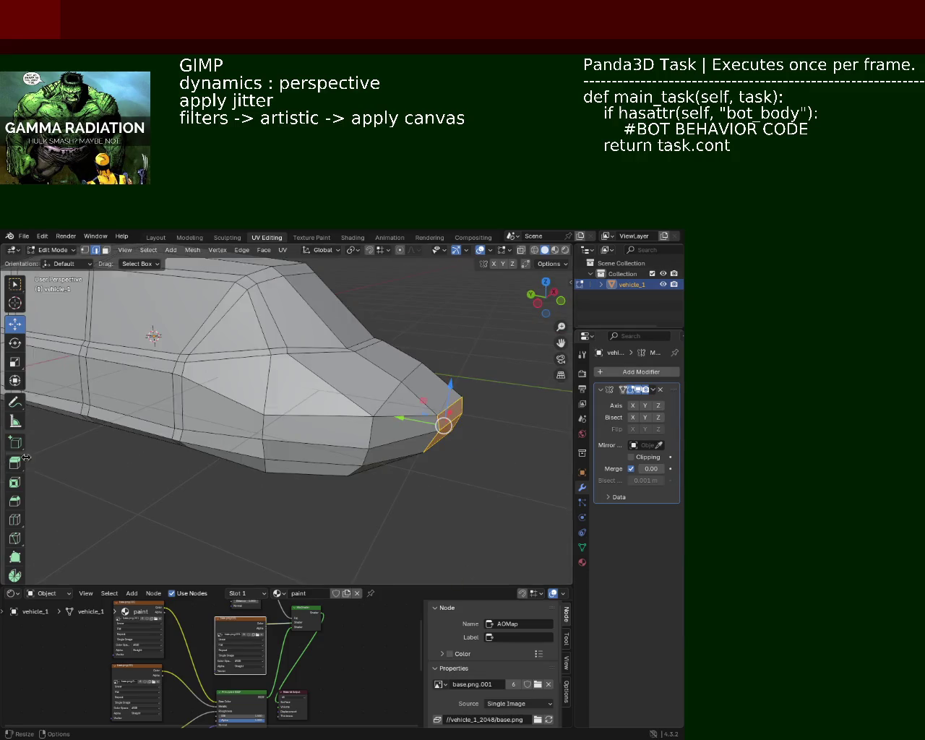
key(ctrl+s)
Step: Push the nose face 0.294 m along Y and save vehicle_1.blend again
drag(316, 457, 108, 354)
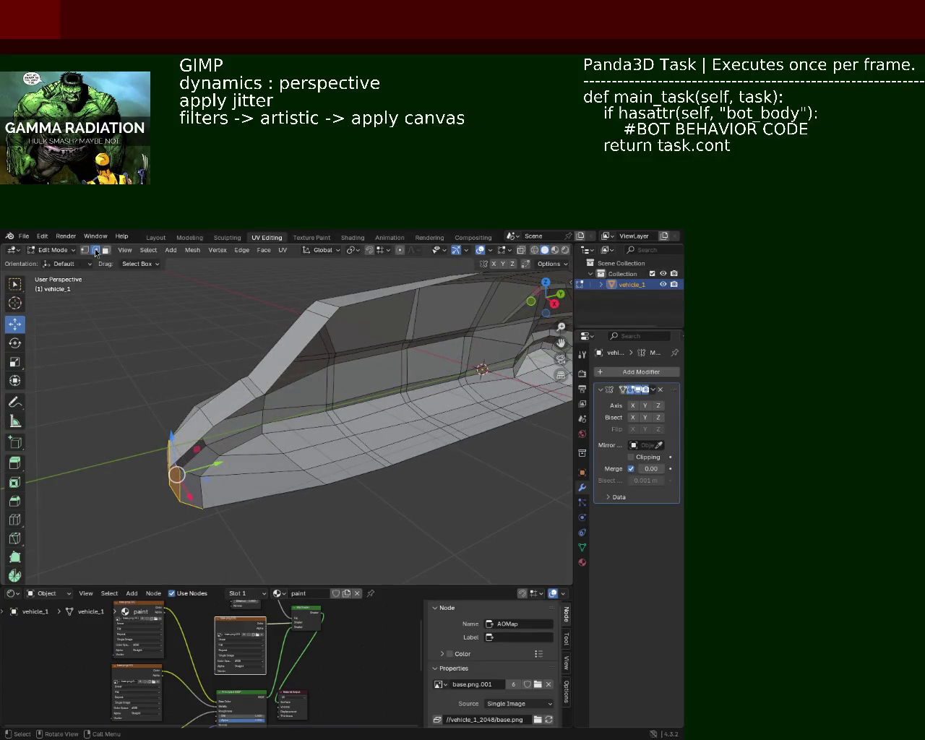
key(g)
key(y)
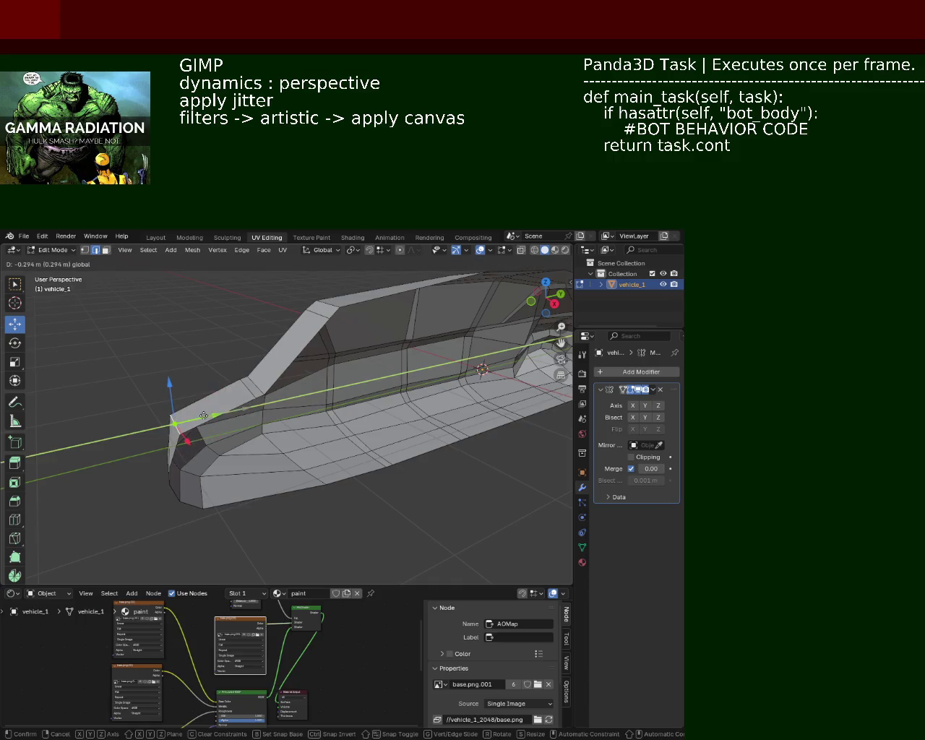
click(204, 416)
drag(204, 416, 318, 408)
key(ctrl+s)
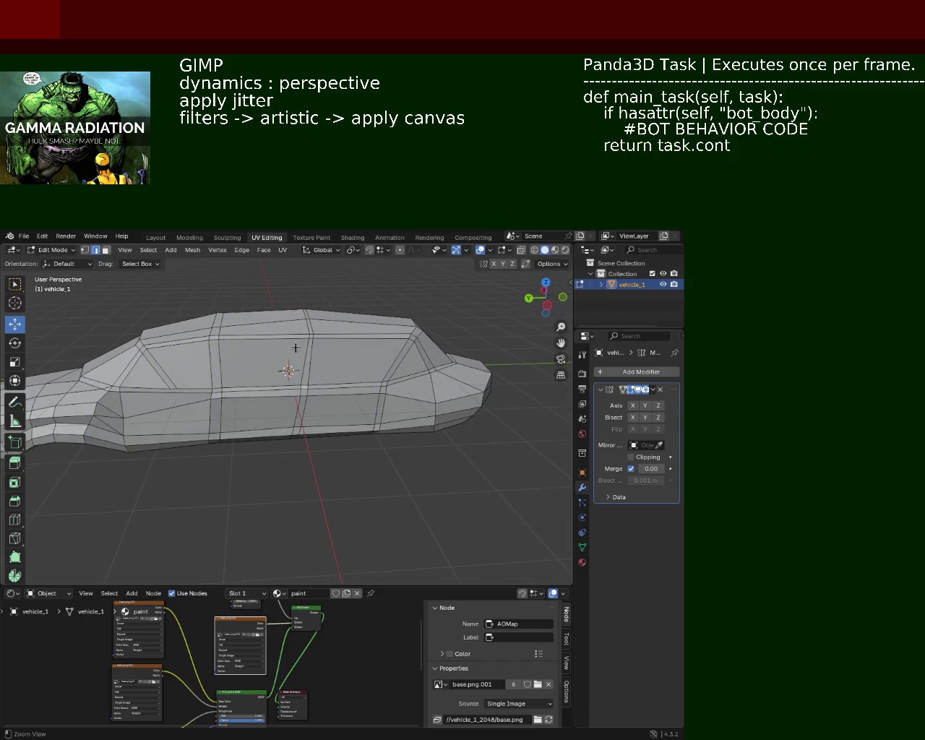
Step: In X-ray view, box-select the car's front vertices and nudge them along the length axis
drag(296, 348, 370, 367)
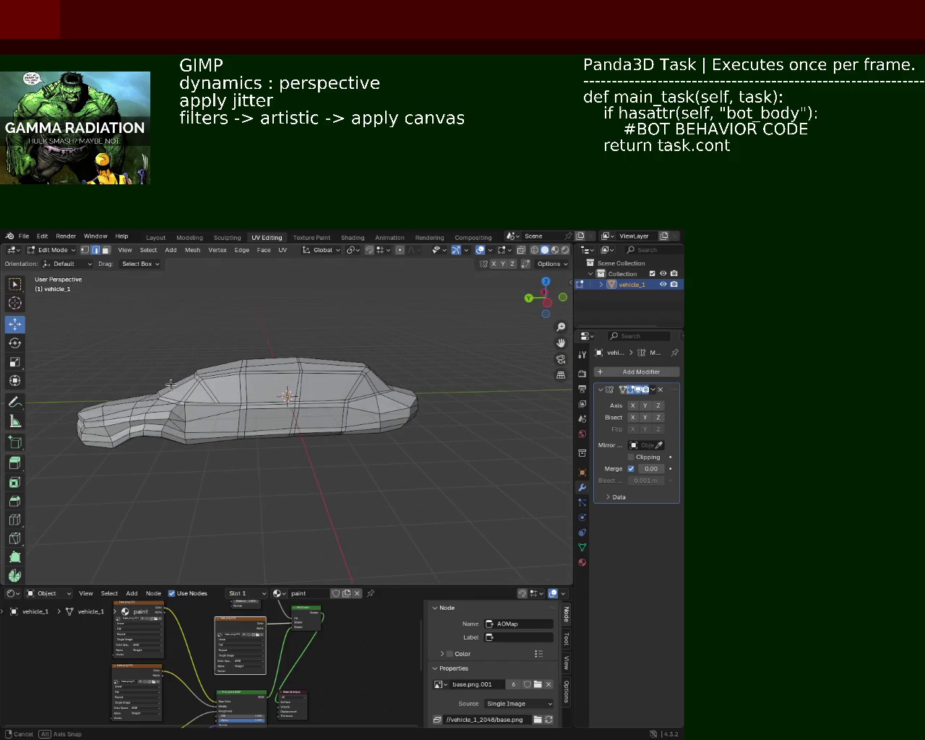
drag(171, 385, 399, 385)
click(535, 250)
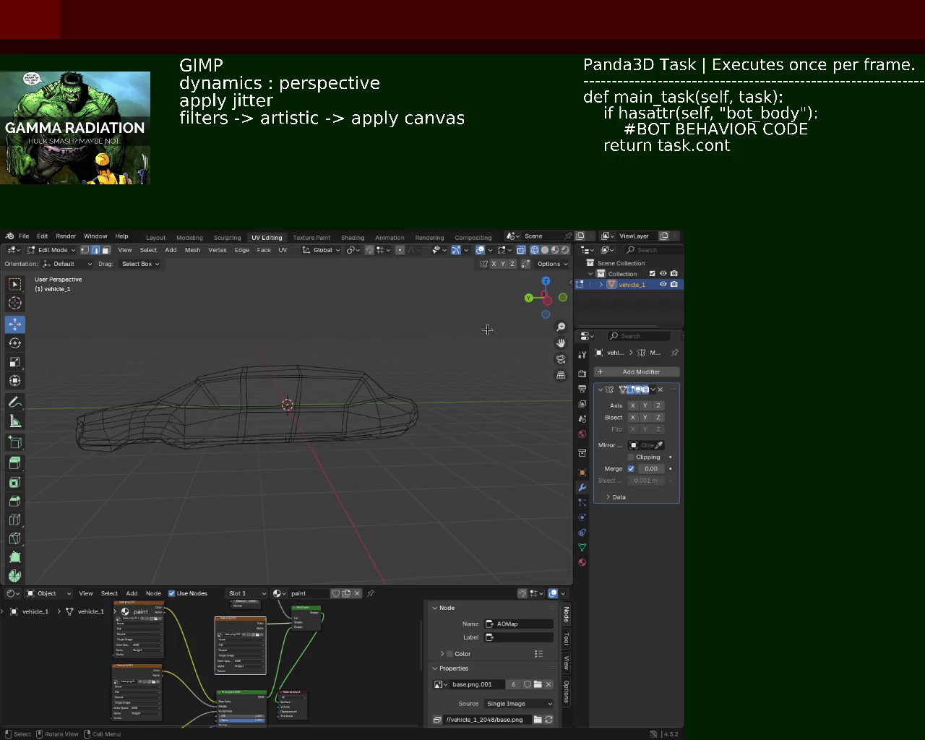
drag(464, 318, 445, 413)
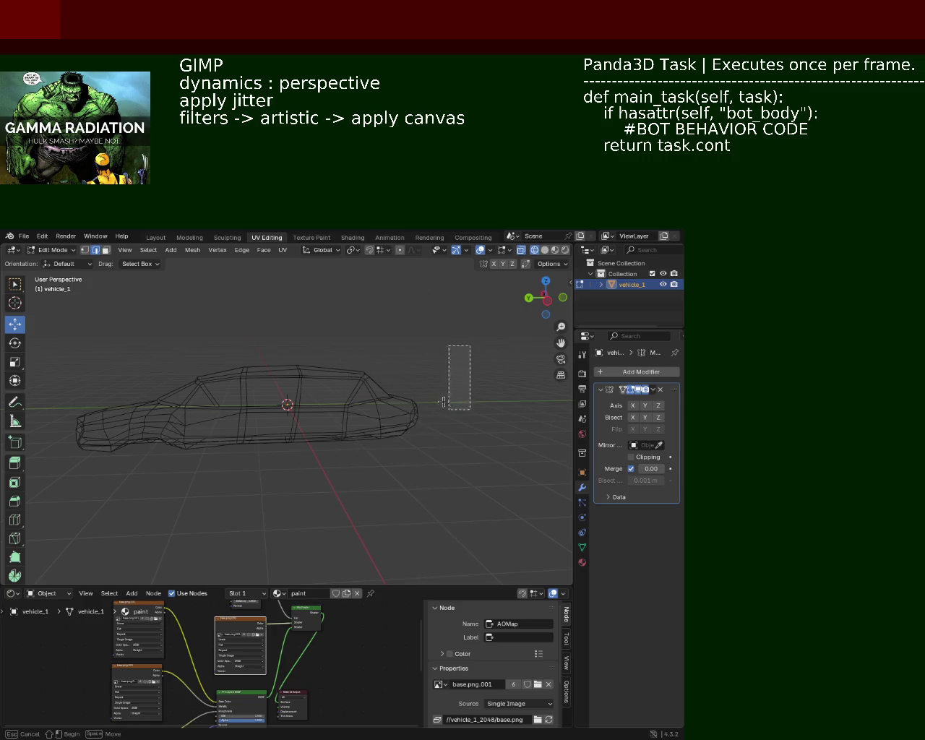
drag(491, 356, 316, 494)
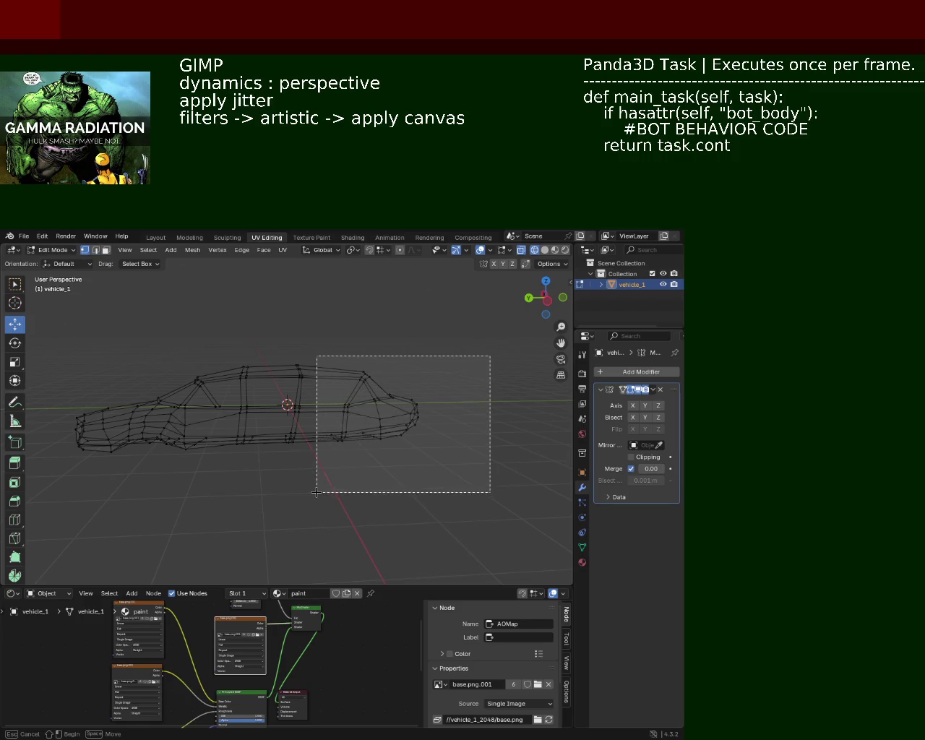
drag(345, 414, 331, 415)
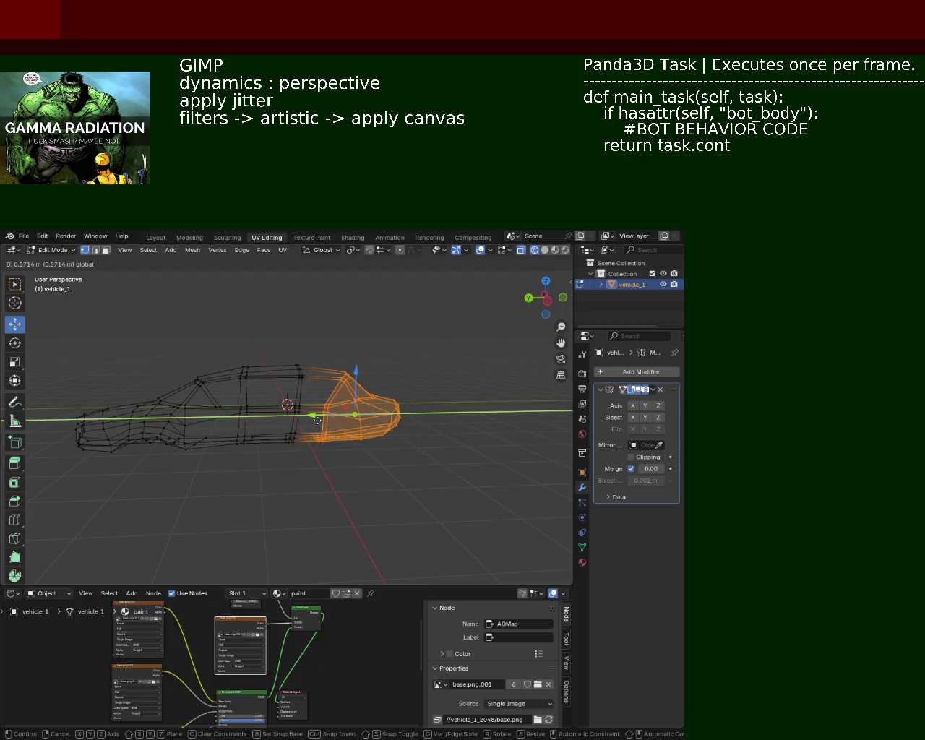
Step: Reselect the whole front half, move it about 0.57 m rearward, then return to solid shading
click(466, 339)
drag(466, 339, 257, 502)
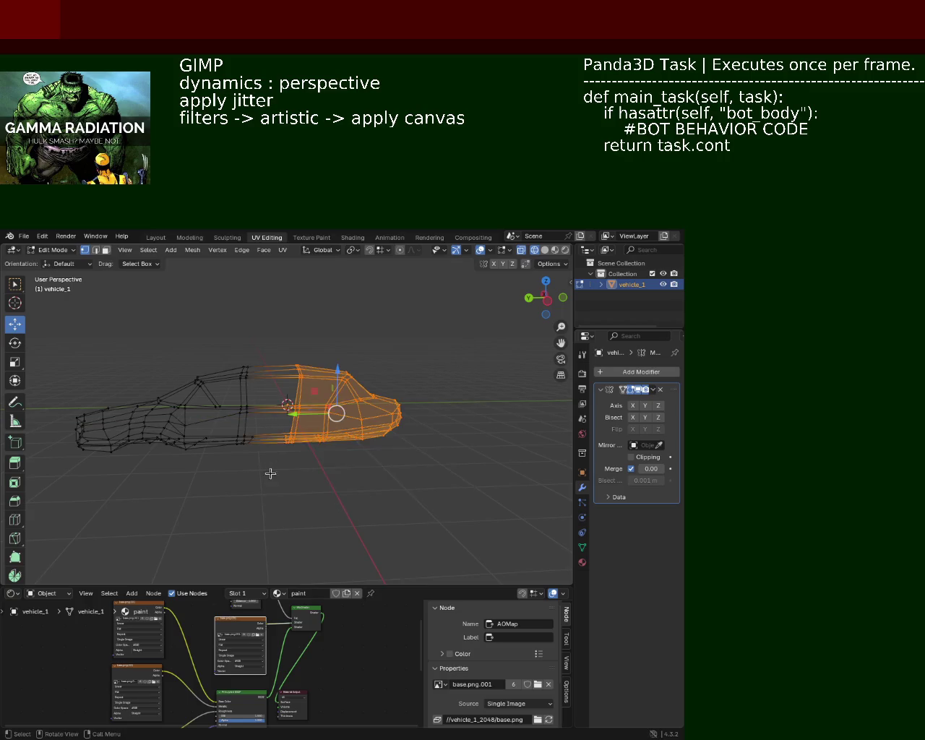
drag(301, 410, 285, 414)
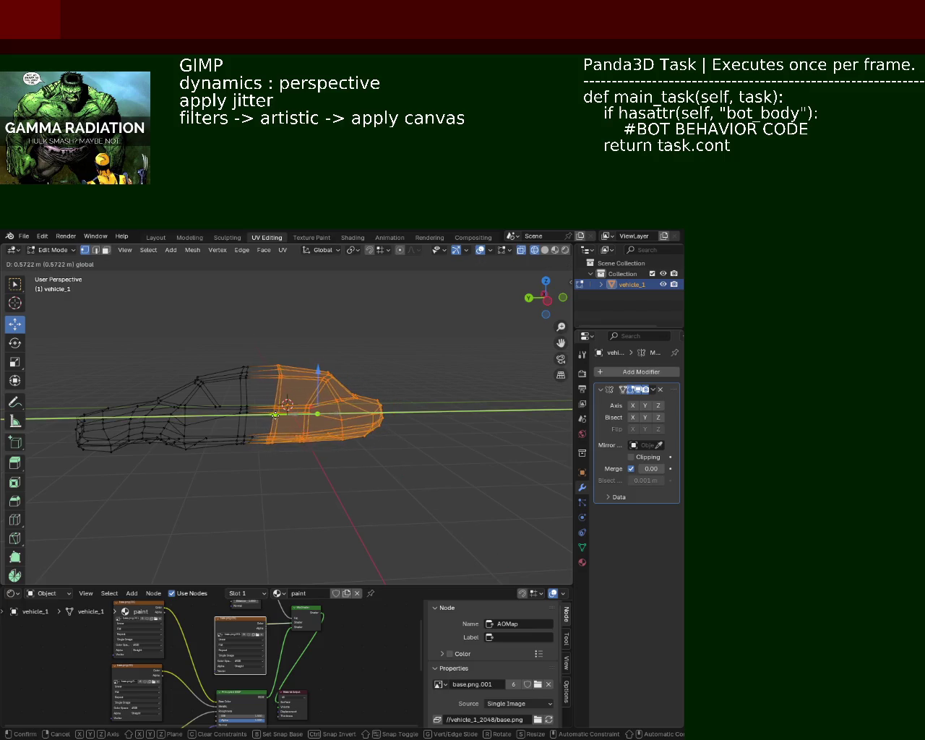
drag(285, 414, 278, 415)
click(545, 249)
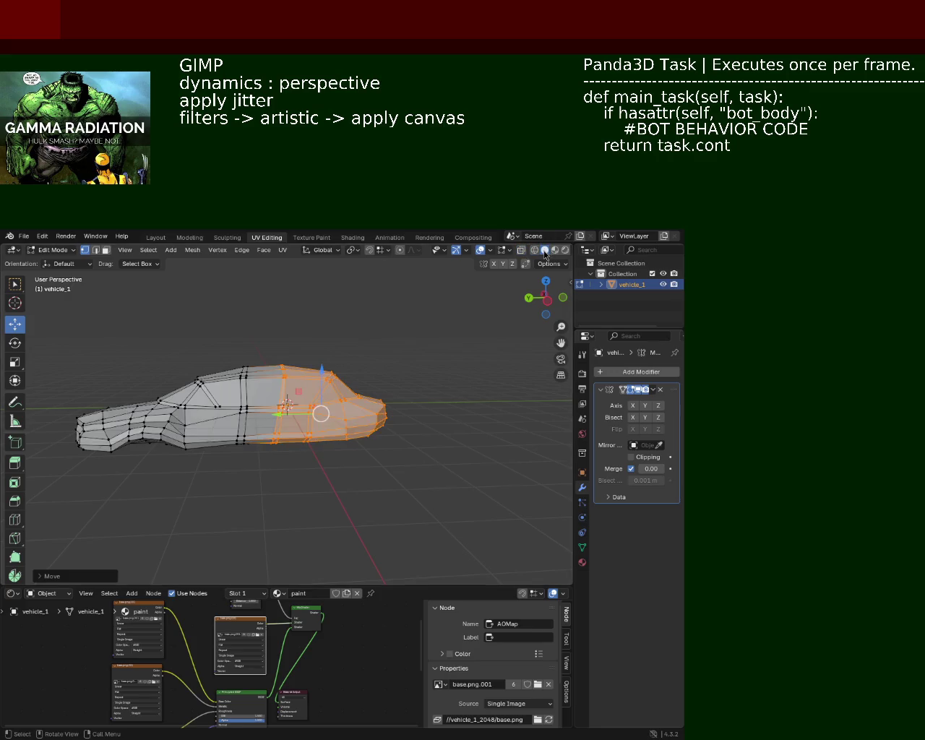
Step: Deselect the front half, save, and shift a pillar vertex along X
key(alt+a)
drag(243, 458, 481, 456)
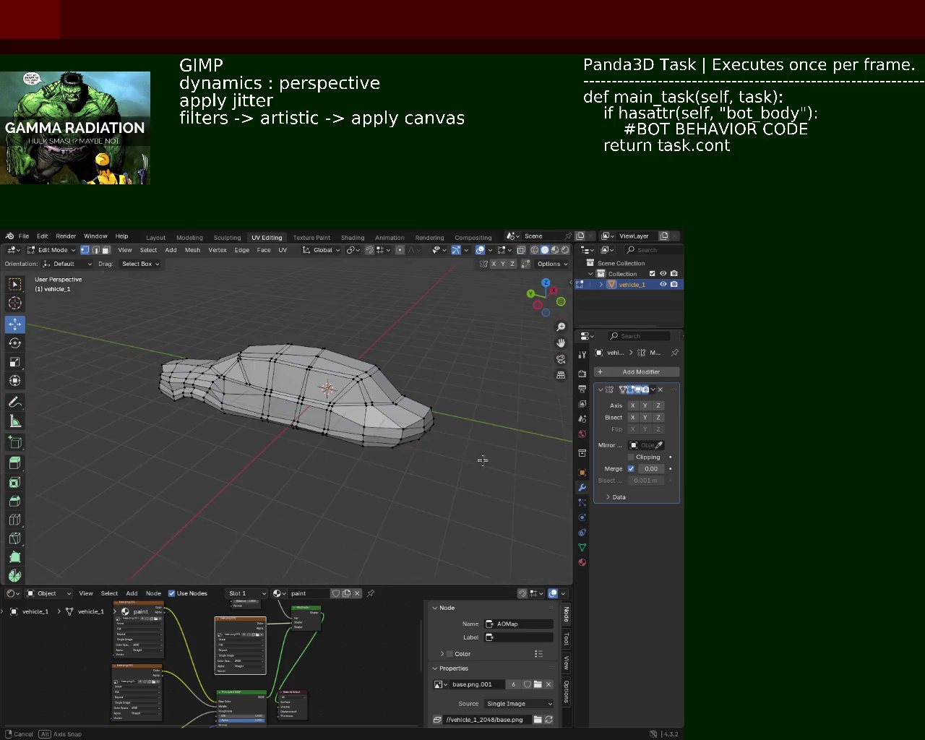
key(ctrl+s)
drag(392, 450, 354, 421)
drag(358, 430, 446, 455)
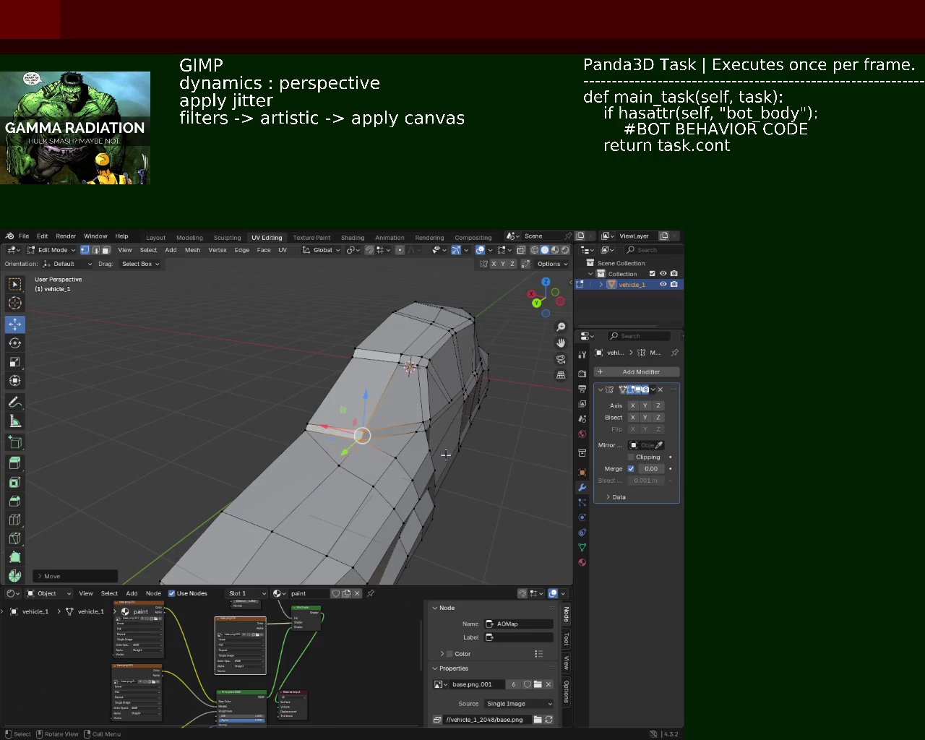
drag(446, 455, 543, 488)
Step: Enable Y-axis mirroring on the body, raise the selected vertices slightly, and save
click(645, 406)
drag(404, 448, 392, 424)
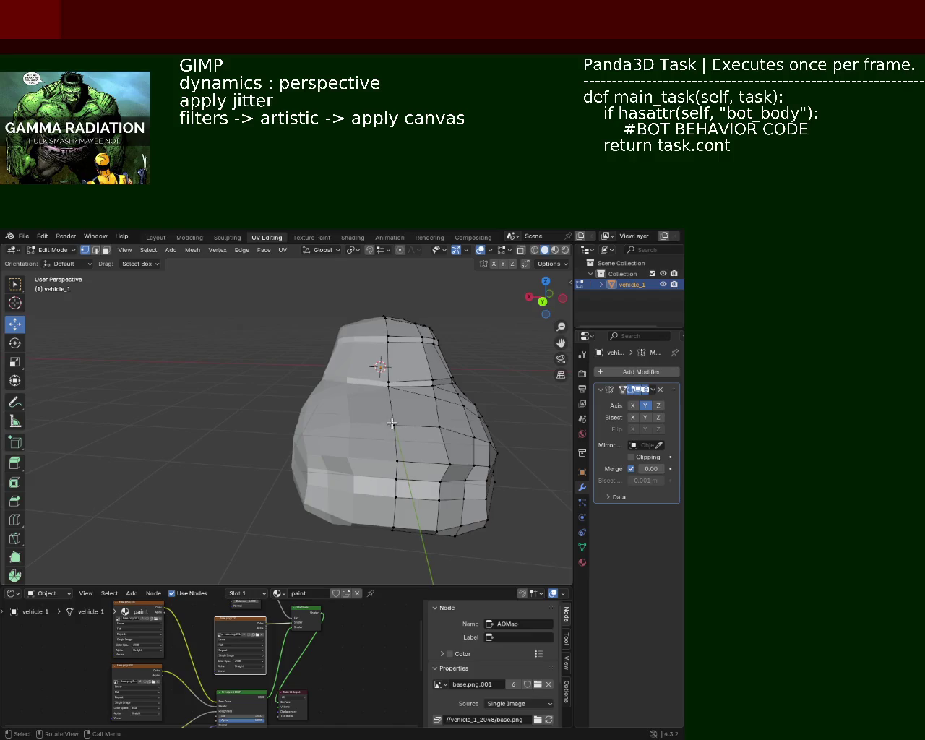
drag(391, 365, 392, 358)
drag(434, 372, 498, 432)
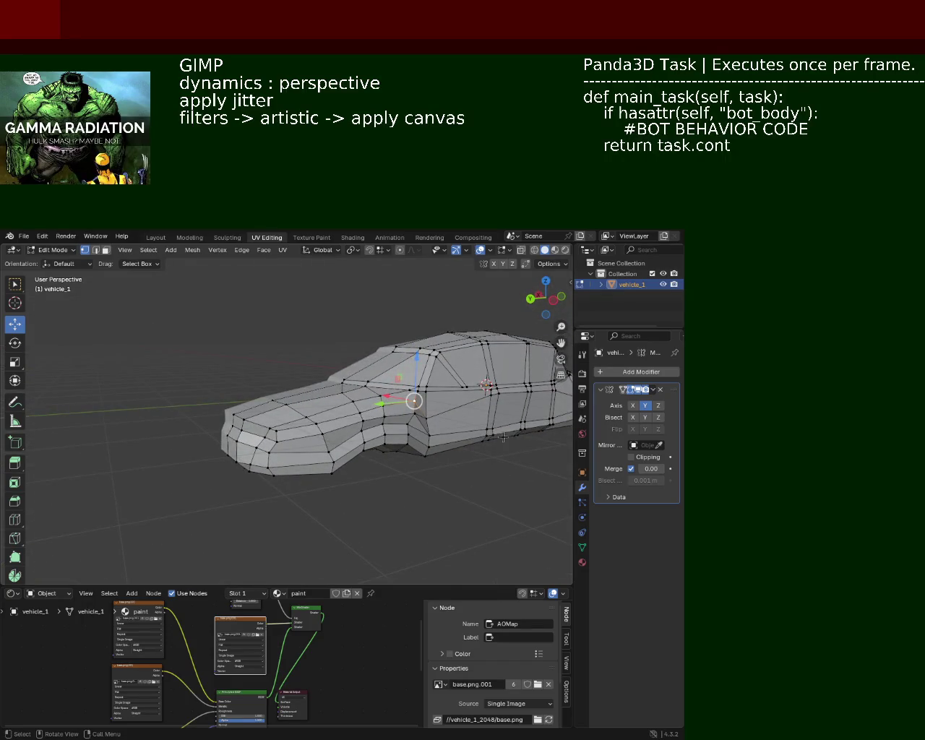
key(ctrl+s)
Step: Switch to X-ray view and box-select the rear roof vertices
drag(503, 437, 340, 422)
scroll(down, 3)
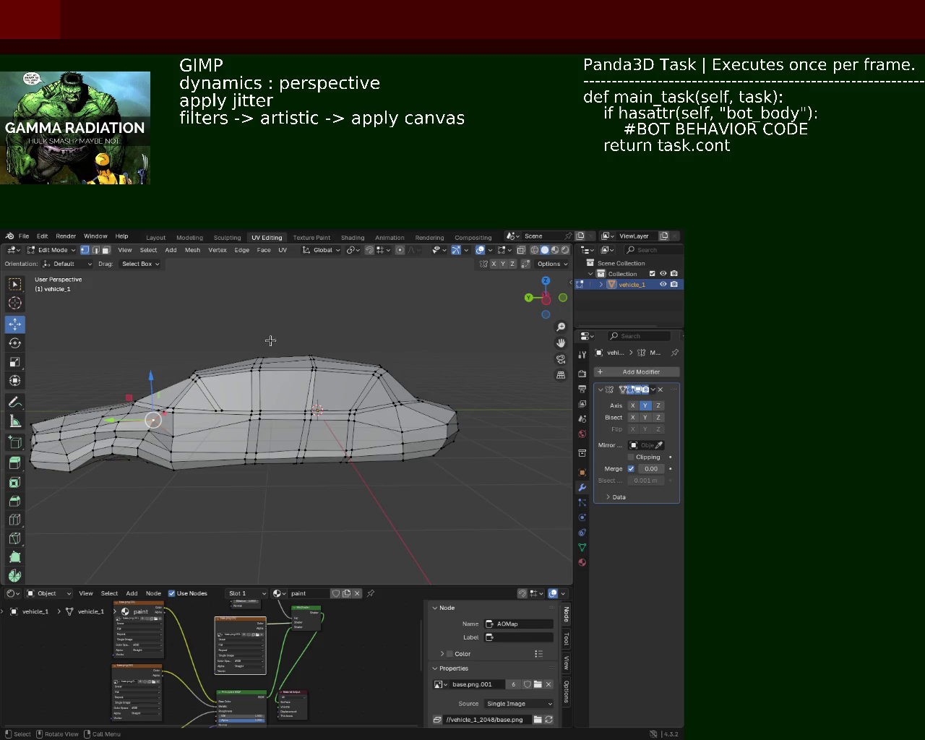
click(539, 253)
drag(373, 350, 345, 343)
drag(350, 347, 402, 386)
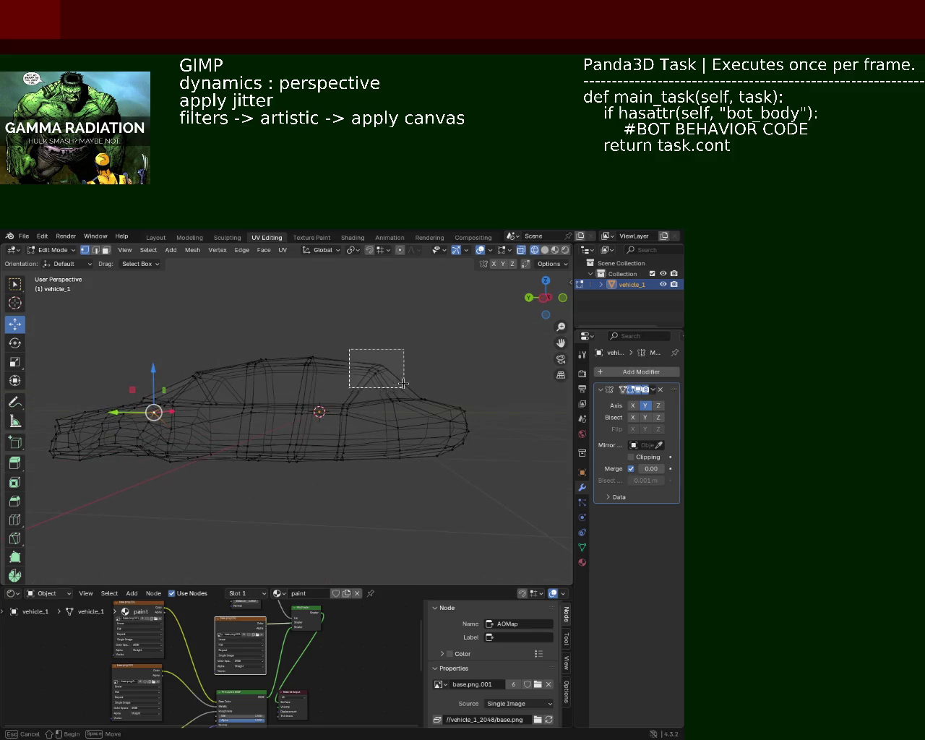
Step: Shift the selected rear roof vertices along the car's length
drag(346, 372, 326, 375)
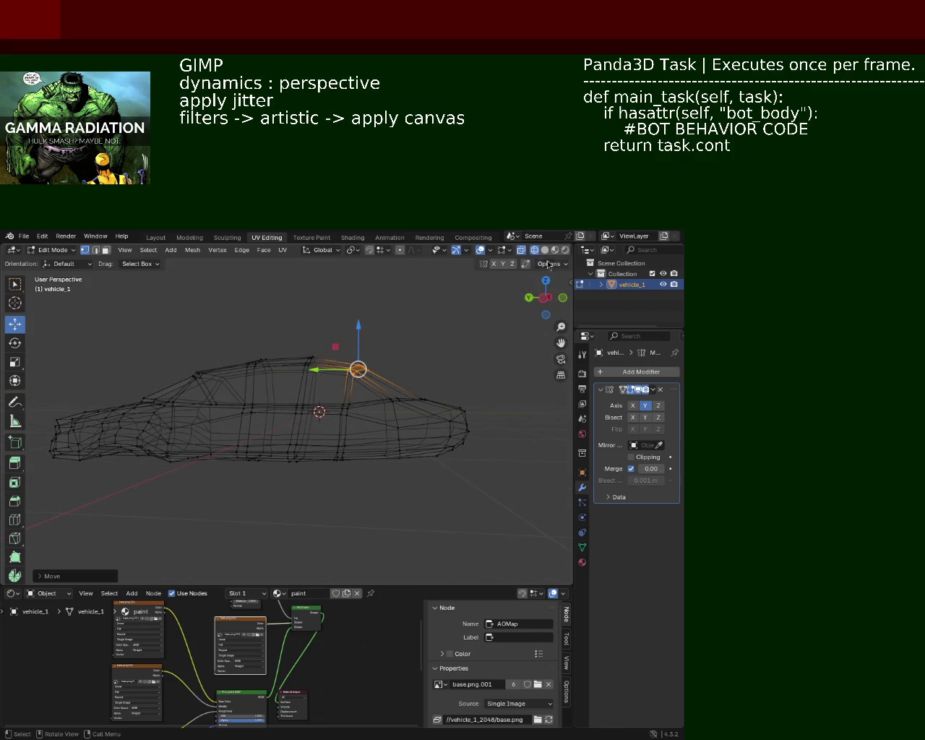
click(545, 249)
drag(343, 381, 394, 346)
Step: Raise one roof vertex vertically in X-ray view
click(534, 250)
drag(358, 348, 372, 401)
key(g)
key(z)
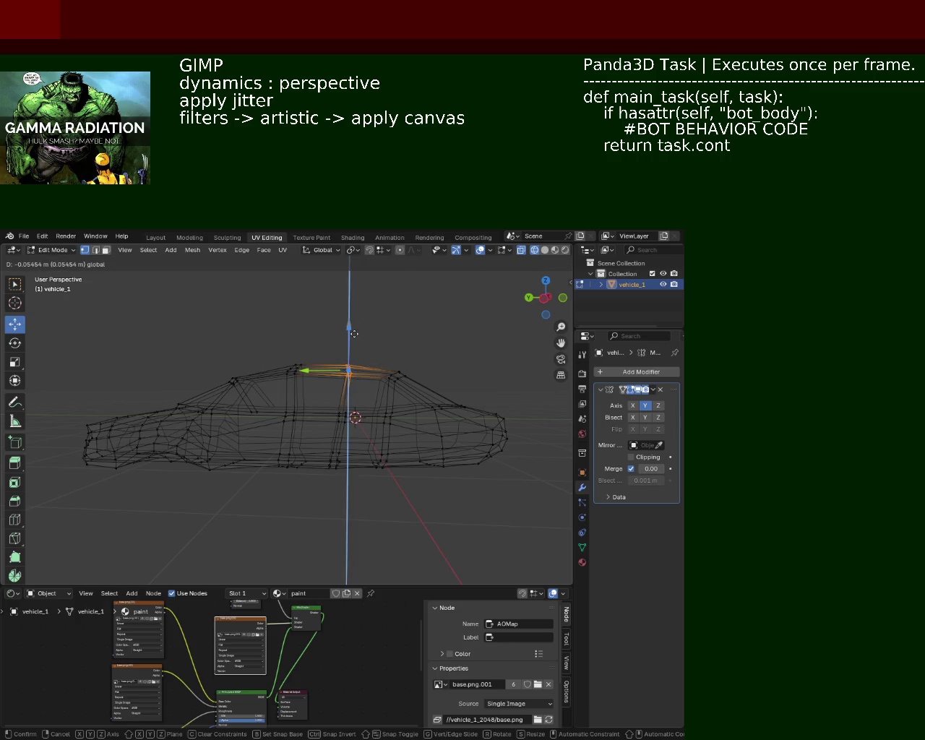
click(354, 333)
Step: Move another roof vertex lengthwise, return to solid shading, and save vehicle_1.blend
drag(252, 324, 308, 370)
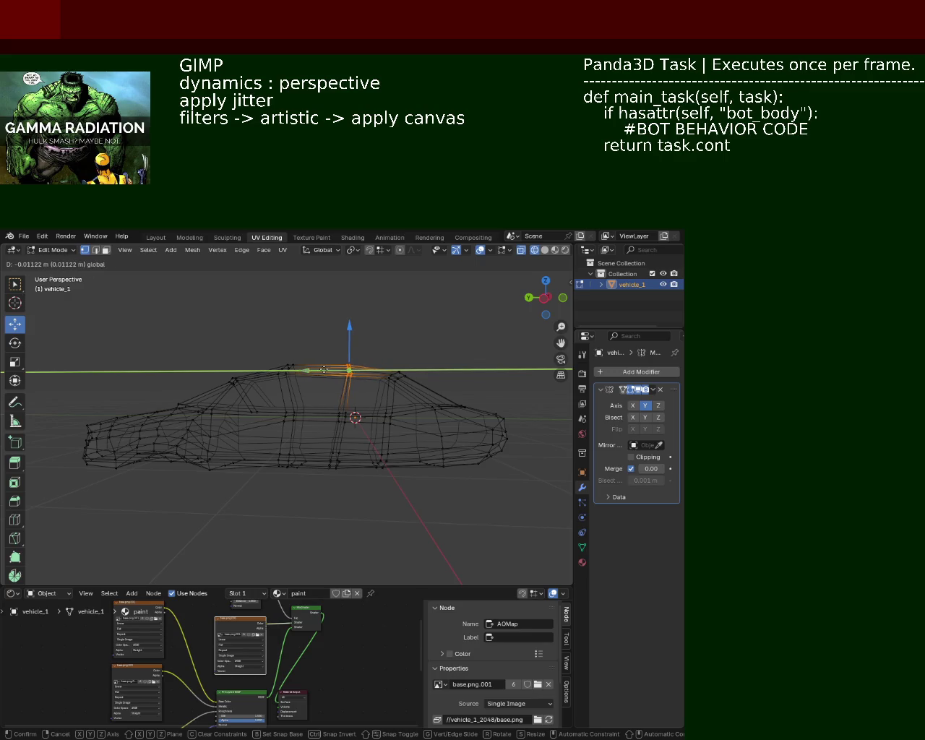
drag(324, 369, 324, 369)
click(330, 335)
click(545, 250)
drag(245, 324, 267, 394)
key(ctrl+s)
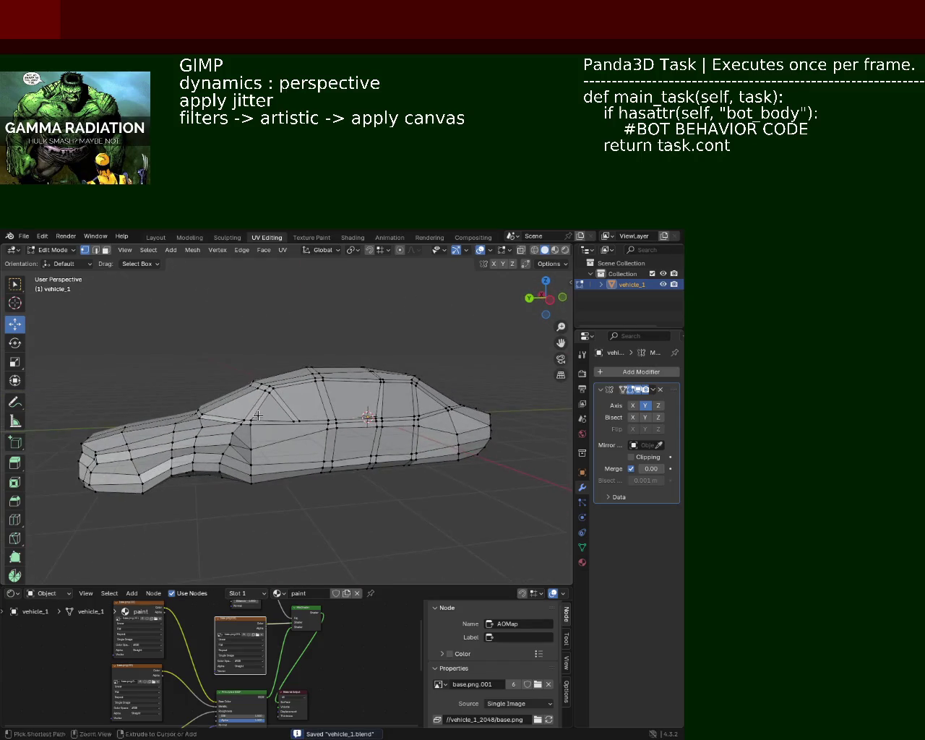
Step: Nudge the roof vertex at the windscreen top and save vehicle_1.blend
drag(319, 442, 531, 238)
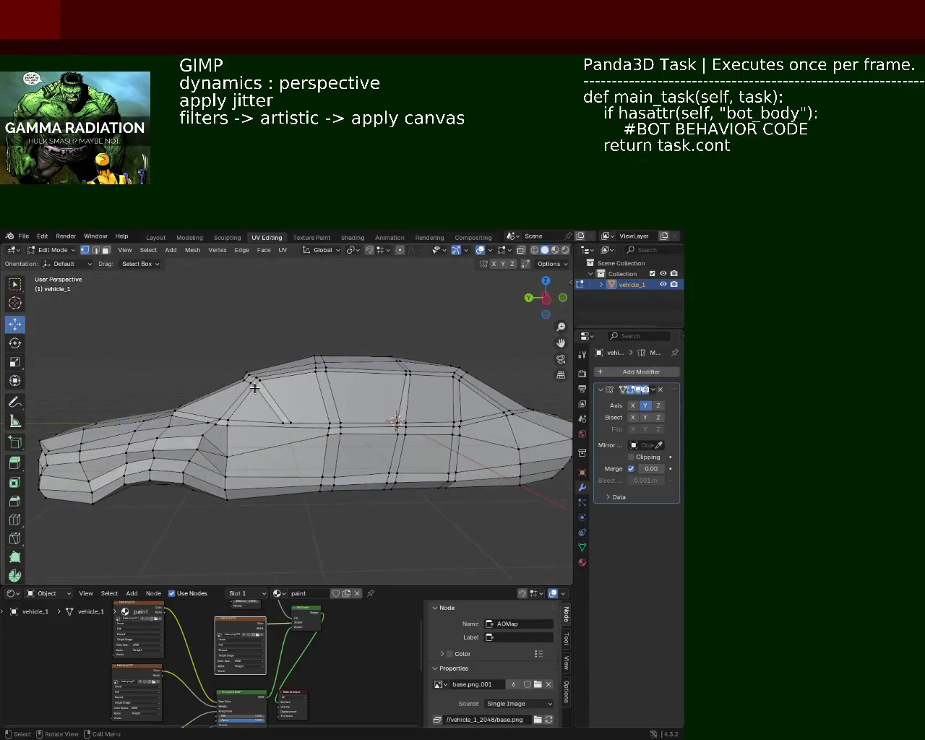
click(536, 250)
drag(253, 307, 266, 363)
click(545, 250)
click(351, 250)
drag(351, 255, 455, 470)
key(ctrl+s)
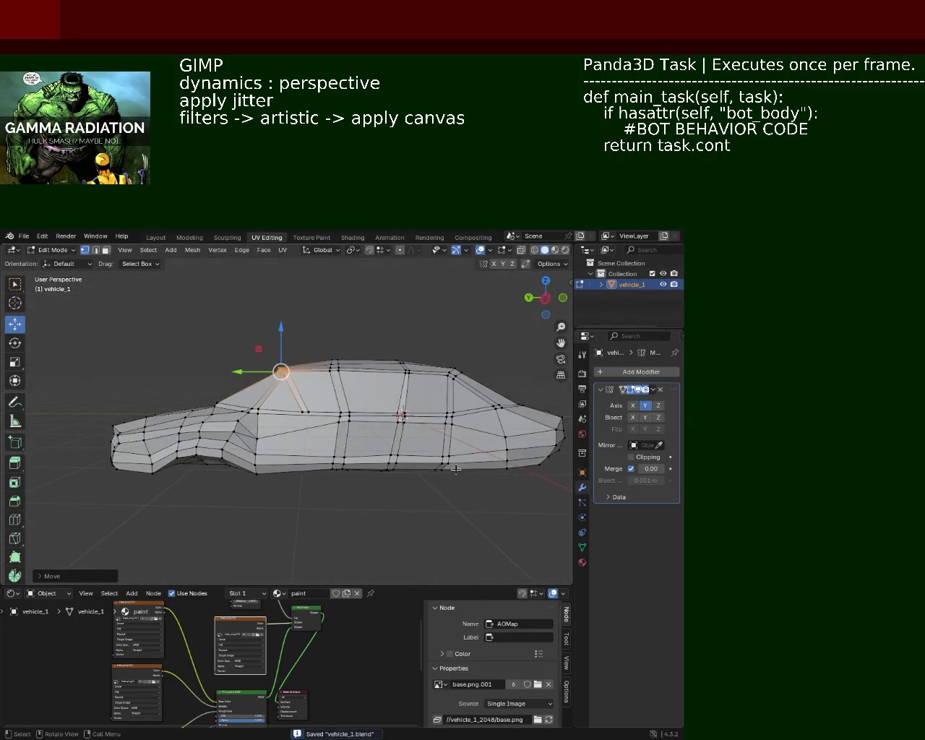
Step: Raise a side window-line vertex about 0.098 m along Z, then deselect it
drag(461, 462, 374, 375)
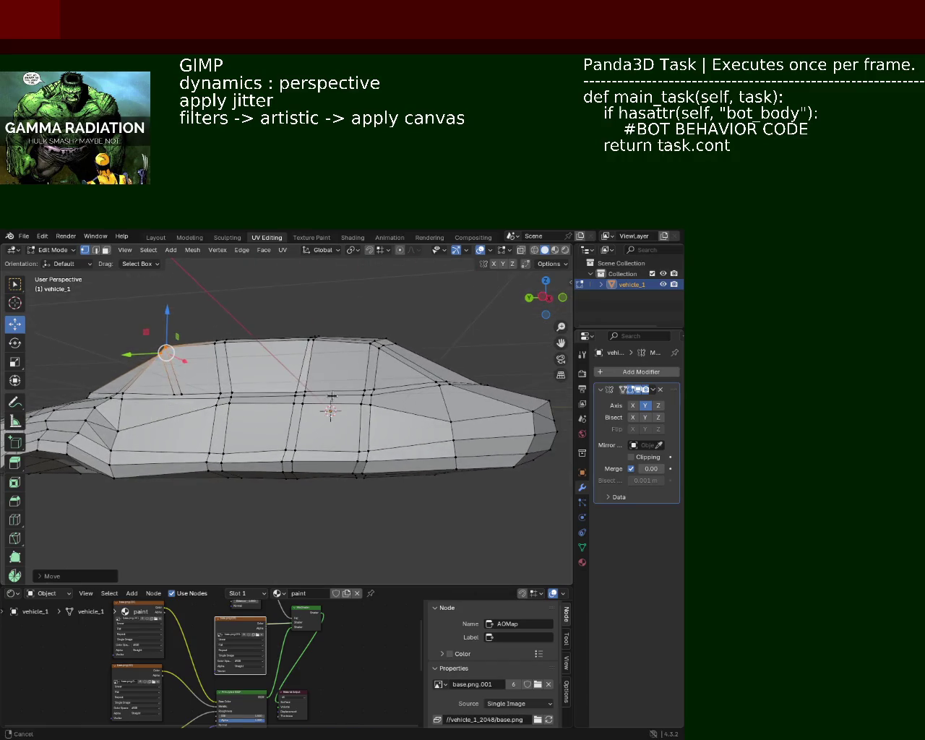
click(535, 250)
drag(463, 375, 376, 387)
click(374, 386)
key(g)
key(z)
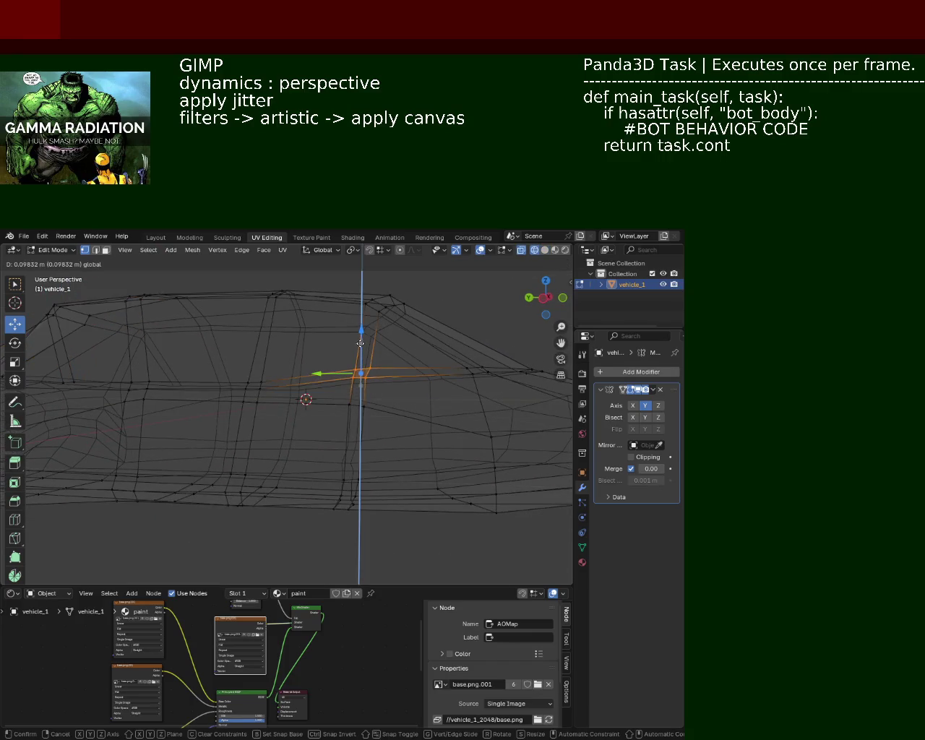
click(375, 373)
click(534, 250)
click(337, 347)
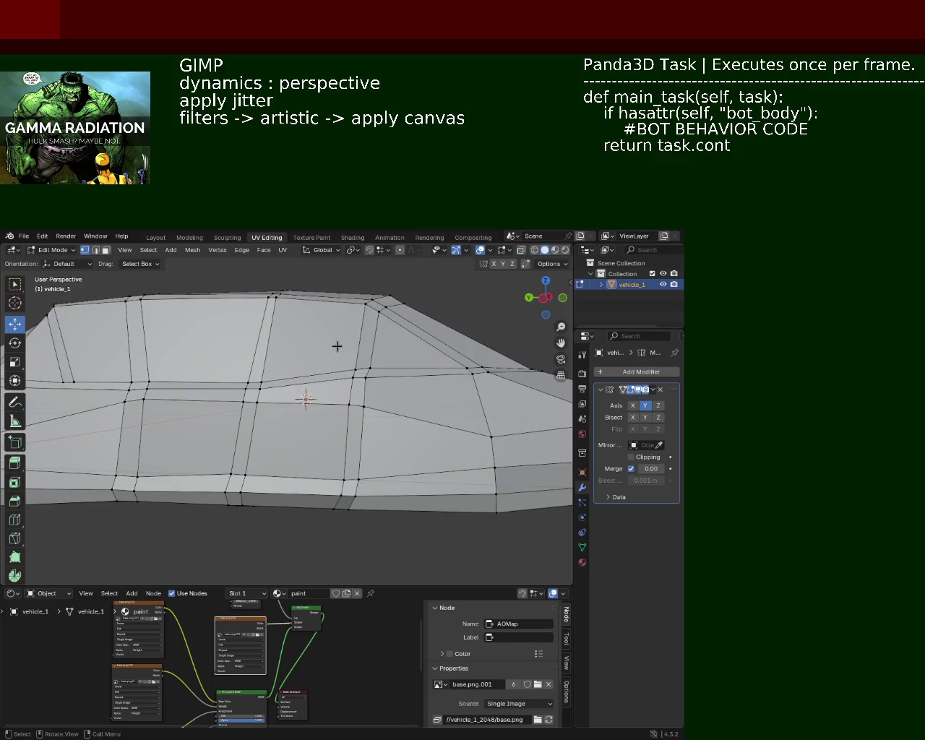
Step: Zoom out to see the whole car and switch to X-ray view
drag(306, 374, 374, 374)
scroll(down, 3)
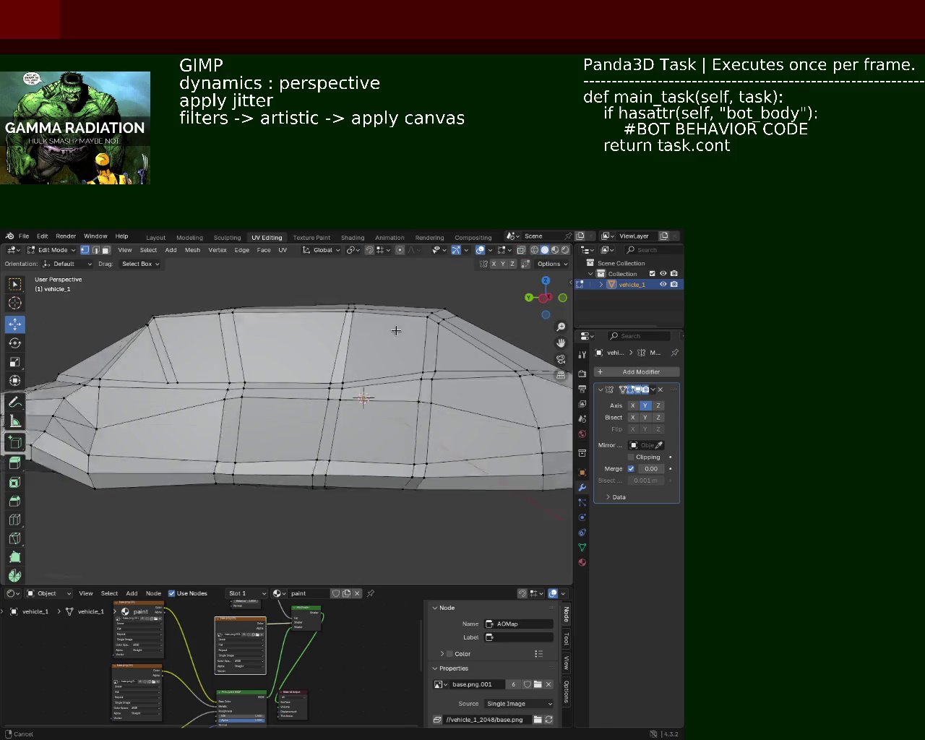
scroll(down, 3)
drag(289, 376, 367, 422)
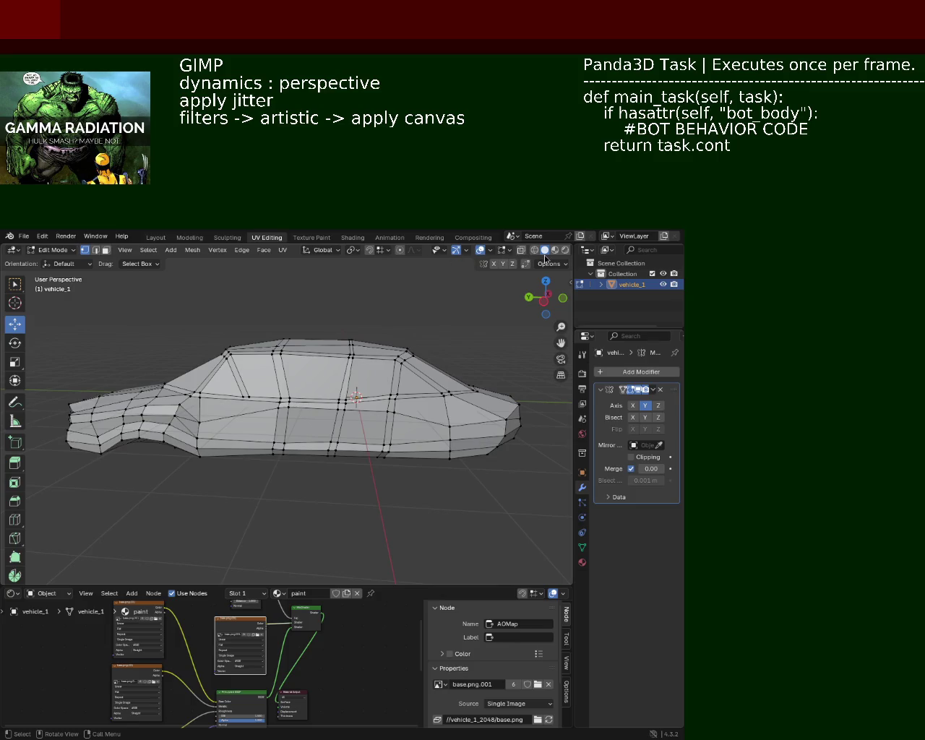
click(537, 252)
Step: Raise a cabin body vertex slightly and select the pillar vertices
drag(358, 414, 392, 407)
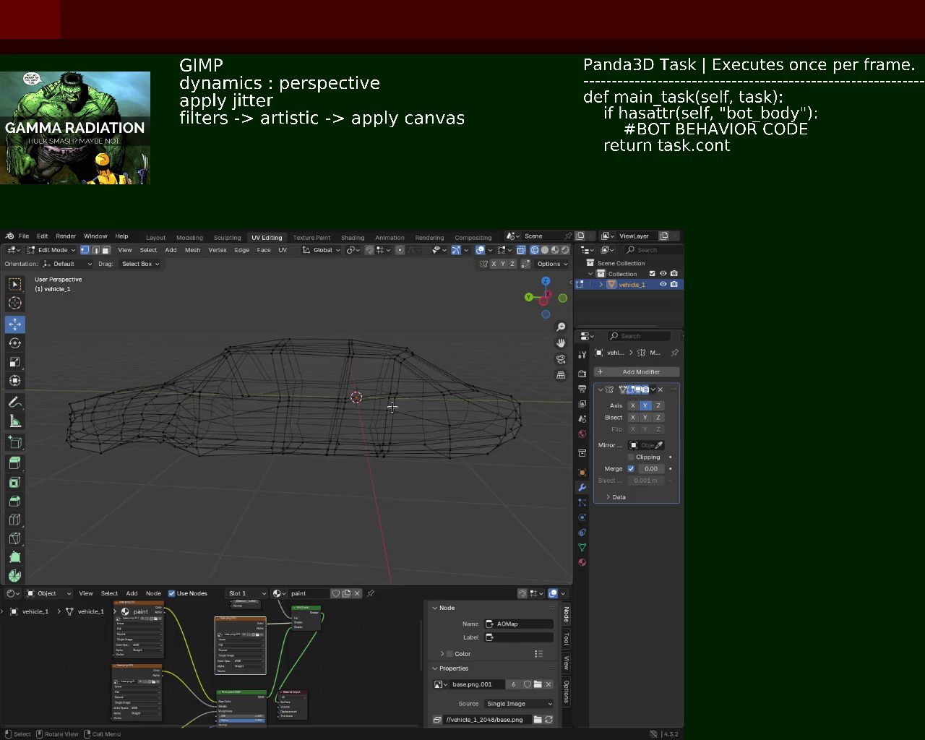
click(396, 396)
drag(395, 357, 395, 353)
drag(320, 388, 344, 362)
click(253, 390)
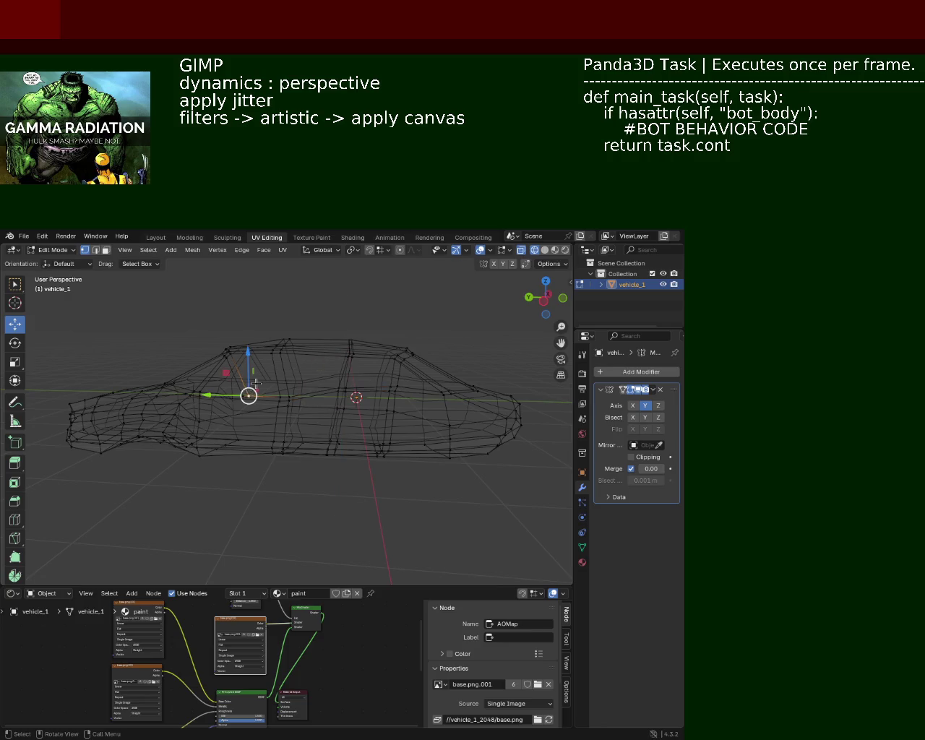
drag(308, 414, 266, 394)
drag(229, 381, 276, 367)
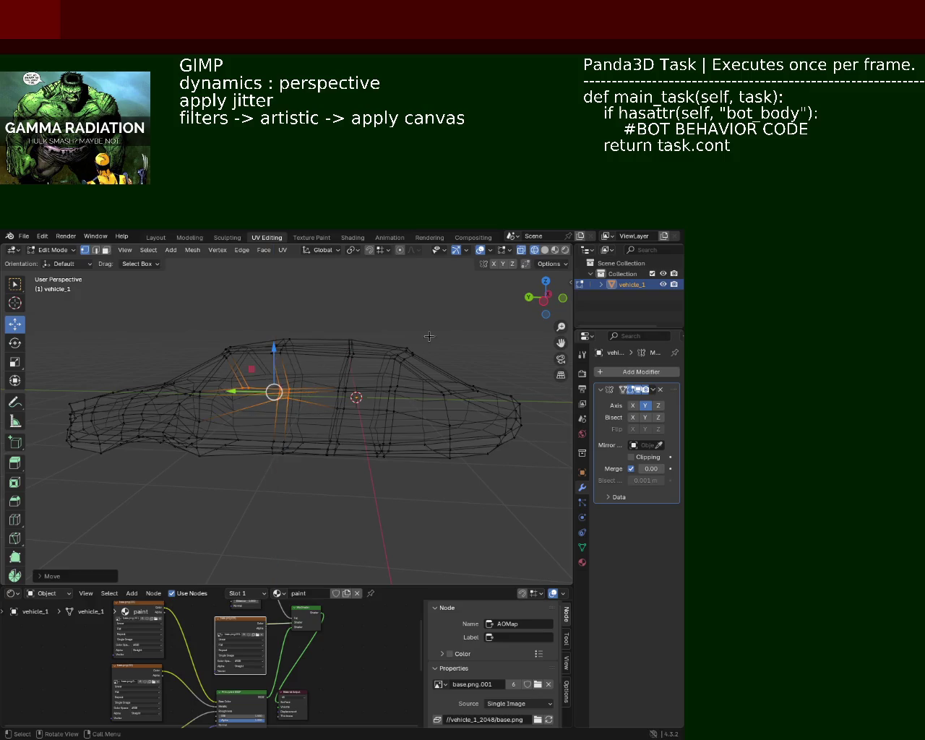
click(546, 251)
Step: Raise a single roof vertex vertically
drag(310, 354, 326, 384)
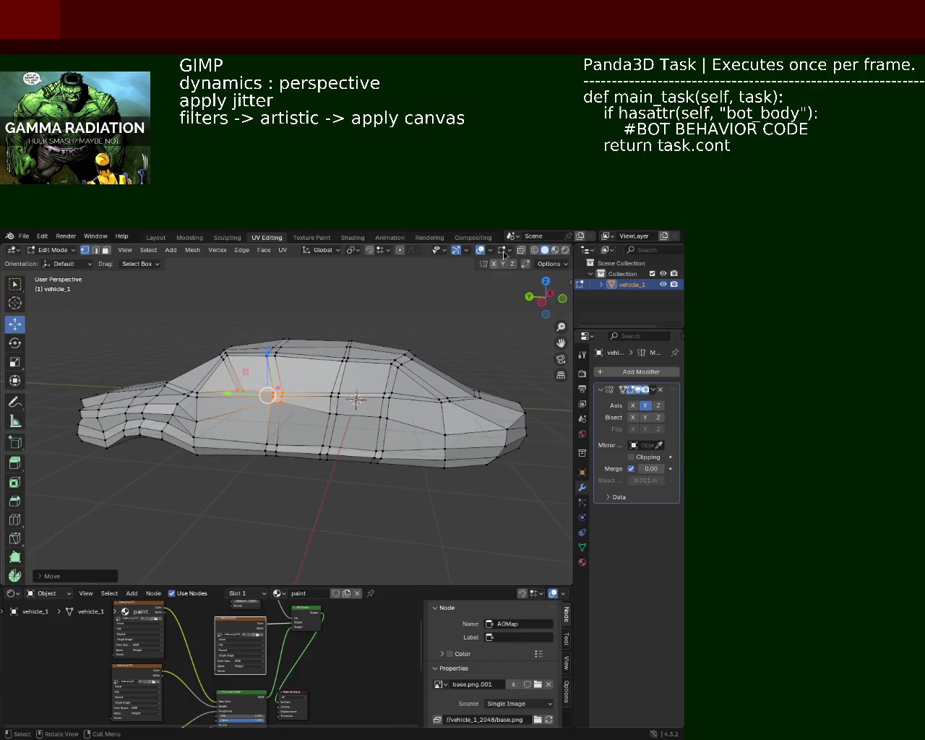
drag(336, 349, 337, 350)
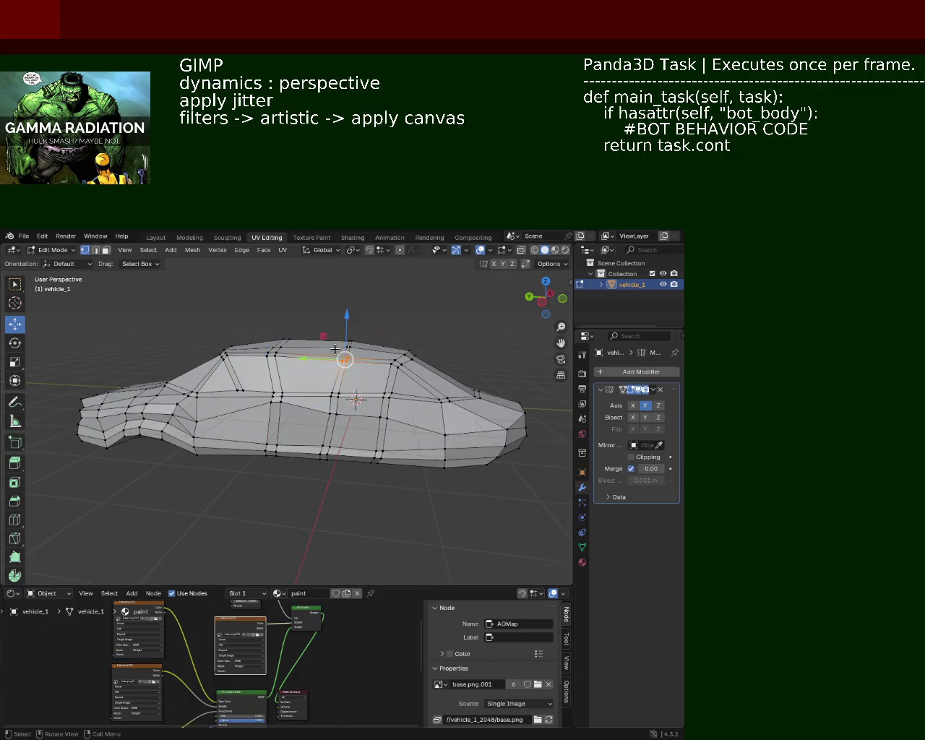
key(g)
key(z)
click(351, 330)
Step: Select vertices on the roof edge and try a vertical move on them
drag(351, 330, 365, 382)
drag(292, 417, 293, 418)
key(g)
key(z)
key(Escape)
drag(390, 509, 320, 439)
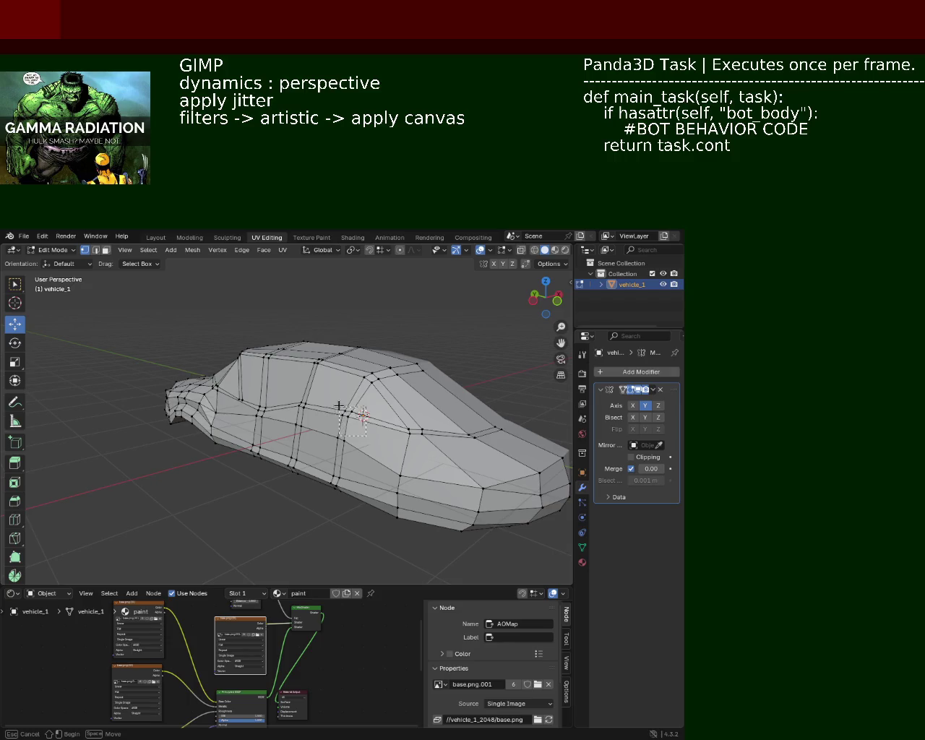
Step: Raise the selected vertices along Z, then adjust a vertex on the car's side vertically
key(g)
key(z)
click(350, 377)
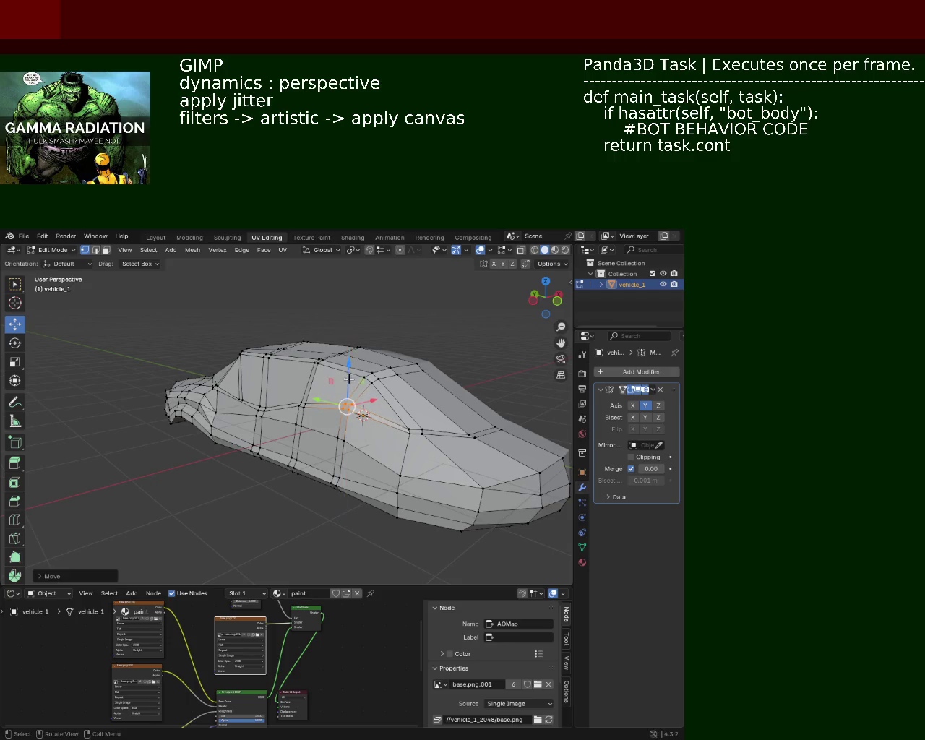
drag(350, 377, 325, 424)
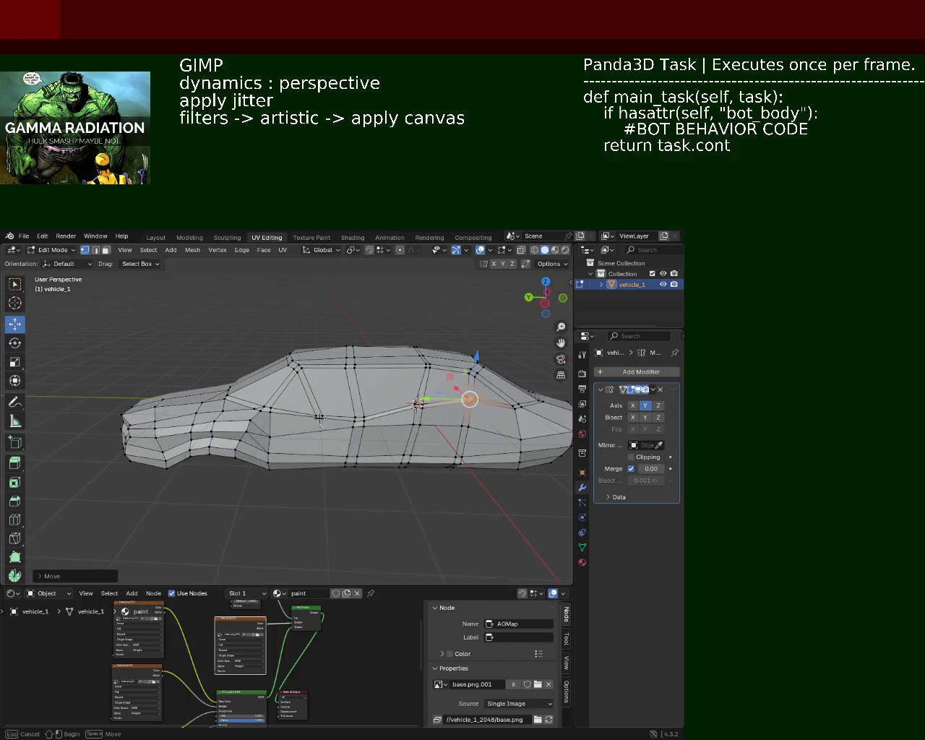
click(319, 409)
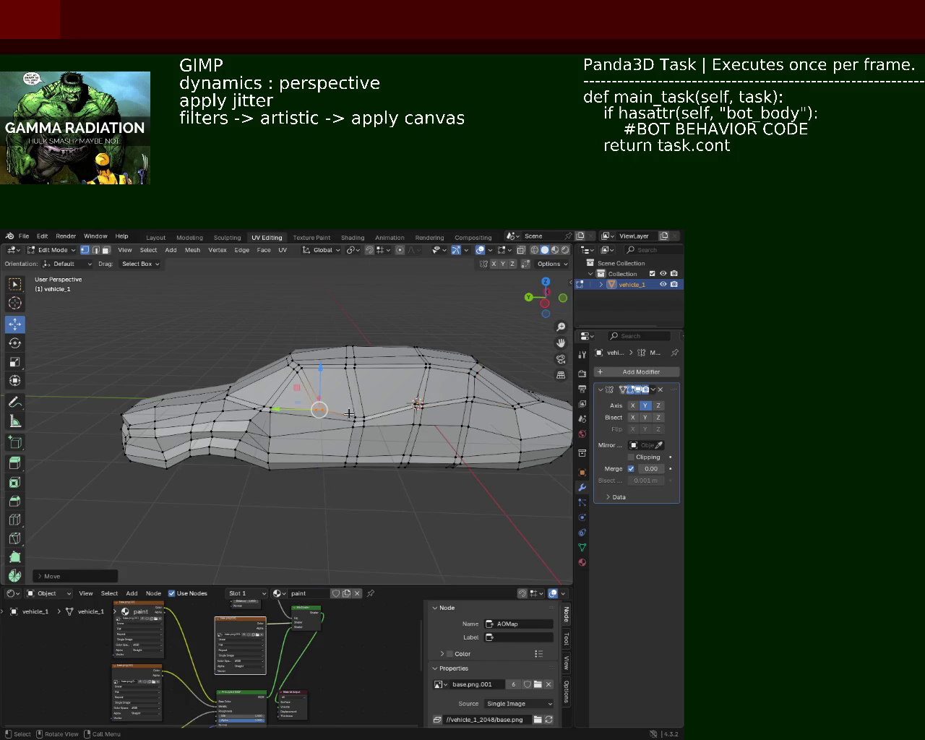
drag(290, 424, 370, 429)
click(458, 428)
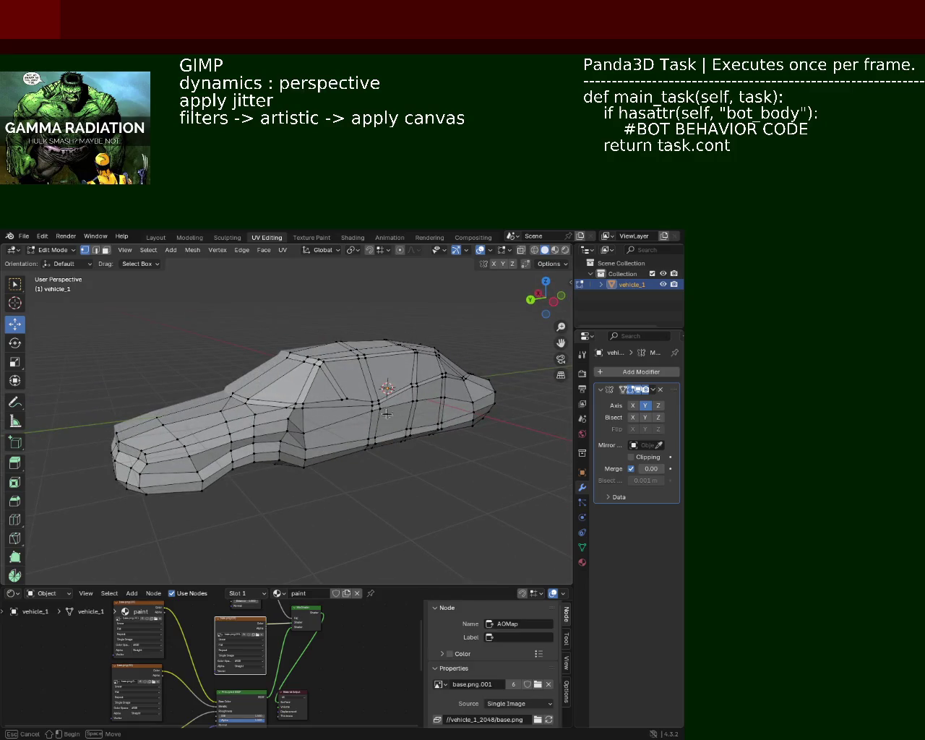
key(g)
key(z)
key(Return)
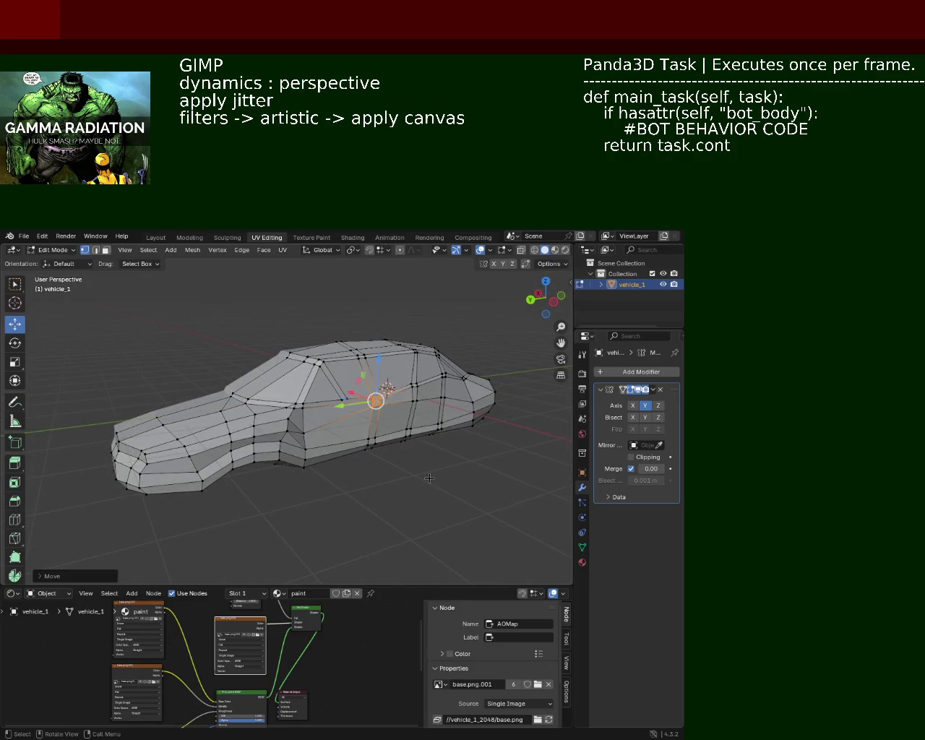
Step: Nudge a lower window-line vertex into place and save vehicle_1.blend
drag(380, 375, 334, 474)
drag(365, 425, 379, 383)
drag(379, 391, 274, 440)
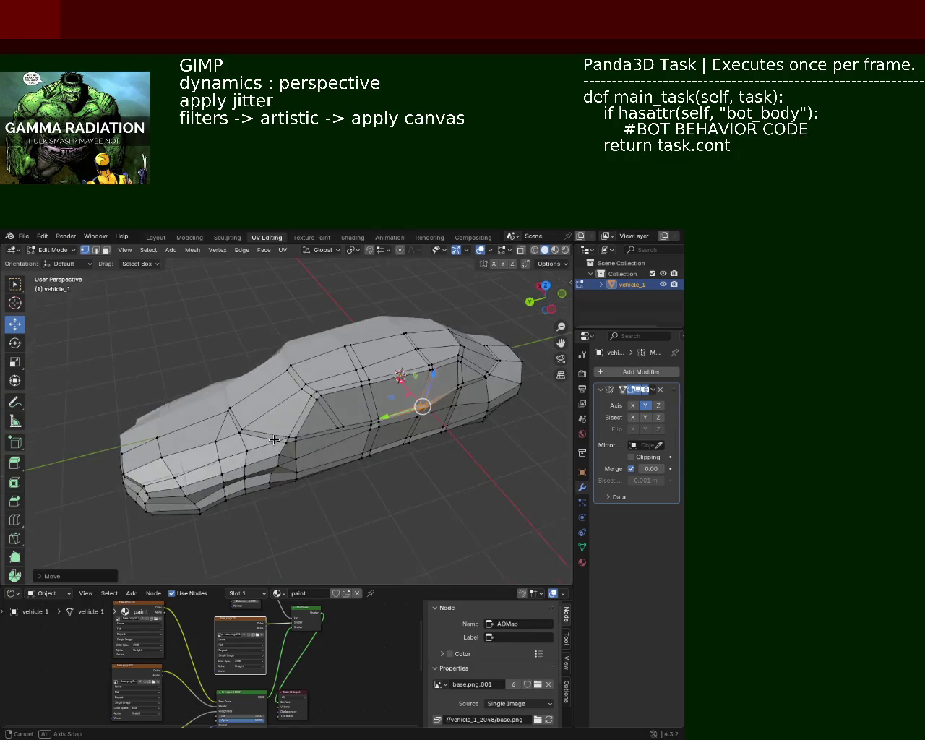
click(331, 435)
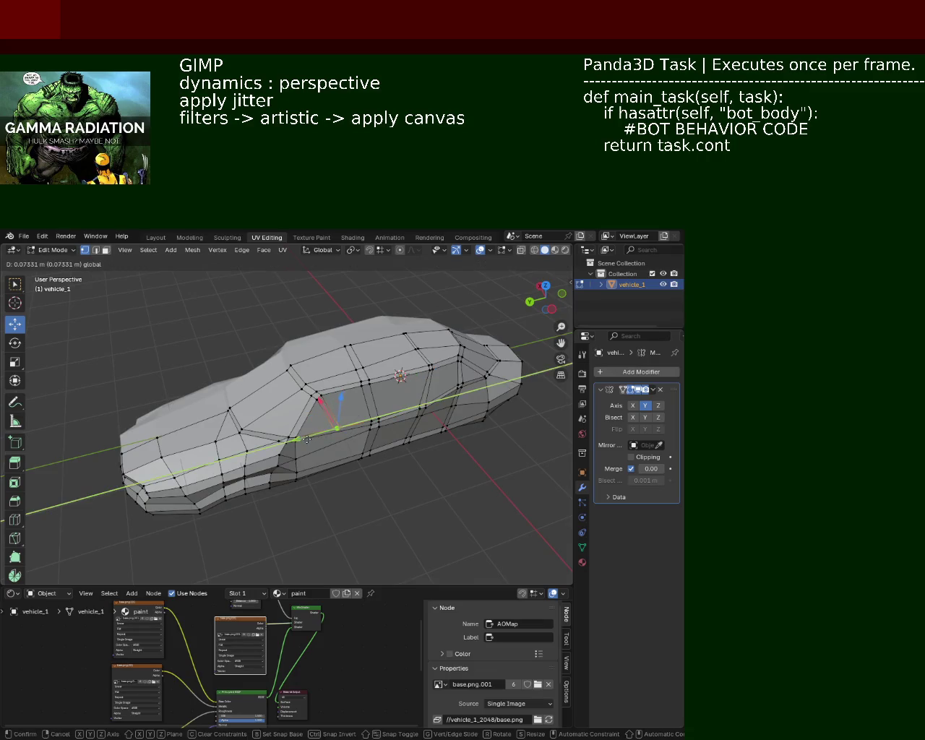
drag(311, 437, 326, 430)
drag(329, 428, 350, 407)
drag(294, 428, 310, 409)
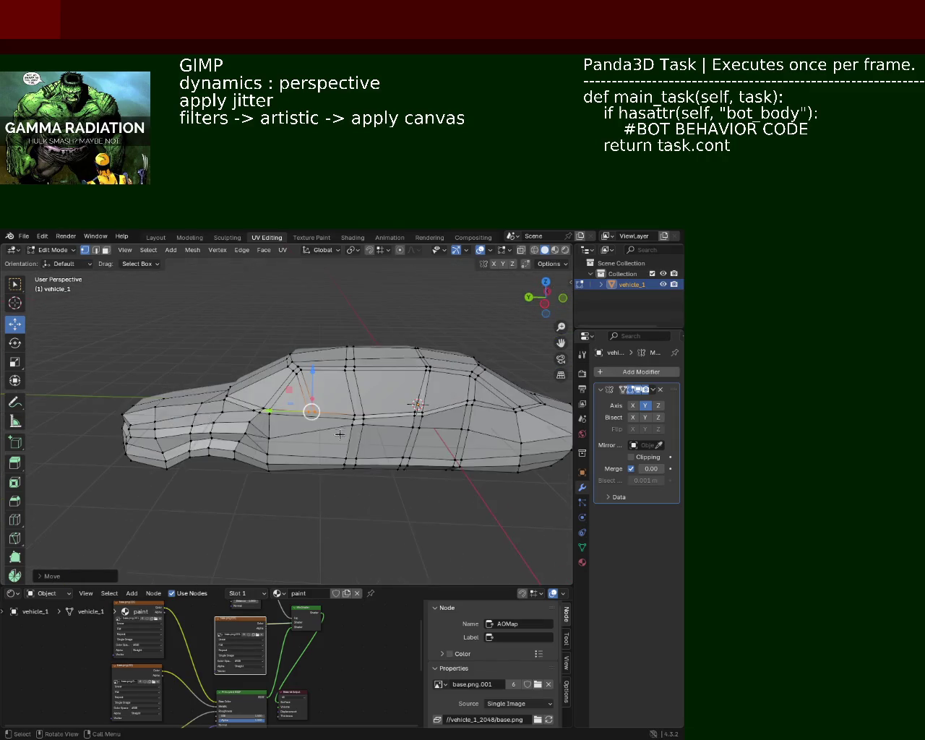
key(ctrl+s)
Step: Move another vertex on the car's side vertically along Z
drag(431, 513, 337, 401)
drag(337, 402, 367, 419)
key(g)
key(z)
key(Return)
click(211, 437)
Step: Set the height of the vertex near the rear window and lower a window-line vertex along Z
drag(210, 437, 364, 453)
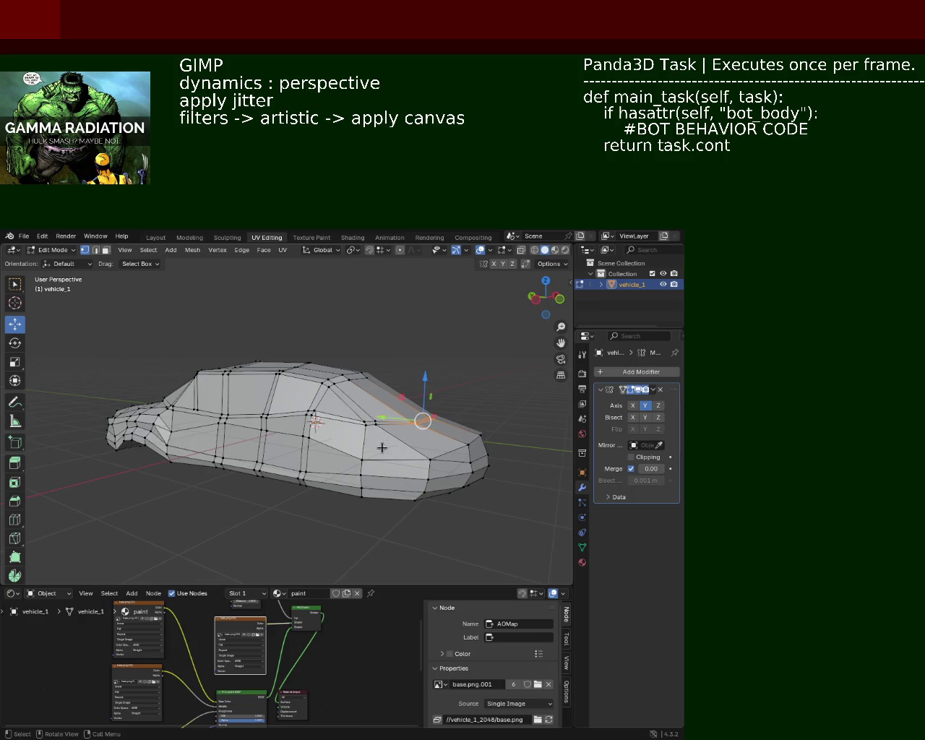
drag(360, 419, 361, 418)
key(g)
key(z)
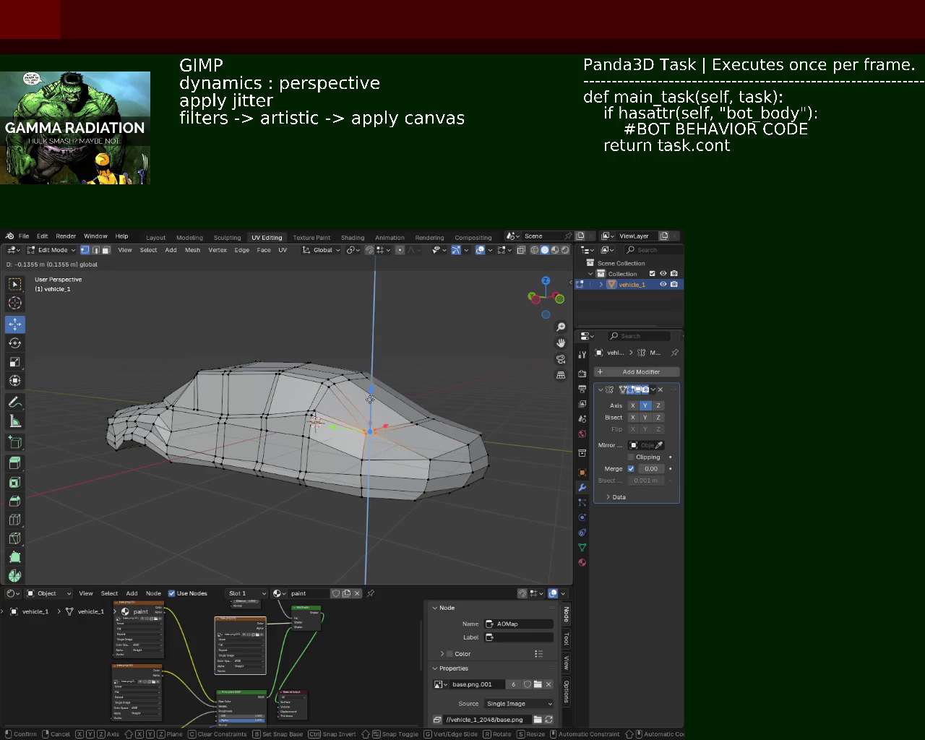
click(370, 399)
click(308, 494)
click(313, 397)
key(g)
key(z)
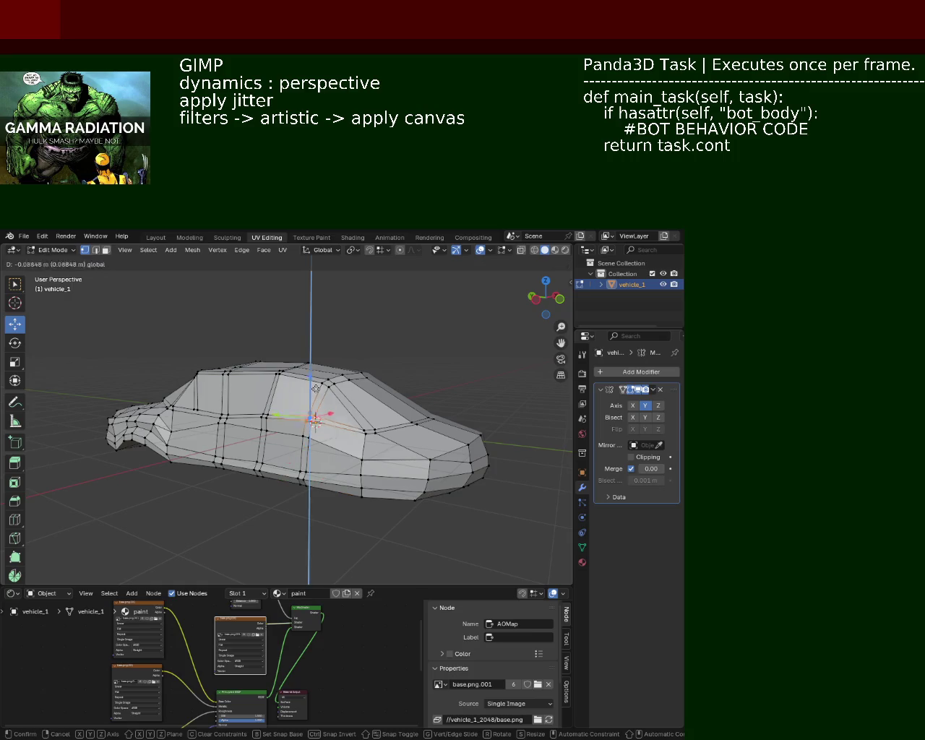
click(316, 385)
Step: Lower the roof-corner vertex along Z and fine-tune its height from a closer cabin view
drag(316, 386, 247, 371)
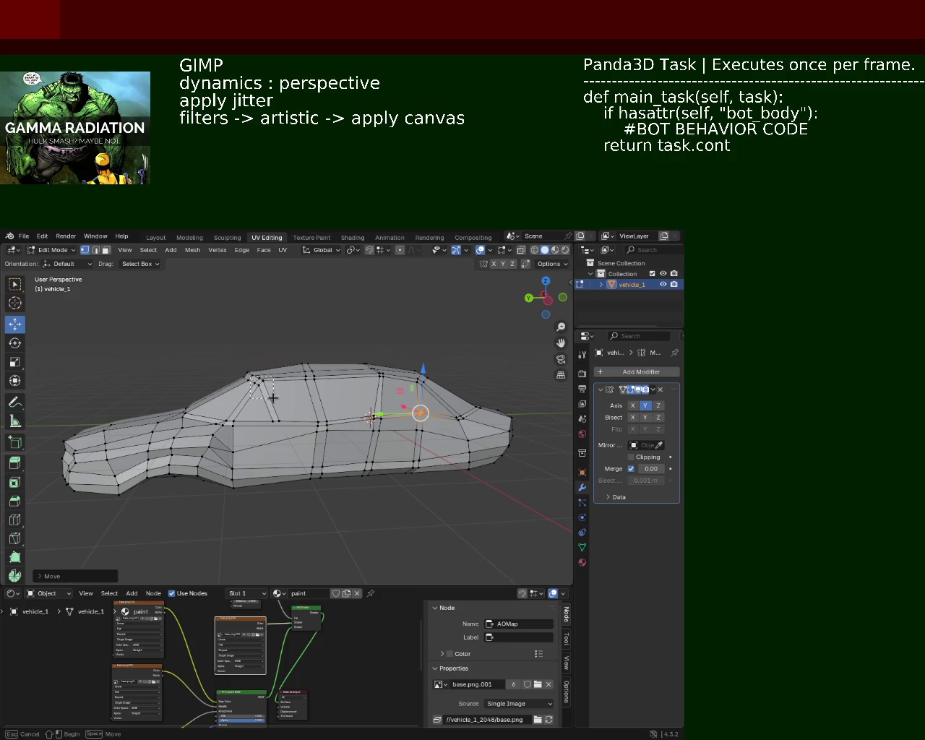
drag(250, 375, 273, 397)
key(g)
key(z)
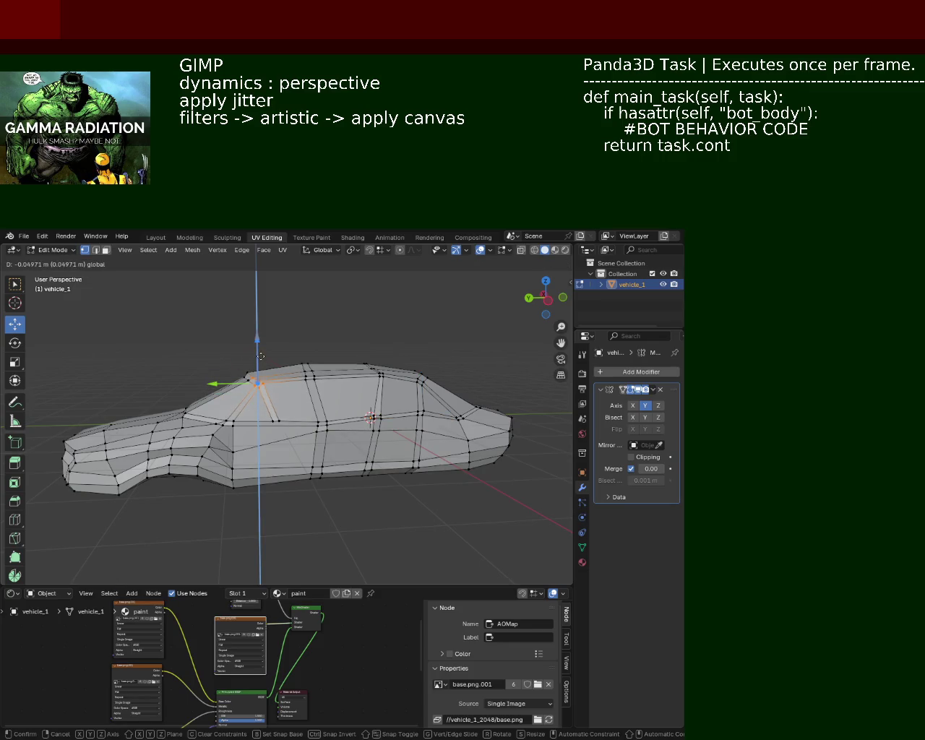
click(260, 356)
drag(260, 356, 295, 409)
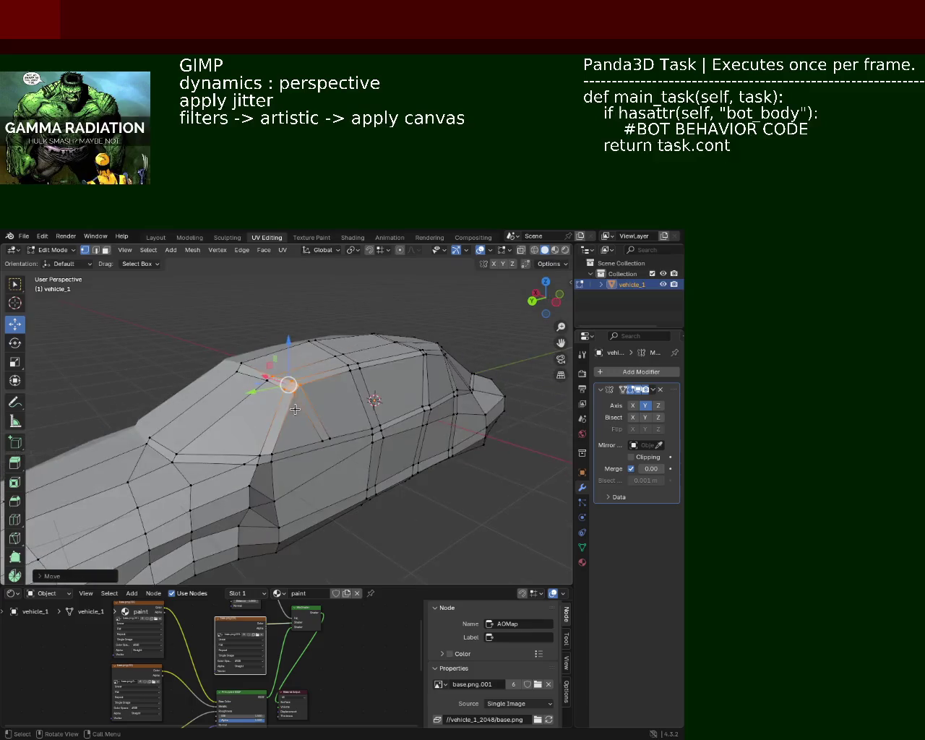
drag(269, 390, 231, 354)
key(g)
key(z)
click(263, 379)
Step: Raise the neighbouring pillar vertex and shift the next roof vertex sideways and vertically
click(263, 379)
drag(274, 351, 274, 339)
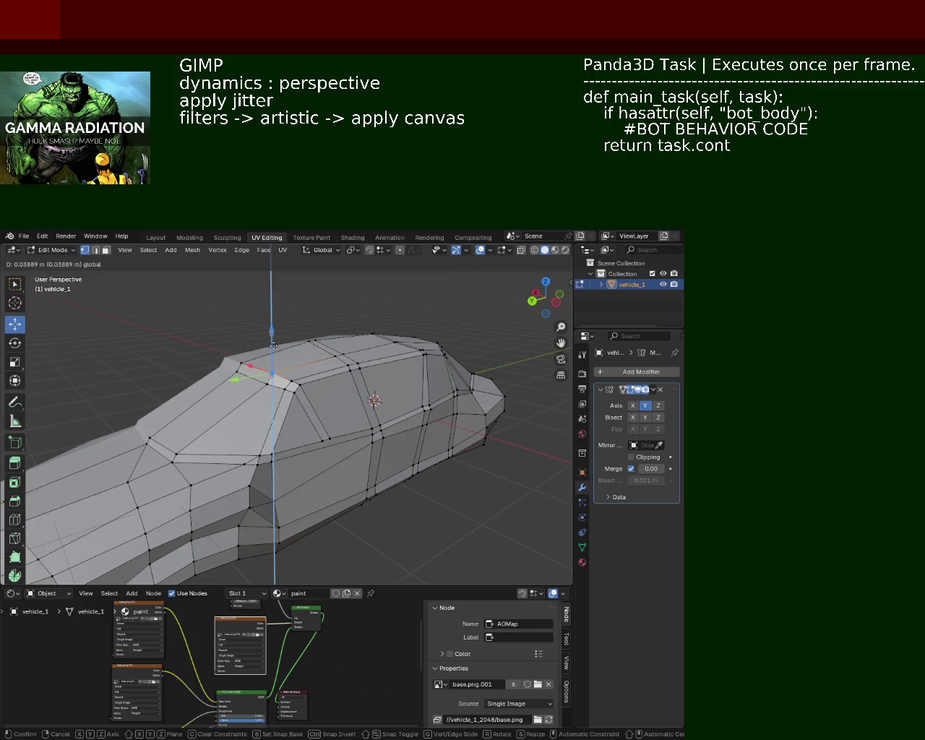
click(273, 346)
click(299, 385)
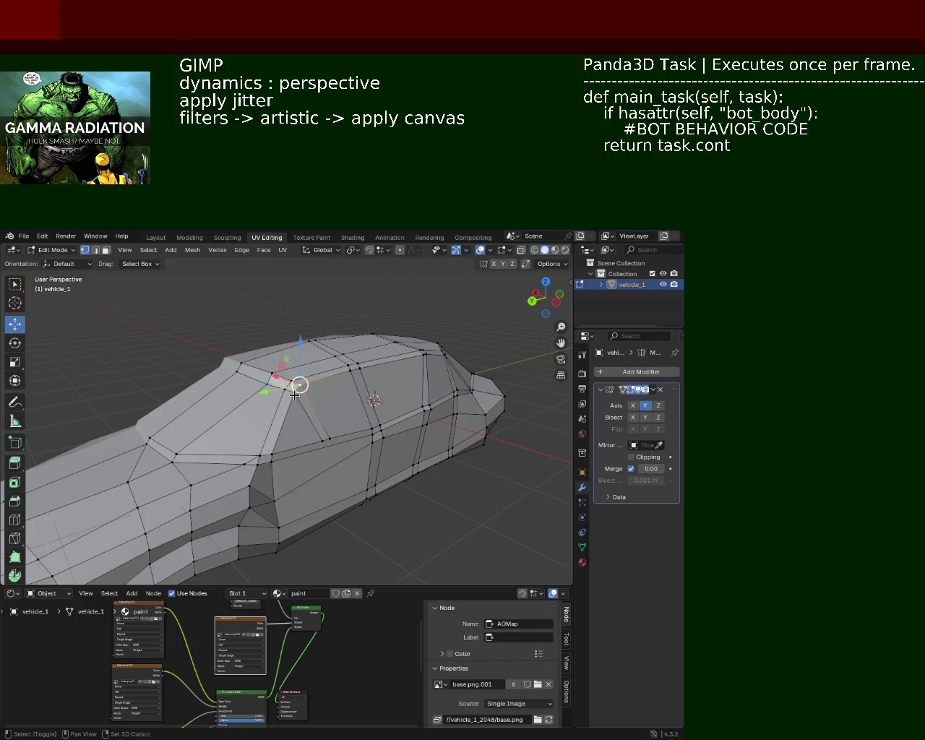
drag(299, 365, 288, 381)
key(g)
key(z)
click(287, 383)
Step: Reposition a vertex on the lower side body
click(451, 444)
drag(389, 491, 326, 485)
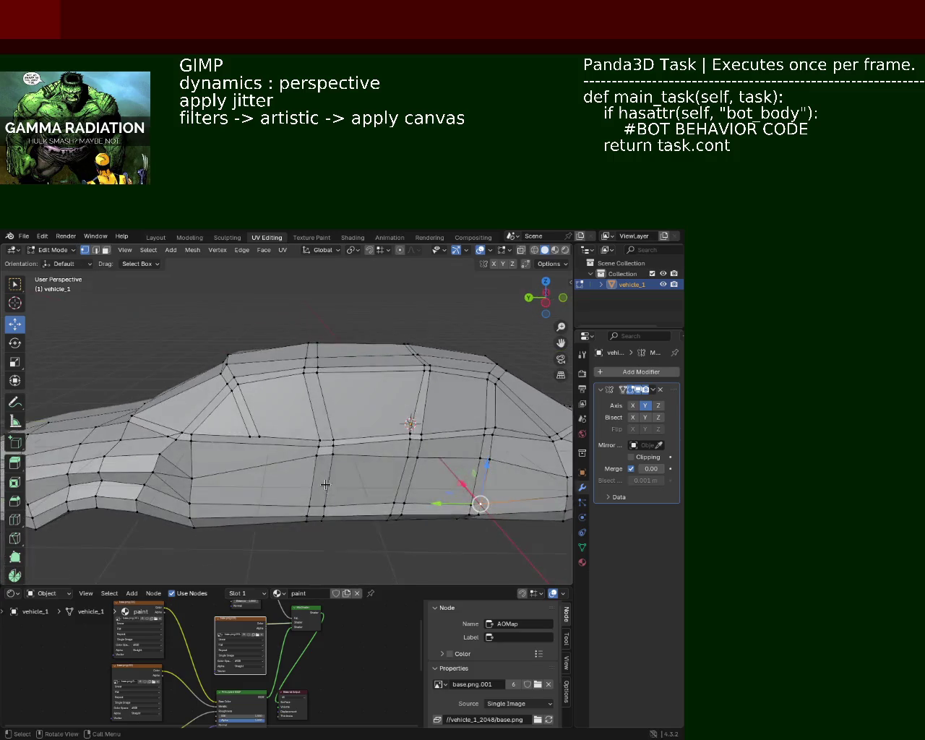
drag(309, 438, 349, 411)
key(g)
click(390, 388)
Step: Lower the windshield-corner vertex, slide the adjacent roof vertex lengthwise, and save vehicle_1.blend
click(248, 369)
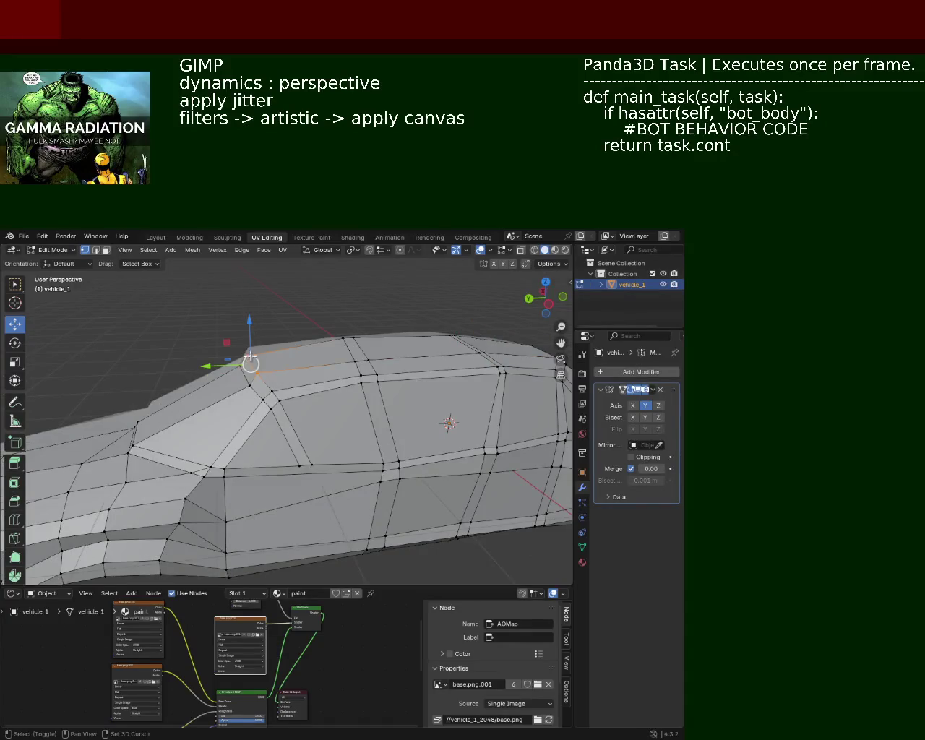
drag(250, 356, 256, 334)
drag(256, 333, 341, 402)
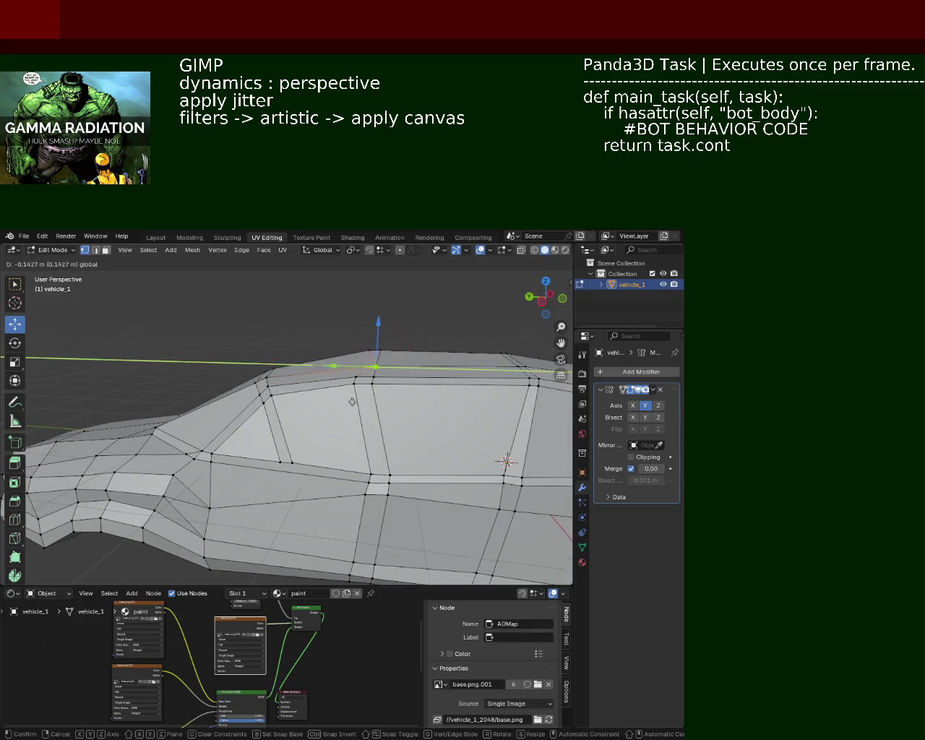
click(348, 405)
drag(349, 385, 352, 380)
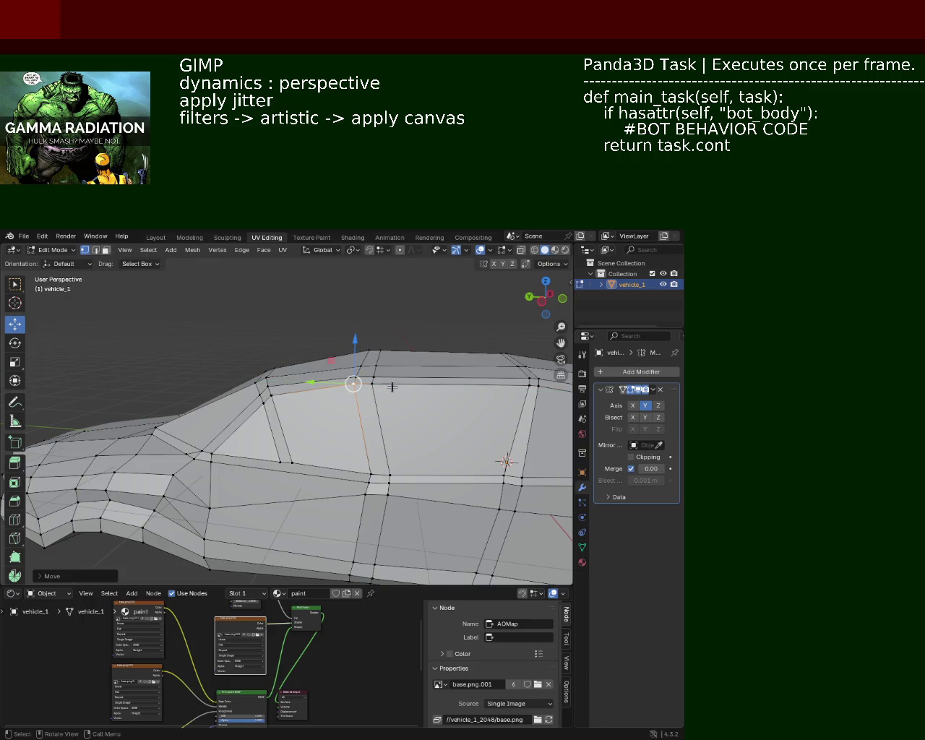
drag(287, 482, 360, 458)
key(ctrl+s)
drag(455, 516, 301, 412)
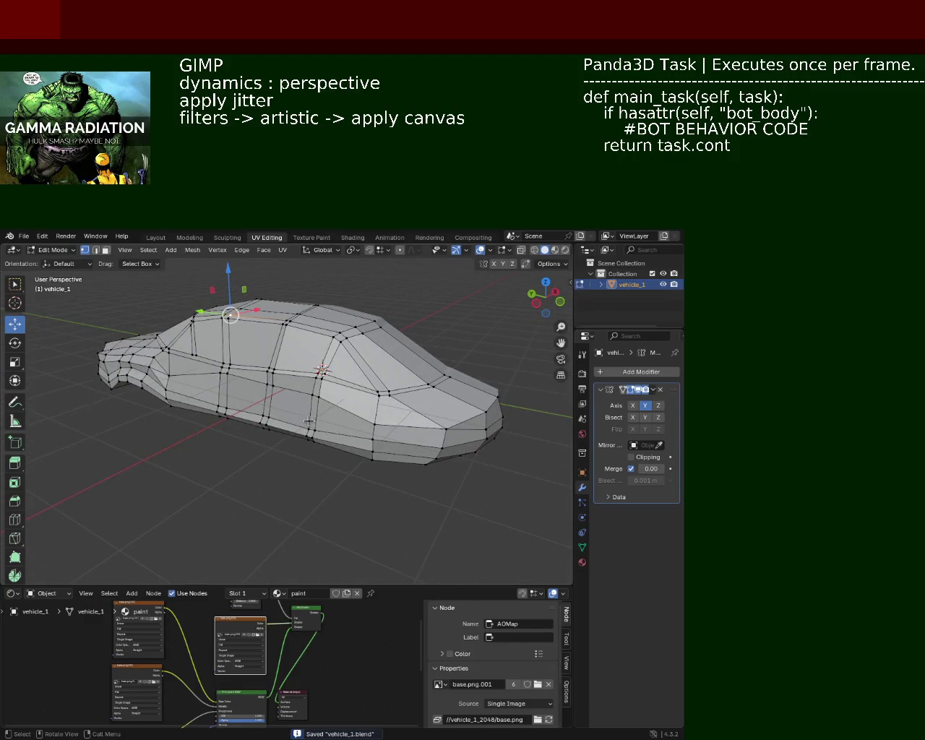
drag(299, 459, 338, 451)
Step: Raise a few lower side-body vertices slightly along Z and save vehicle_1.blend
click(331, 426)
drag(369, 417, 386, 413)
click(389, 437)
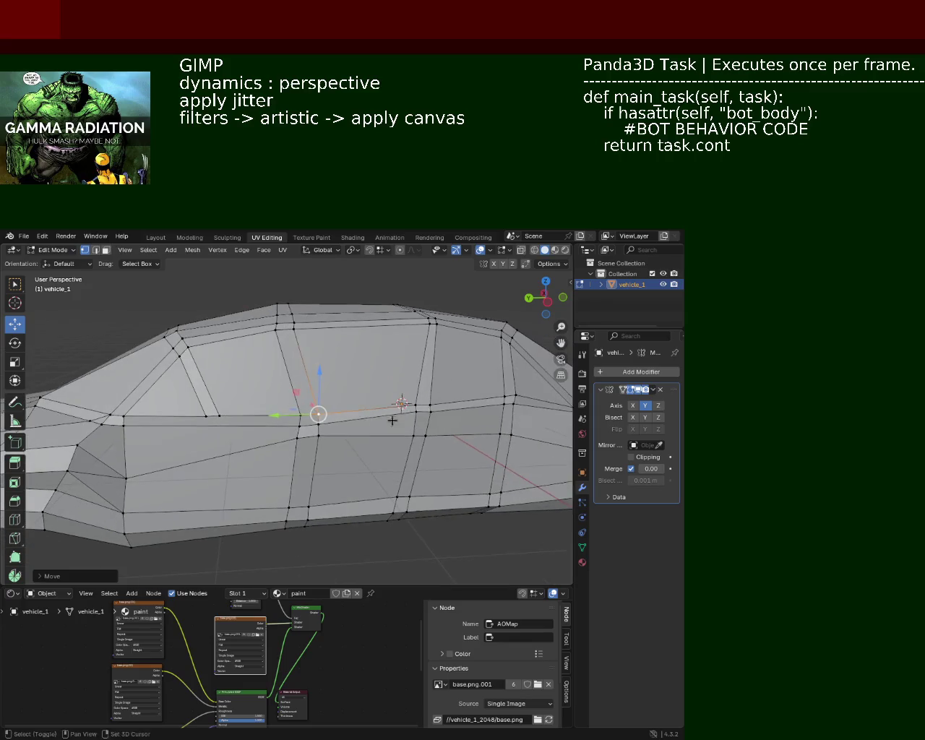
drag(391, 421, 429, 411)
drag(426, 382, 425, 390)
click(424, 436)
drag(473, 428, 406, 427)
drag(448, 366, 415, 398)
key(ctrl+s)
Step: Nudge another side vertex slightly along Y, then view the car from a front three-quarter angle
drag(374, 351, 309, 381)
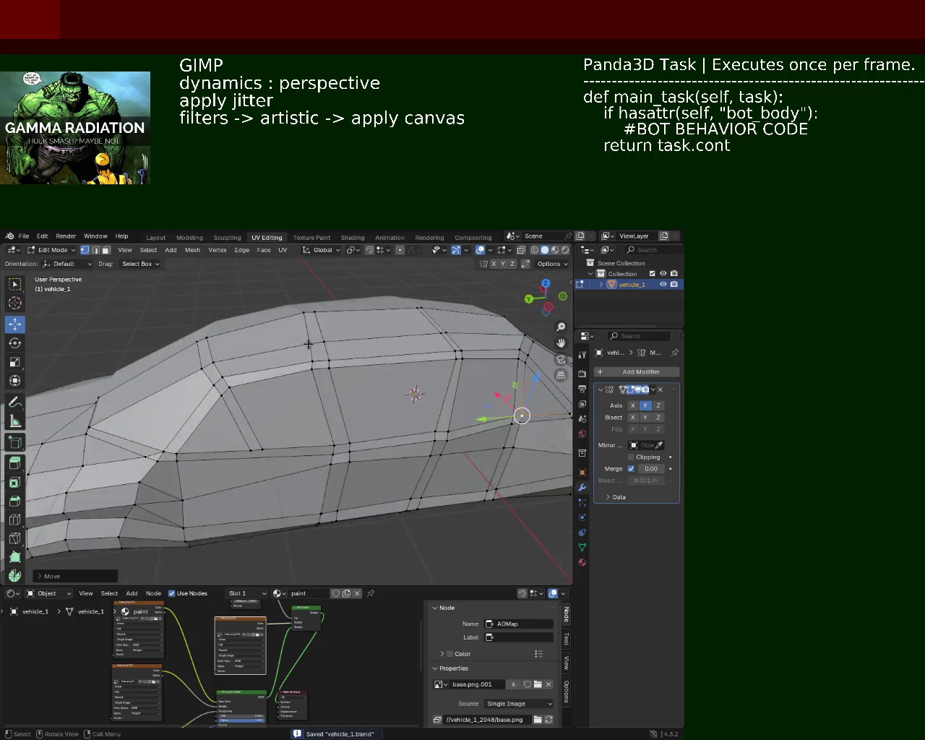
click(309, 379)
drag(289, 365, 296, 364)
click(400, 439)
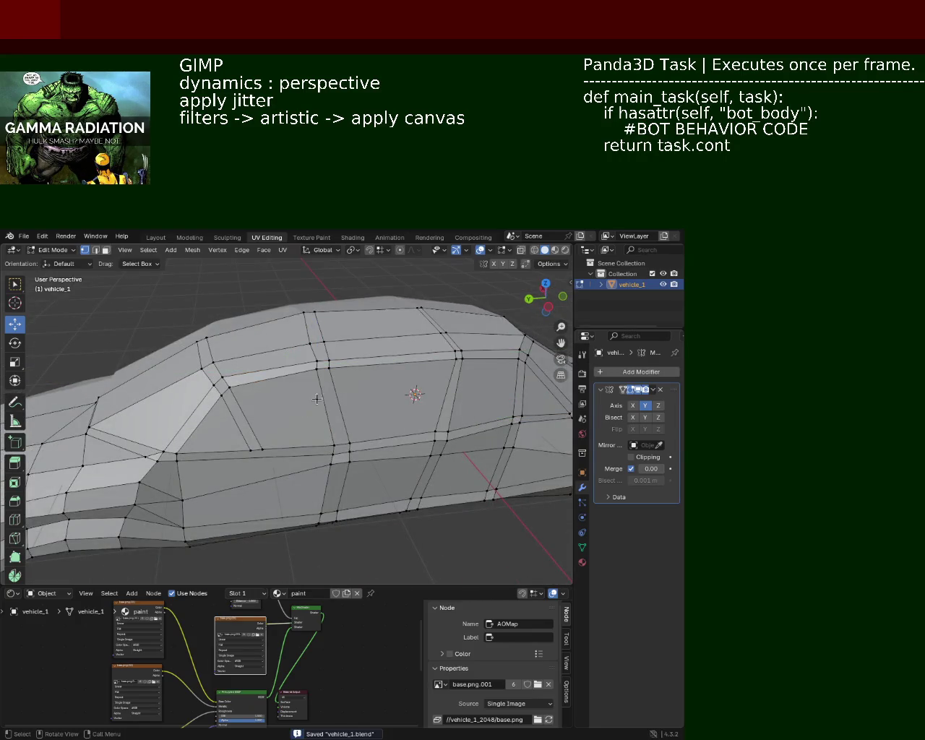
drag(453, 440, 307, 397)
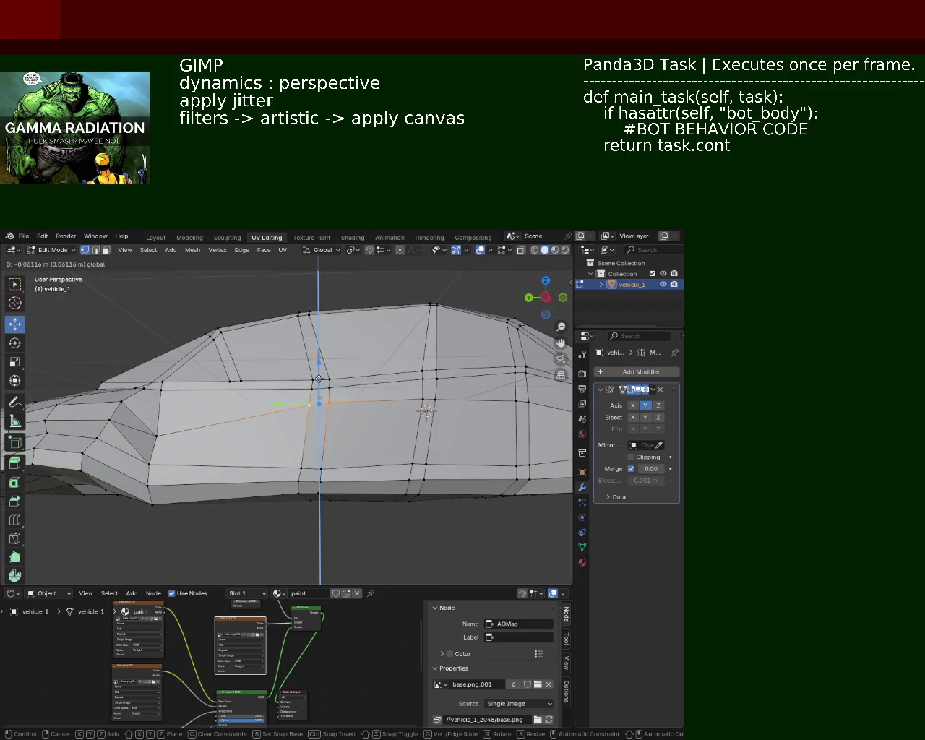
scroll(down, 3)
drag(344, 423, 449, 475)
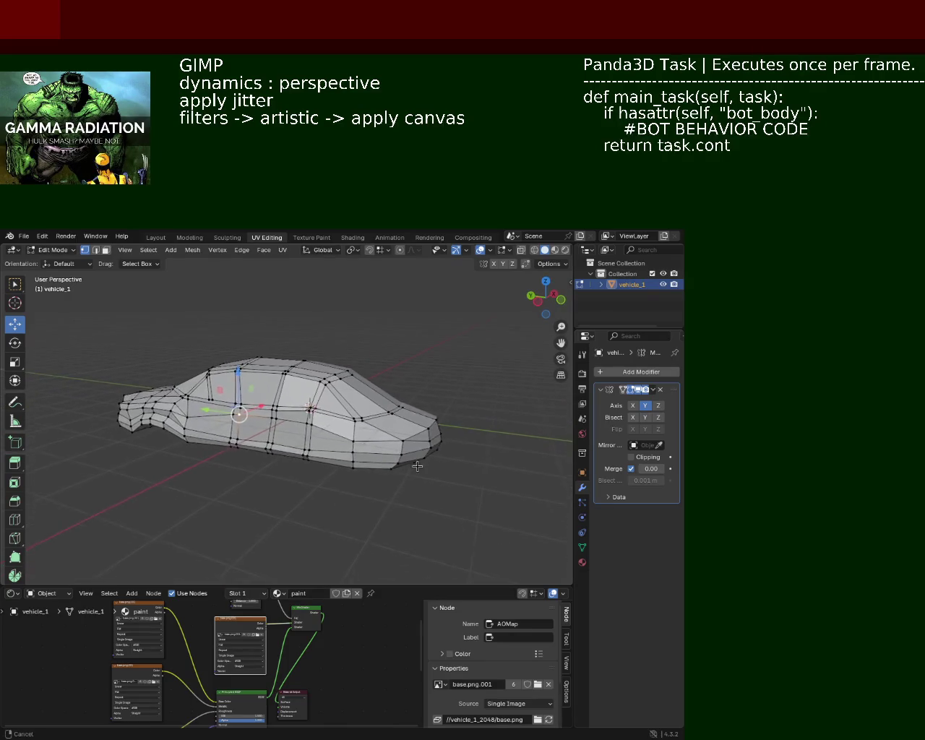
Step: In X-ray view, box-select the car's end vertices, lower them along Z and shift them along Y
click(535, 249)
drag(535, 253, 496, 474)
drag(495, 473, 415, 390)
drag(415, 389, 400, 433)
key(g)
key(z)
click(400, 433)
key(g)
key(y)
click(475, 328)
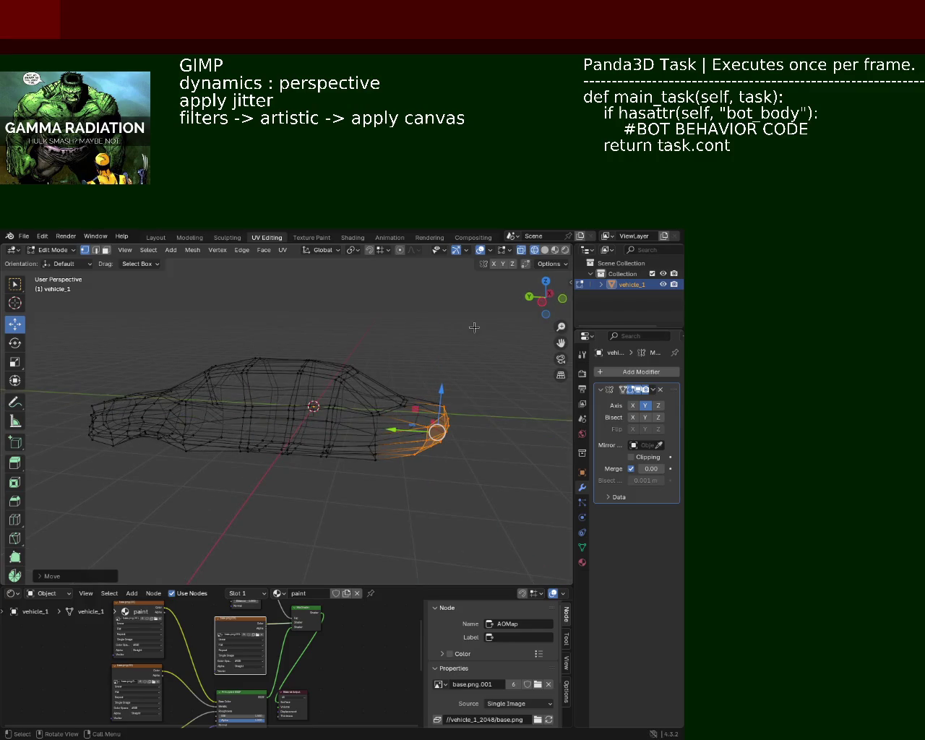
Step: Back in solid shading, lower the end vertices a little more along Z
click(545, 250)
drag(471, 400, 456, 404)
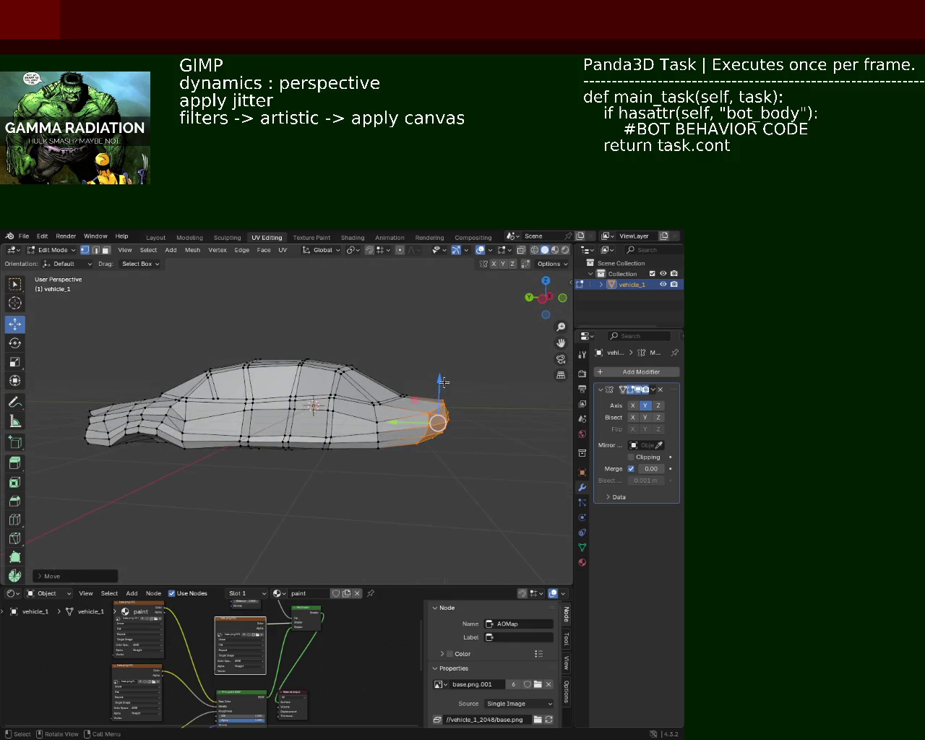
drag(440, 380, 439, 384)
click(521, 448)
Step: Slide a back pillar vertex along Y and nudge a vertex near the window line
drag(521, 448, 388, 430)
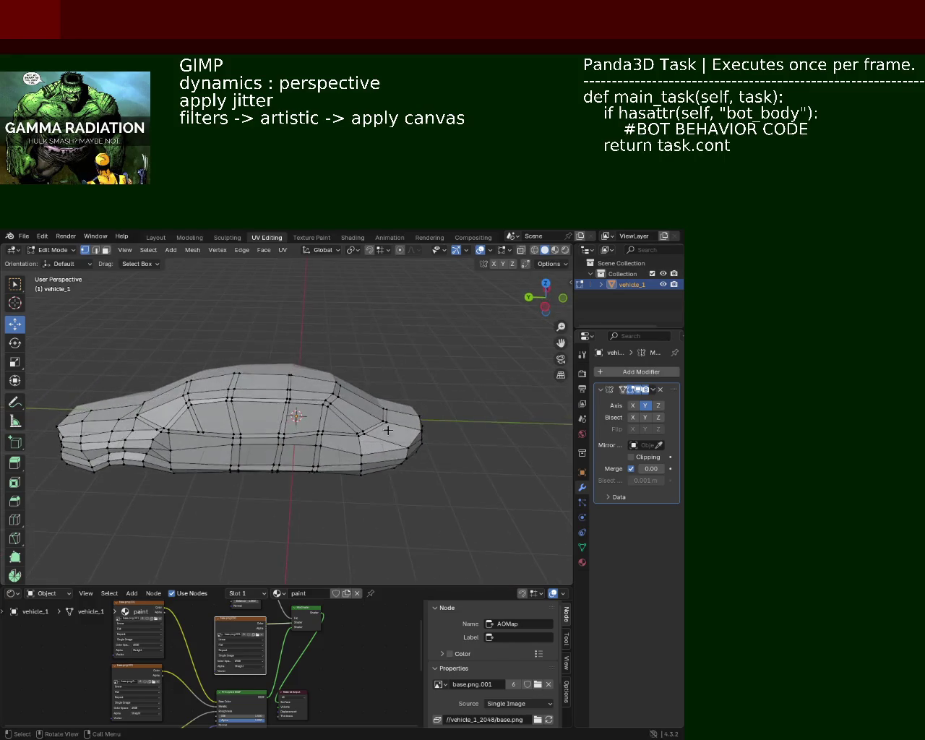
drag(362, 416, 358, 419)
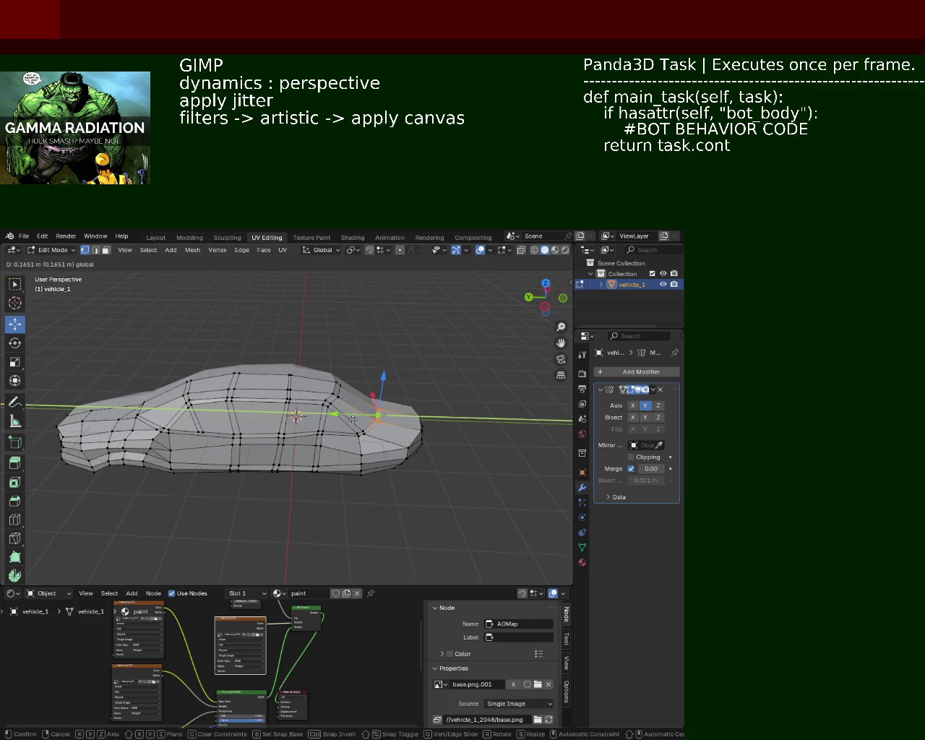
drag(358, 419, 450, 441)
click(304, 495)
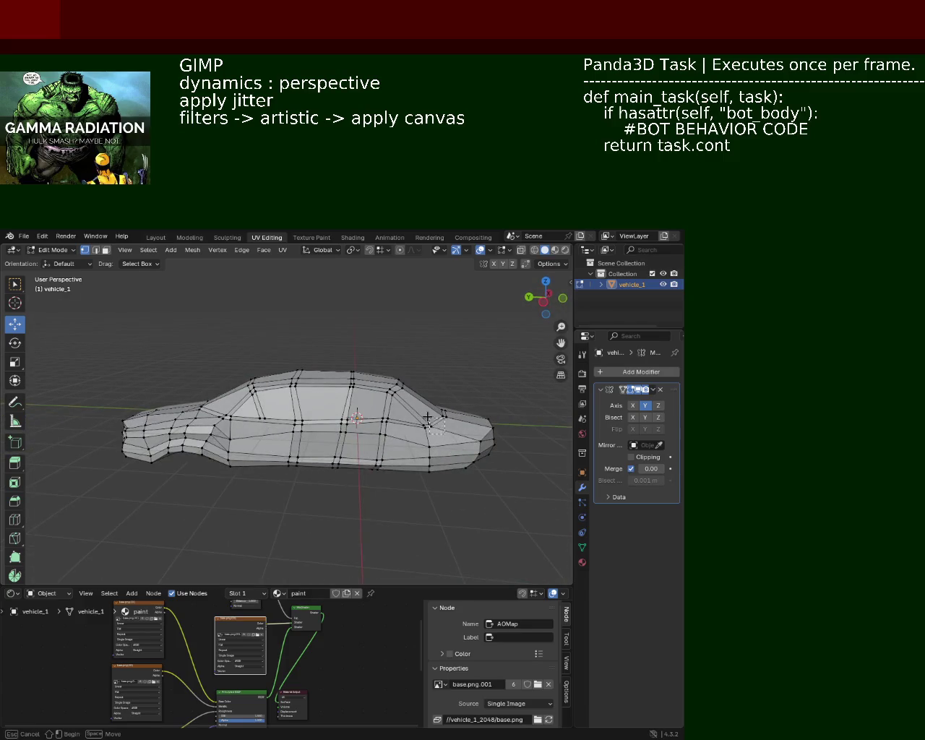
key(g)
click(411, 407)
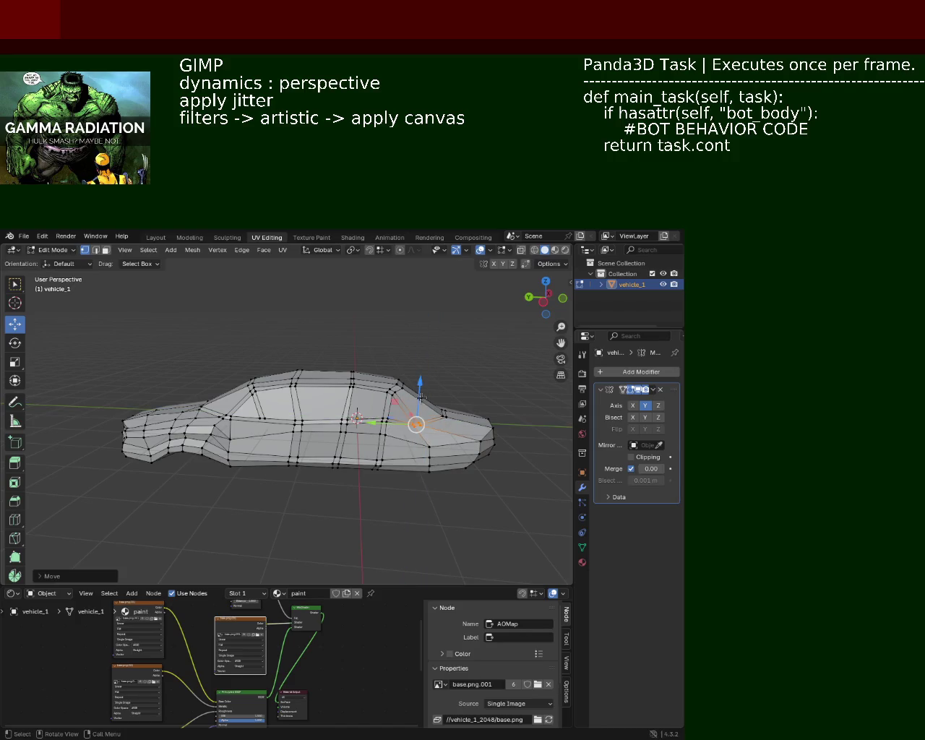
drag(405, 492, 323, 453)
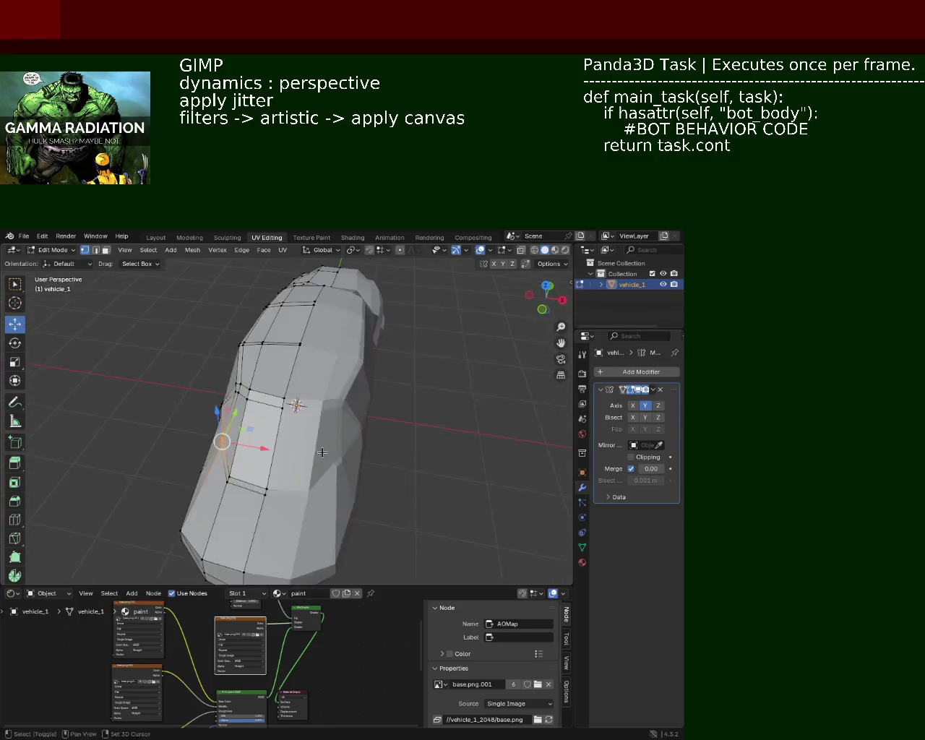
Step: Pull the lower and upper pillar vertices inward along X
scroll(up, 3)
drag(289, 413, 332, 434)
key(g)
key(x)
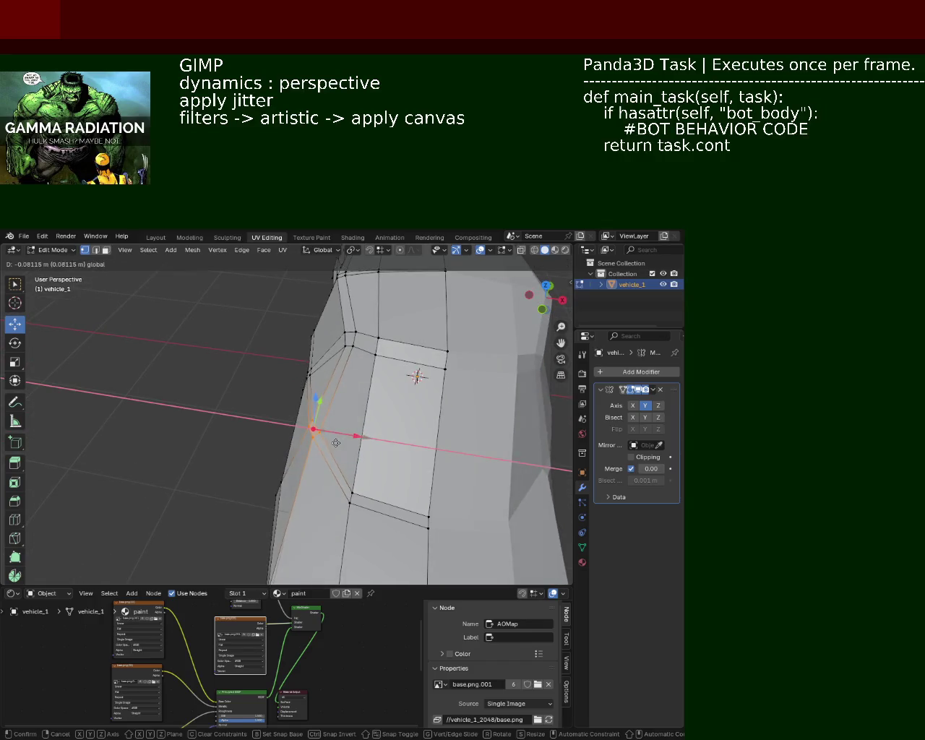
click(335, 442)
drag(372, 316, 335, 357)
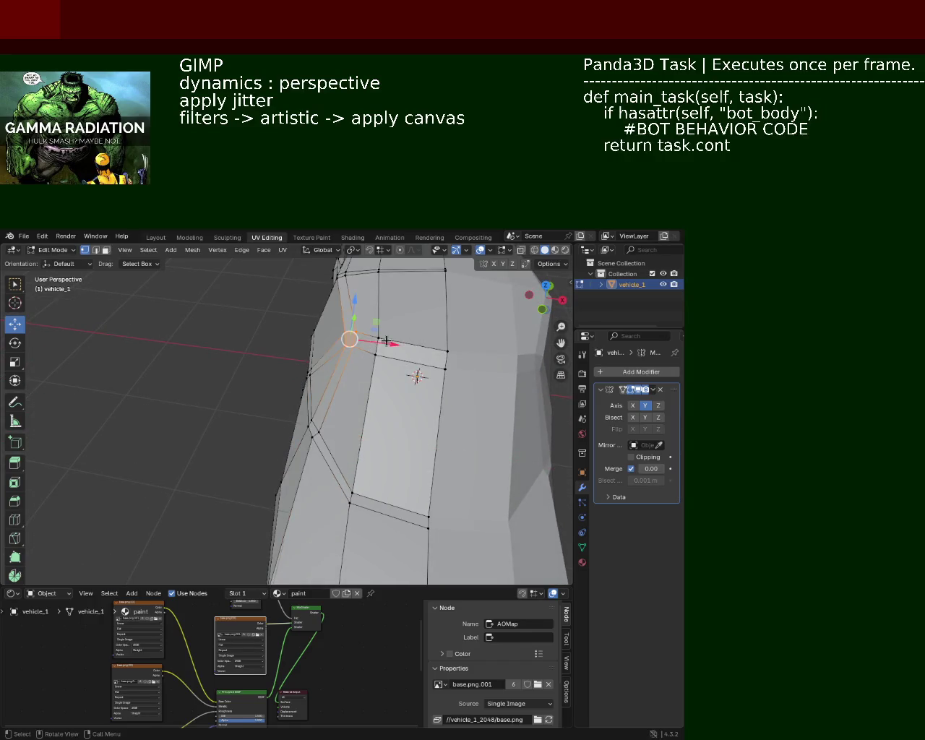
key(g)
key(x)
click(371, 341)
scroll(down, 3)
drag(371, 341, 360, 470)
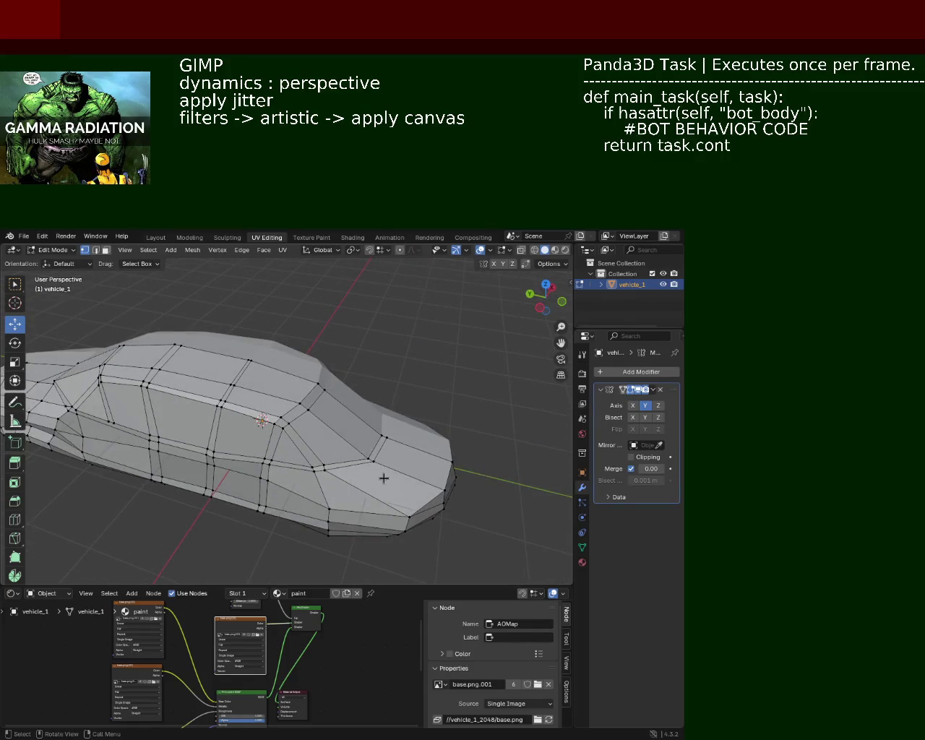
click(347, 449)
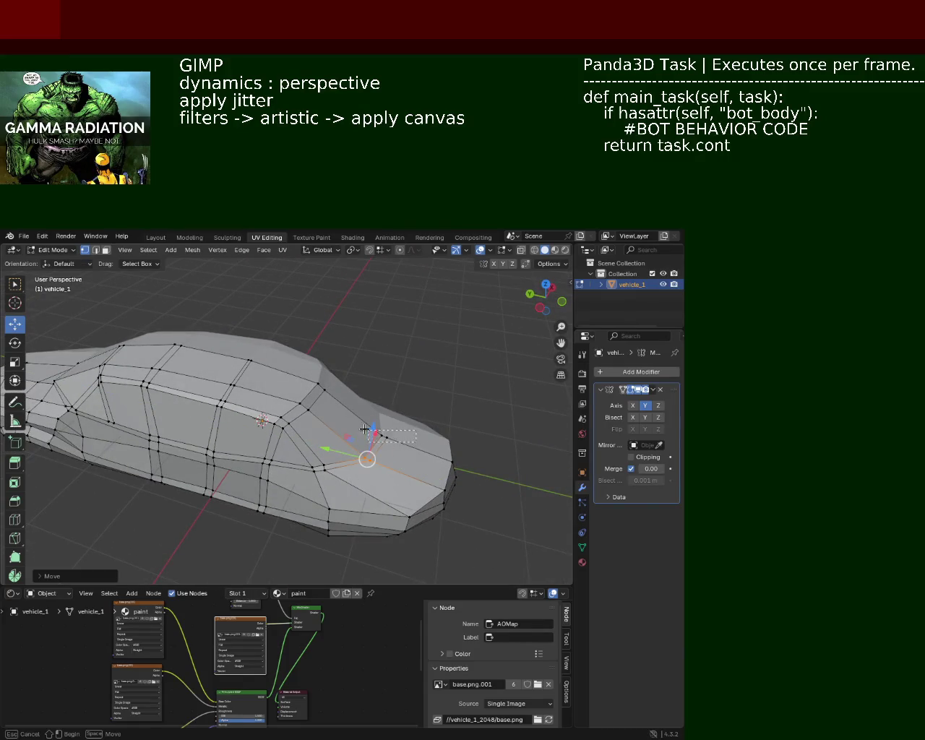
Step: Slide two vertices at the windshield base along Y
drag(364, 430, 362, 428)
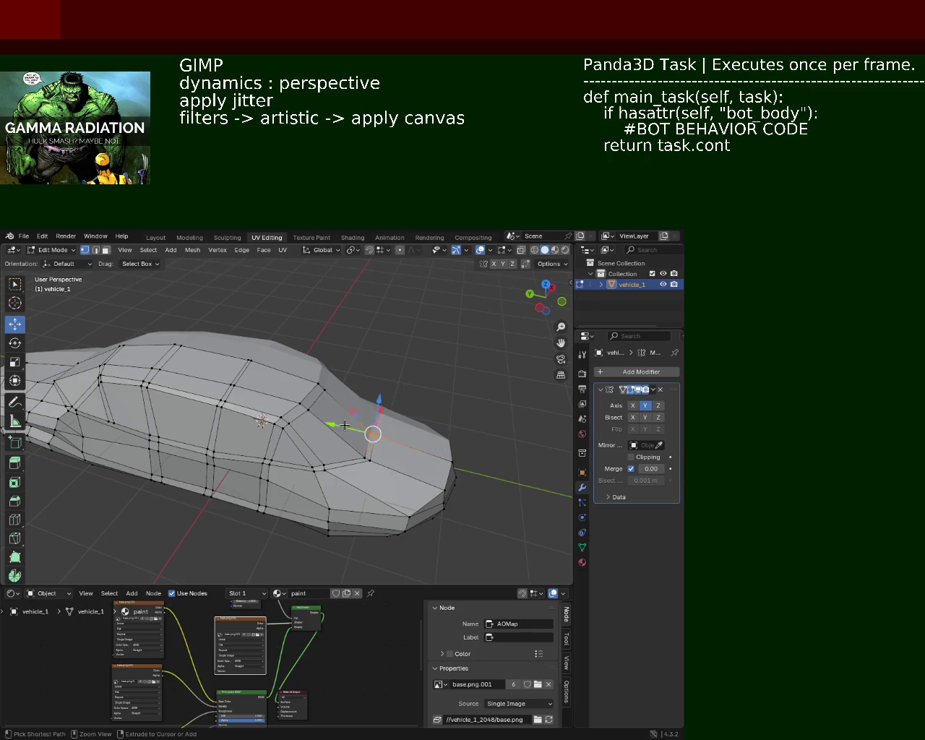
drag(366, 434, 361, 432)
drag(361, 432, 350, 447)
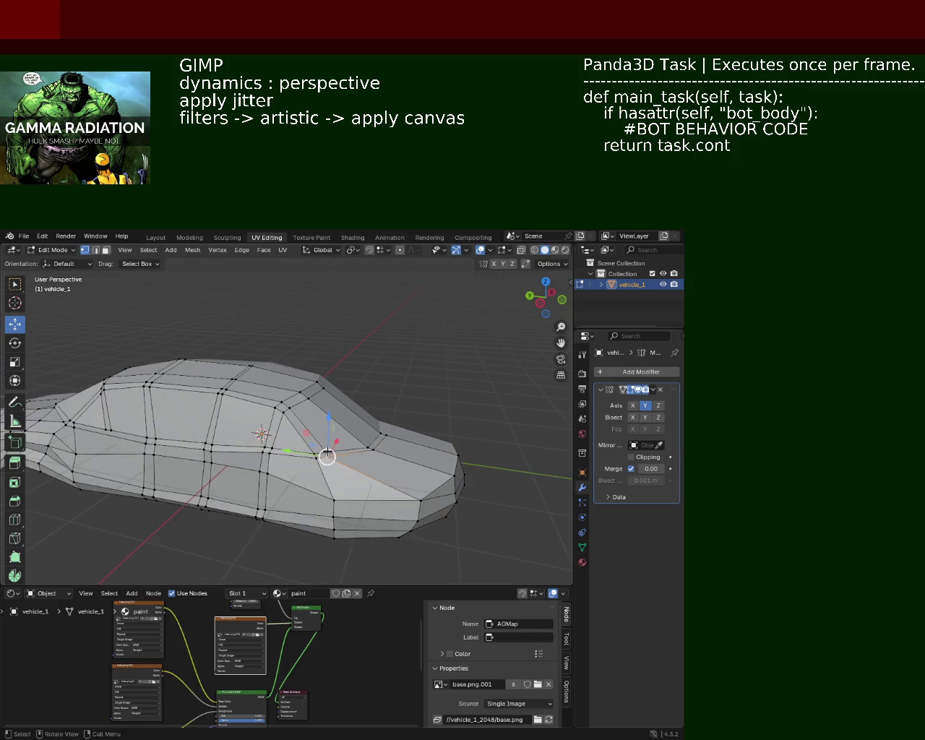
drag(363, 432, 305, 450)
drag(333, 474, 381, 462)
drag(236, 556, 389, 423)
scroll(down, 3)
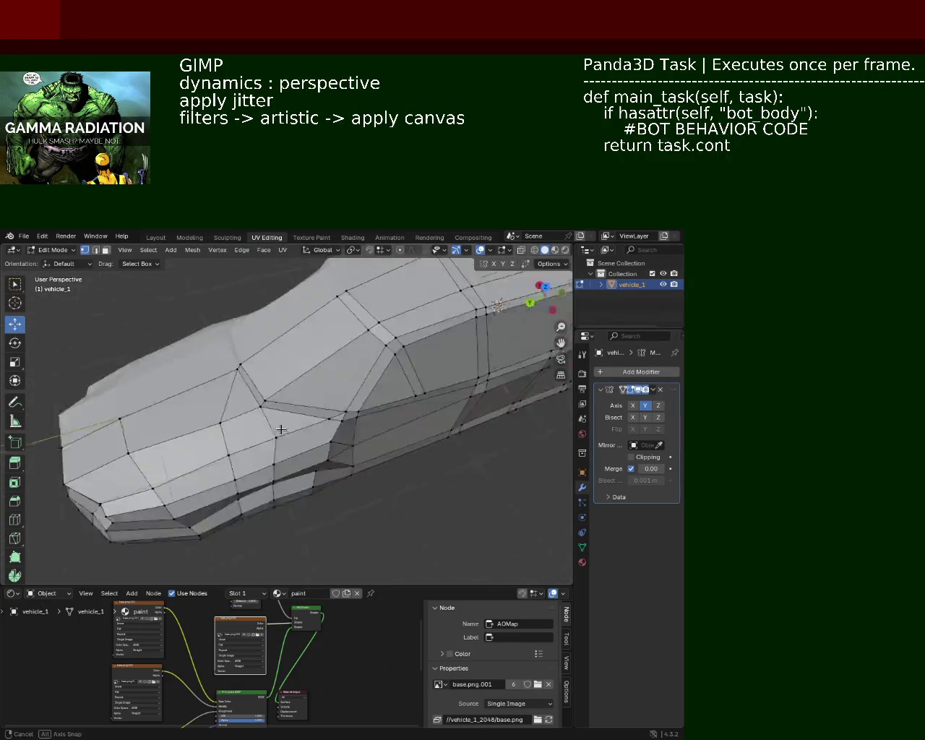
drag(262, 427, 261, 419)
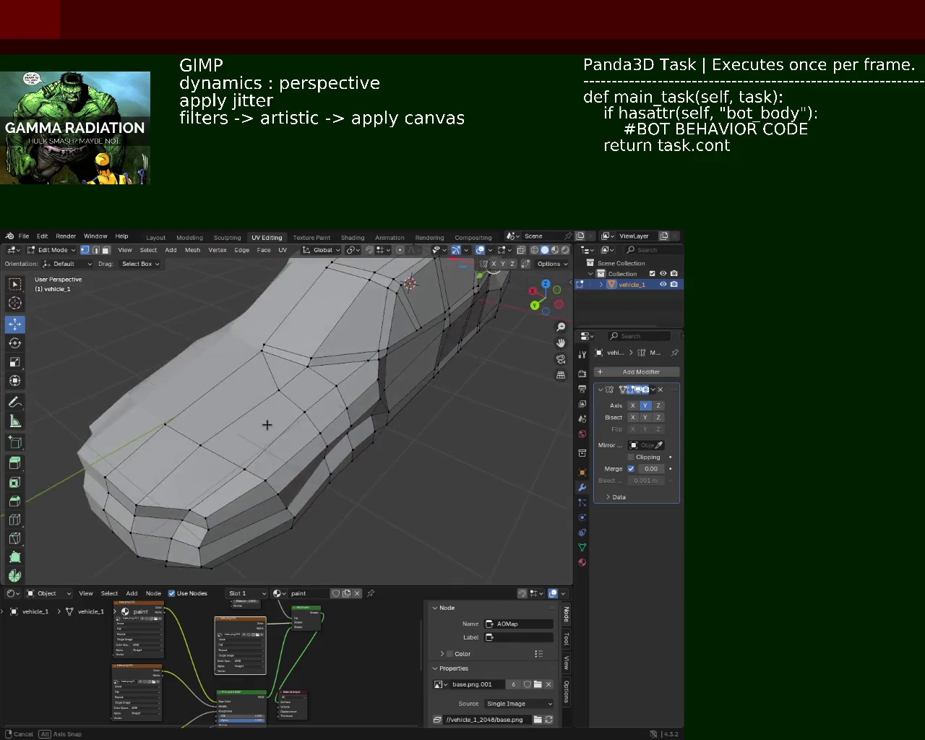
drag(261, 418, 269, 430)
Step: In Edge select mode, pick a hood edge and two vertical side edge chains, then dissolve them
click(96, 250)
click(268, 379)
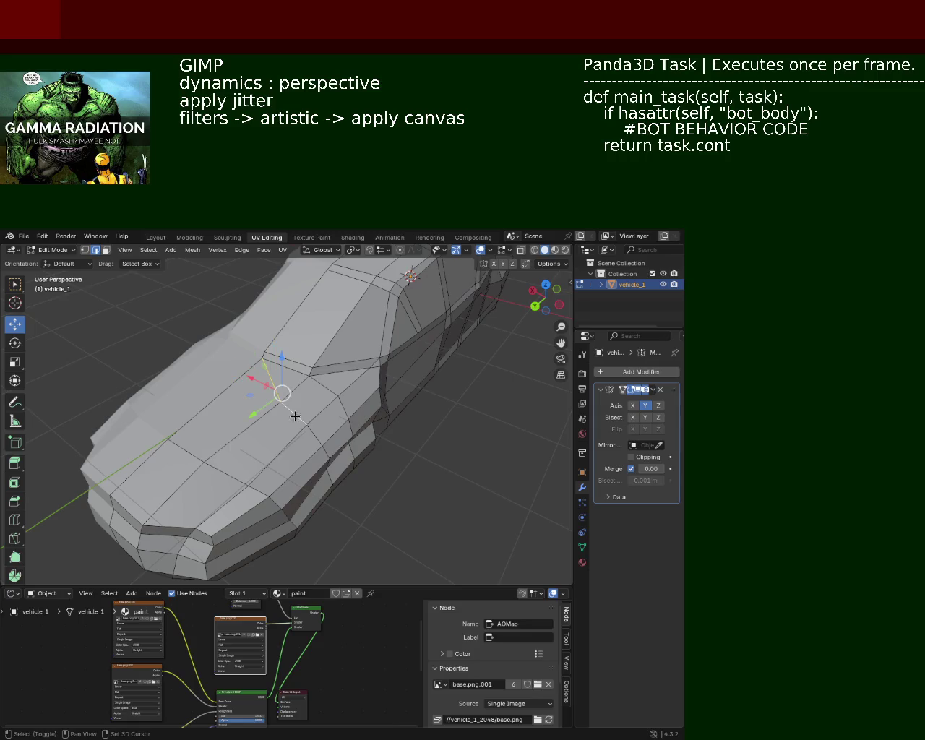
drag(289, 408, 260, 331)
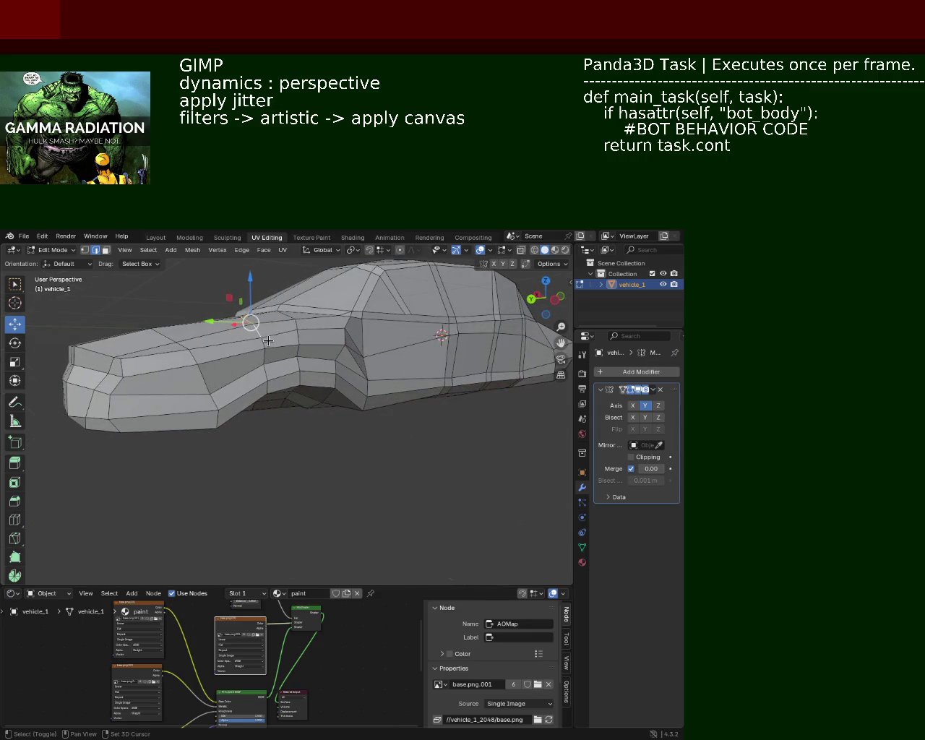
click(263, 350)
click(265, 361)
click(268, 383)
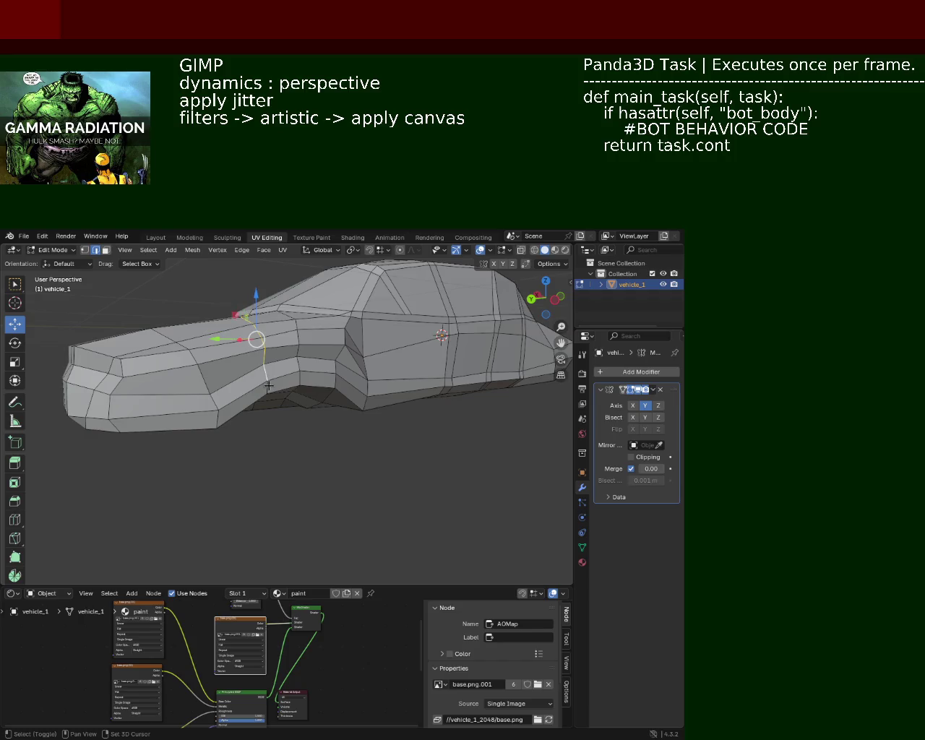
drag(269, 388, 241, 329)
click(239, 348)
click(243, 367)
click(244, 378)
drag(244, 378, 214, 416)
key(x)
click(242, 371)
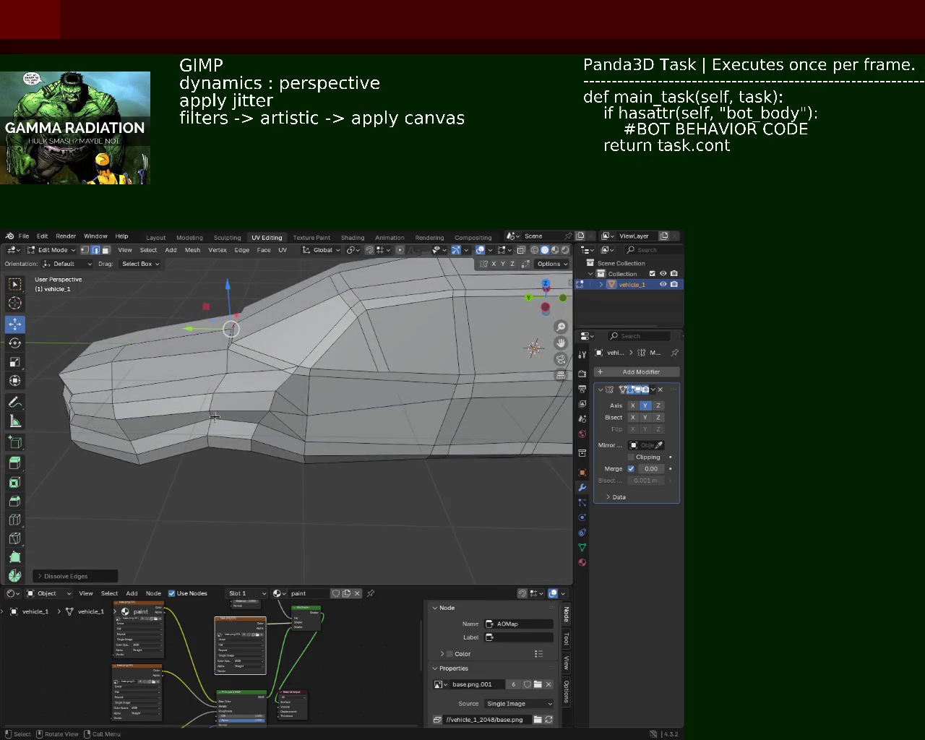
Step: Orbit and zoom to a side-on view of vehicle_1 to check the dissolved edges, then switch to face select
drag(254, 411, 357, 443)
scroll(up, 3)
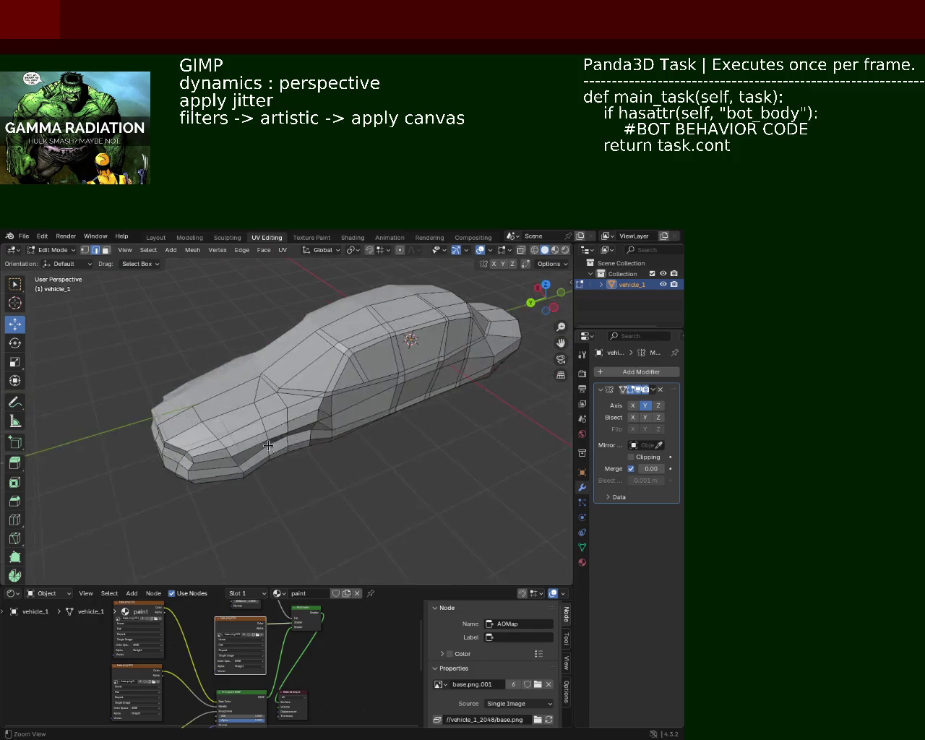
scroll(up, 3)
scroll(down, 3)
drag(261, 407, 289, 440)
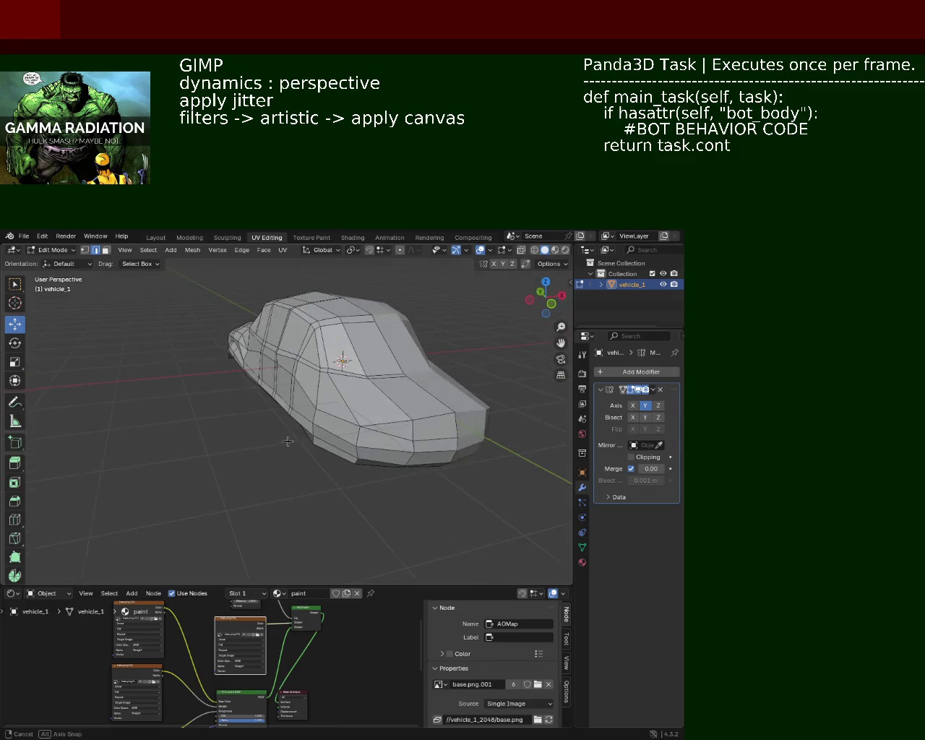
click(108, 253)
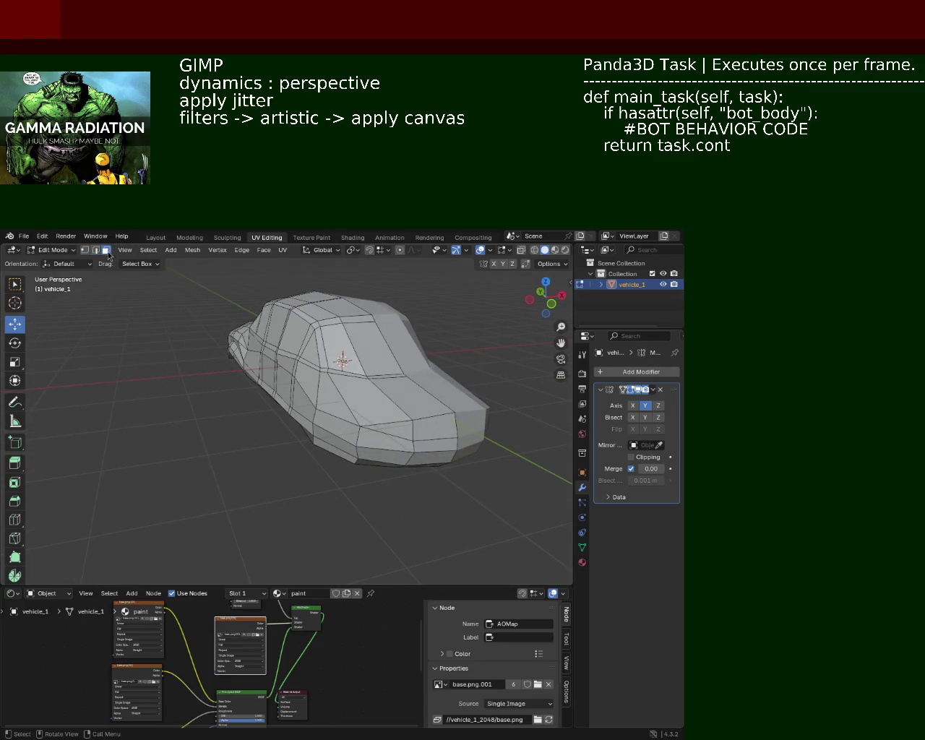
Step: Shift the selected face 0.1545 m on X, adjust the side vertices, and save vehicle_1.blend
drag(352, 427, 384, 420)
drag(384, 420, 363, 448)
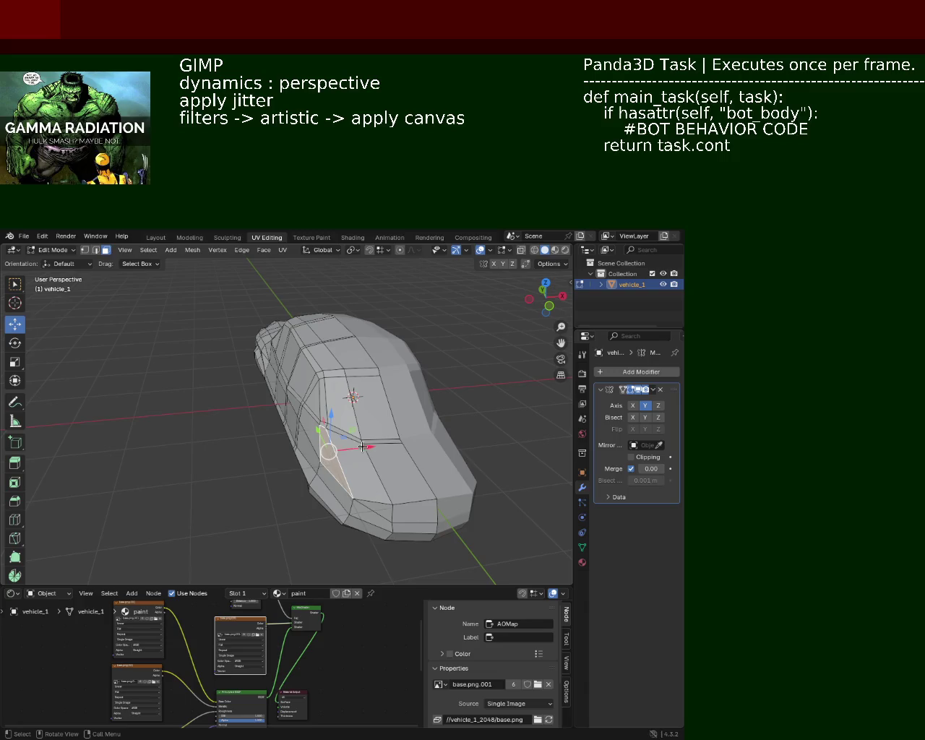
drag(363, 448, 346, 458)
drag(345, 457, 380, 453)
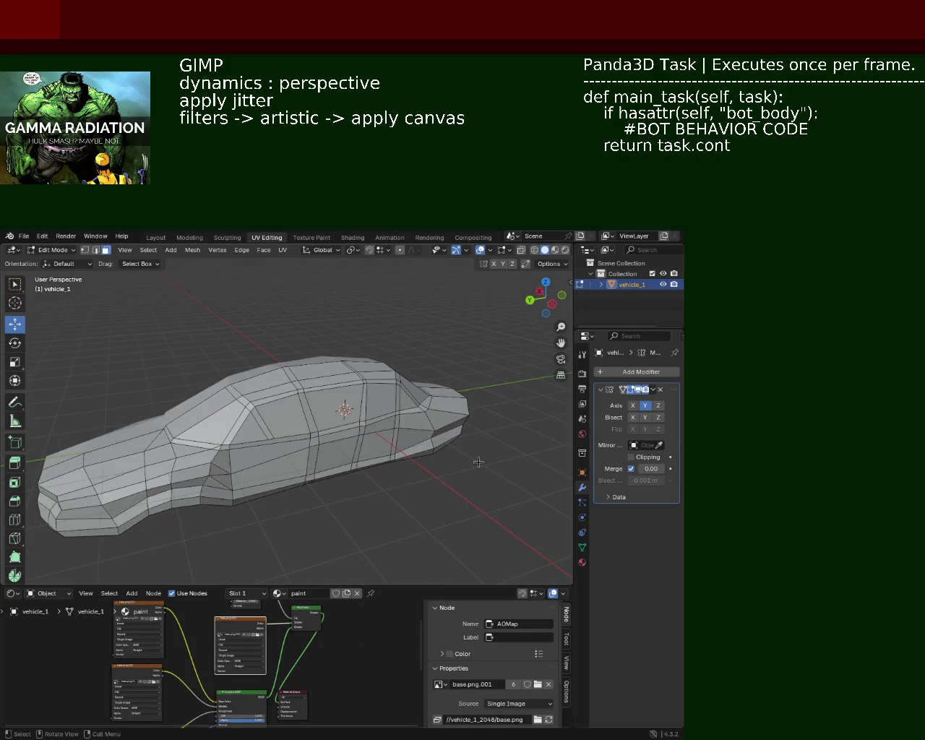
drag(478, 462, 329, 432)
key(ctrl+s)
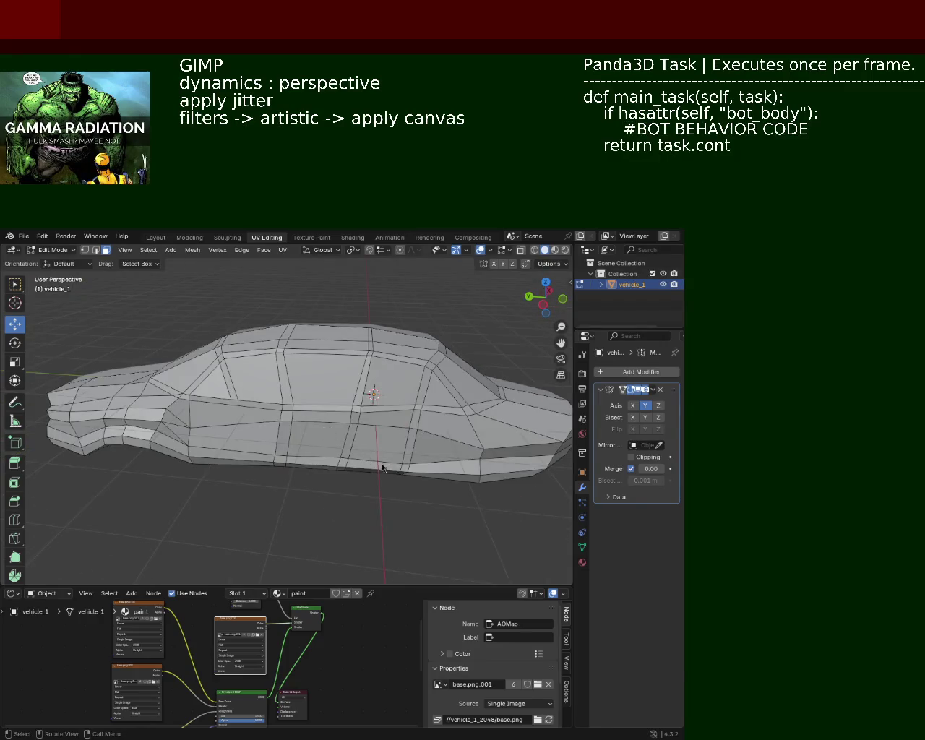